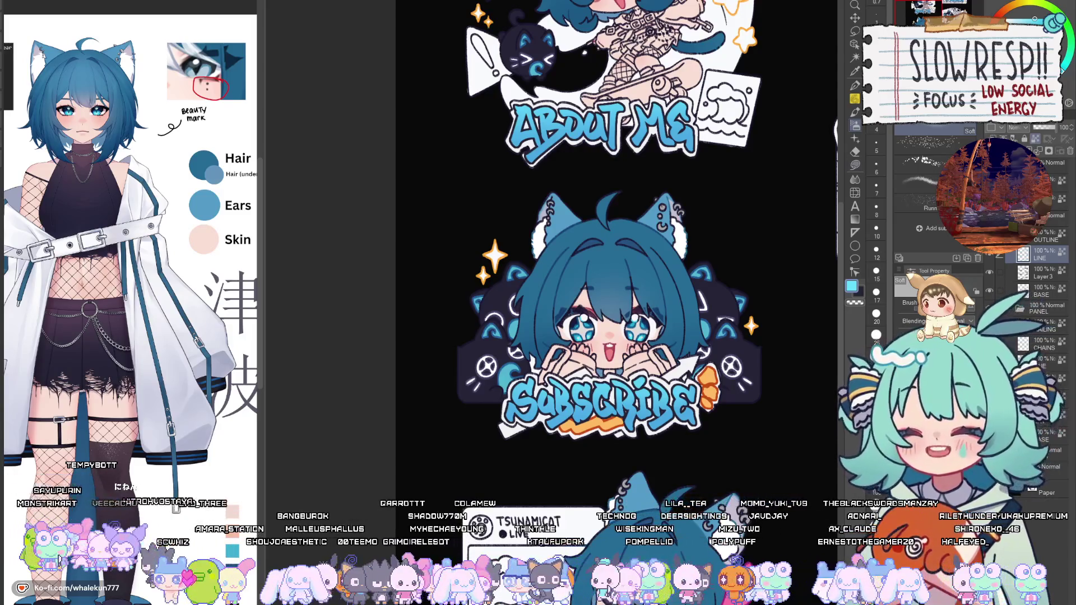
# Survey the sticker sheet across the Socials, Donate, Credits, Merch and Rules stickers.
pyautogui.press('g')
pyautogui.moveTo(674, 515)
pyautogui.mouseDown()
pyautogui.moveTo(631, 409)
pyautogui.moveTo(510, 518)
pyautogui.mouseUp()
pyautogui.moveTo(627, 482)
pyautogui.mouseDown()
pyautogui.moveTo(627, 333)
pyautogui.moveTo(694, 292)
pyautogui.mouseUp()
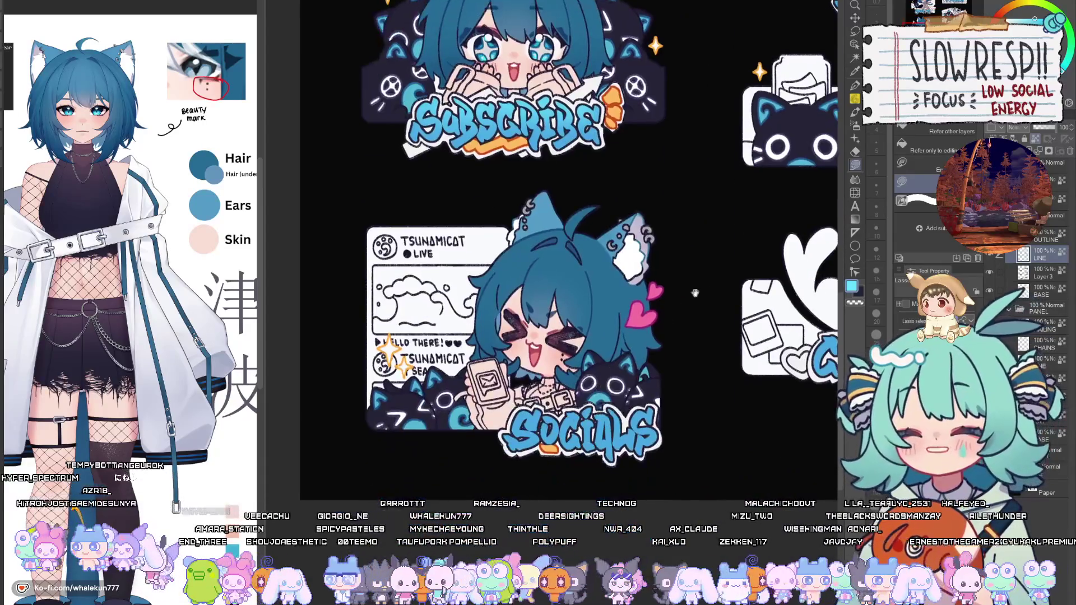
pyautogui.click(855, 124)
pyautogui.moveTo(666, 422); pyautogui.dragTo(641, 415)
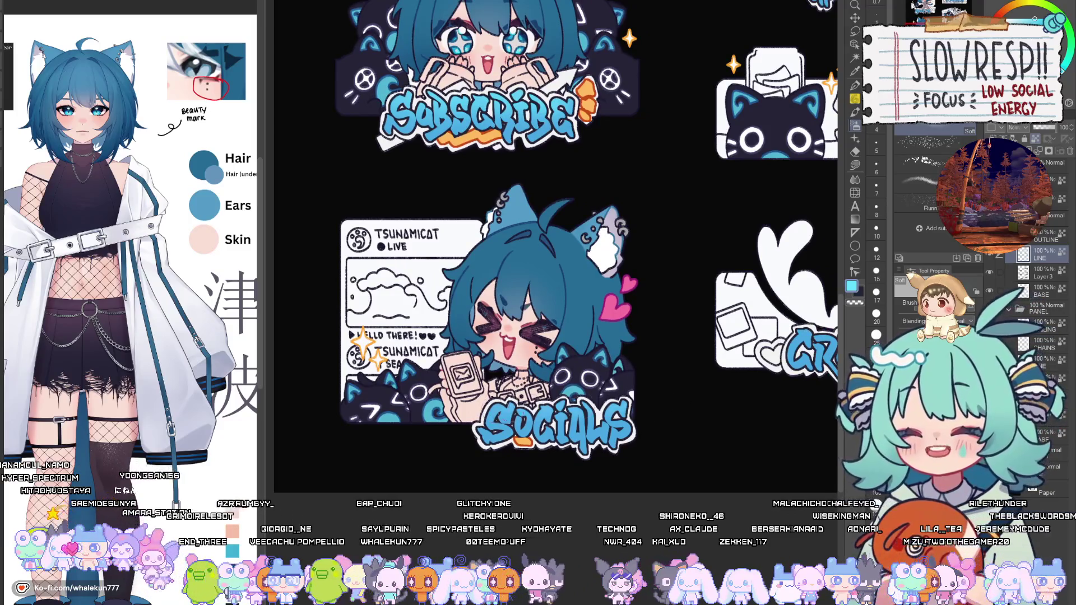
pyautogui.moveTo(642, 407); pyautogui.dragTo(361, 432)
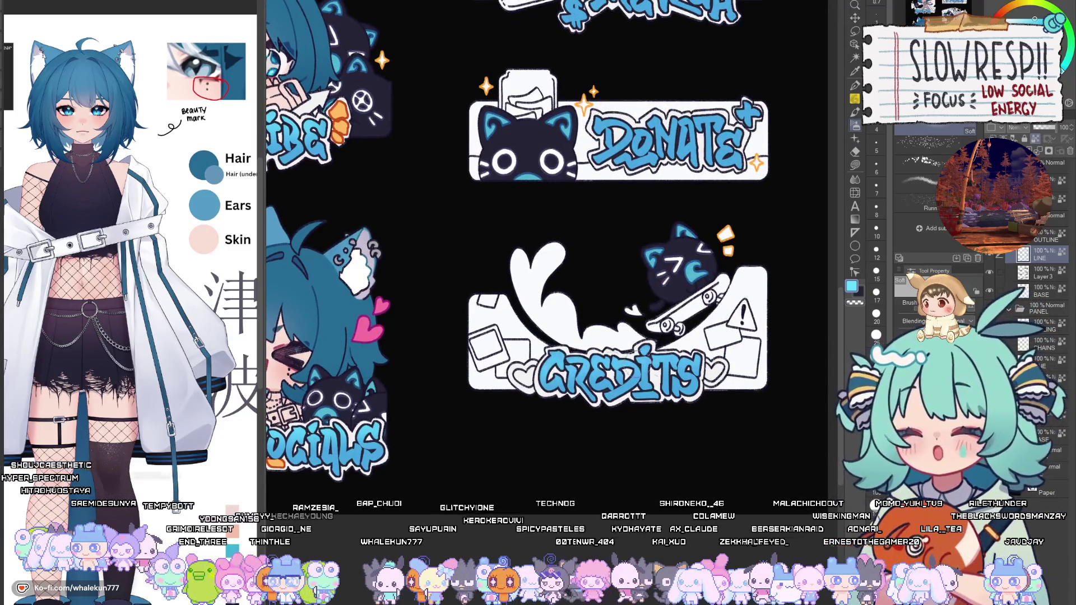
pyautogui.moveTo(718, 98)
pyautogui.mouseDown()
pyautogui.moveTo(703, 252)
pyautogui.moveTo(728, 376)
pyautogui.mouseUp()
pyautogui.moveTo(524, 202)
pyautogui.mouseDown()
pyautogui.moveTo(521, 436)
pyautogui.moveTo(672, 269)
pyautogui.mouseUp()
pyautogui.press('m')
pyautogui.moveTo(578, 418); pyautogui.dragTo(634, 194)
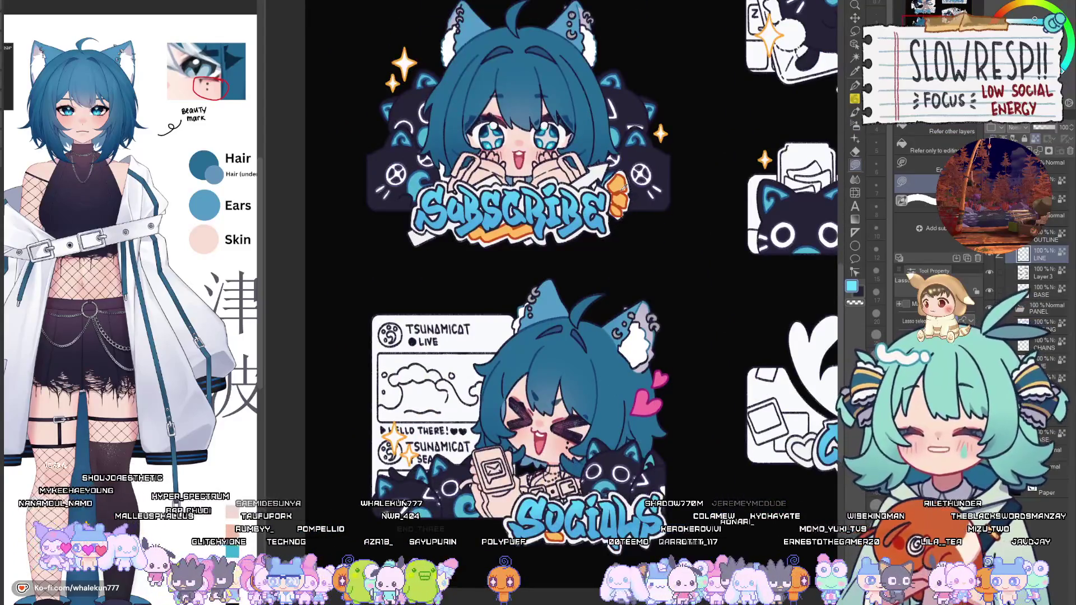
# Sample the orange beside SUBSCRIBE and lasso-fill the base of the I in CREDITS orange.
pyautogui.keyDown('alt'); pyautogui.click(619, 193); pyautogui.keyUp('alt')
pyautogui.keyDown('ctrl'); pyautogui.click(617, 199); pyautogui.keyUp('ctrl')
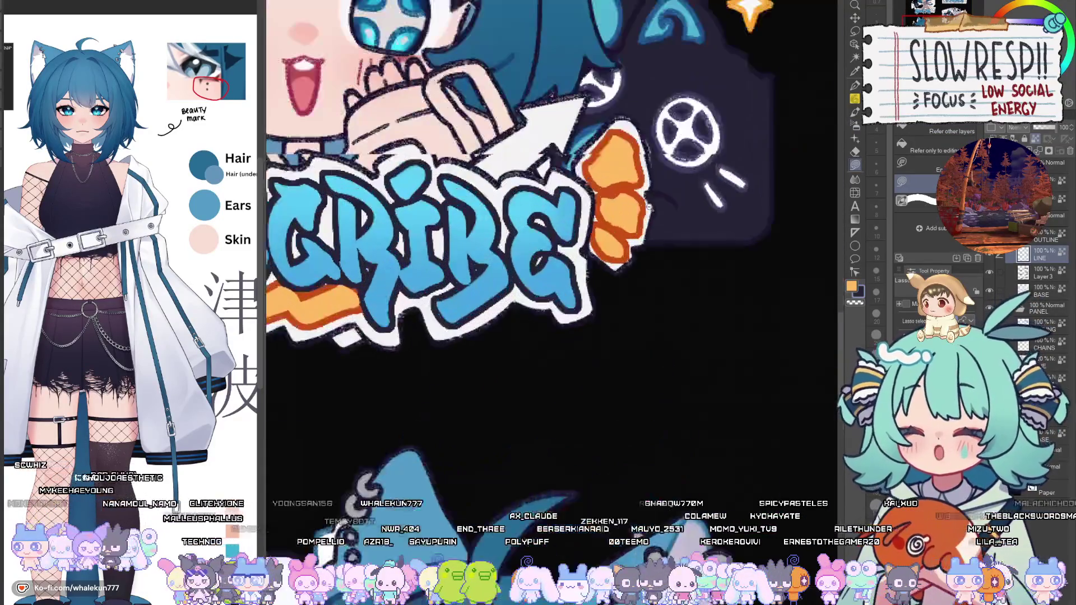
pyautogui.scroll(-5, 612, 385)
pyautogui.moveTo(605, 560)
pyautogui.mouseDown()
pyautogui.moveTo(606, 341)
pyautogui.moveTo(669, 315)
pyautogui.mouseUp()
pyautogui.scroll(3, 571, 384)
pyautogui.scroll(4, 568, 385)
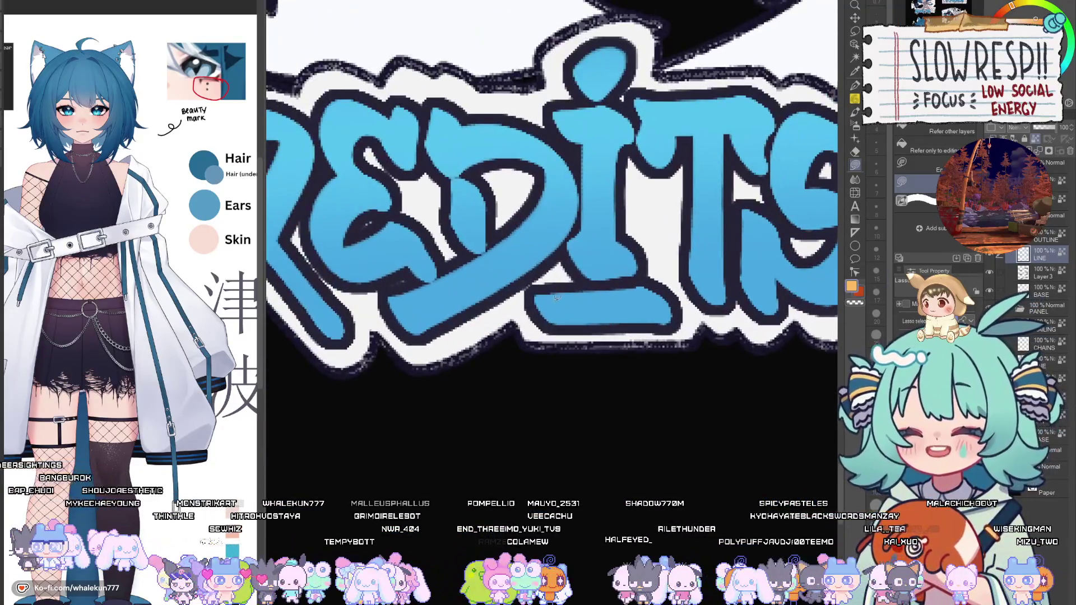
pyautogui.moveTo(557, 296)
pyautogui.mouseDown()
pyautogui.moveTo(522, 294)
pyautogui.moveTo(681, 328)
pyautogui.moveTo(639, 275)
pyautogui.moveTo(647, 269)
pyautogui.mouseUp()
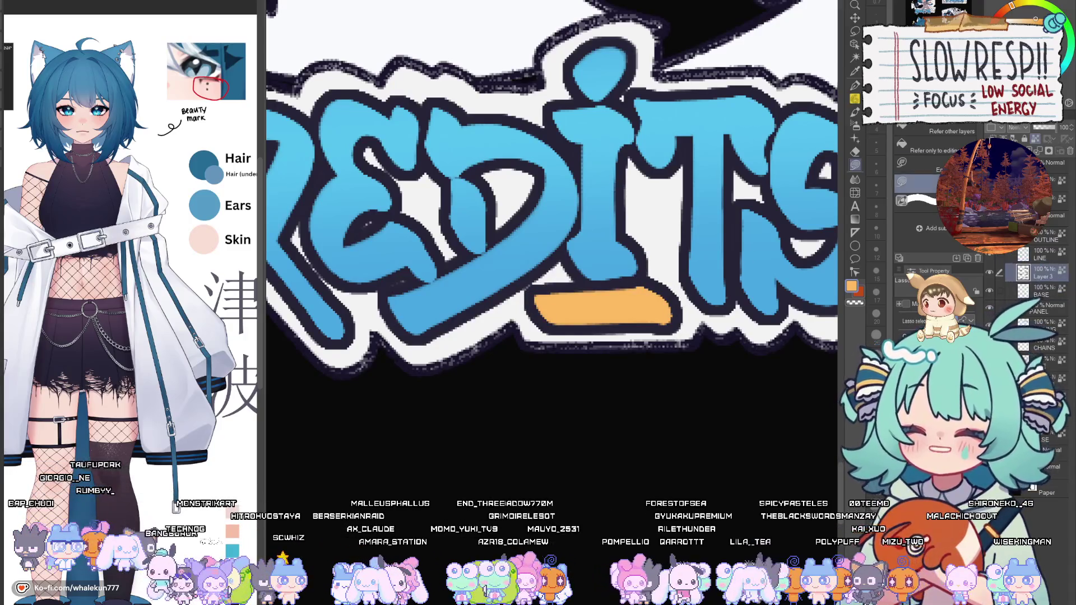
pyautogui.press('p')
pyautogui.hotkey('alt', '[')
# Tidy the bar's left edge and paint a dark red-orange outline along its top and bottom.
pyautogui.moveTo(605, 325); pyautogui.dragTo(578, 361)
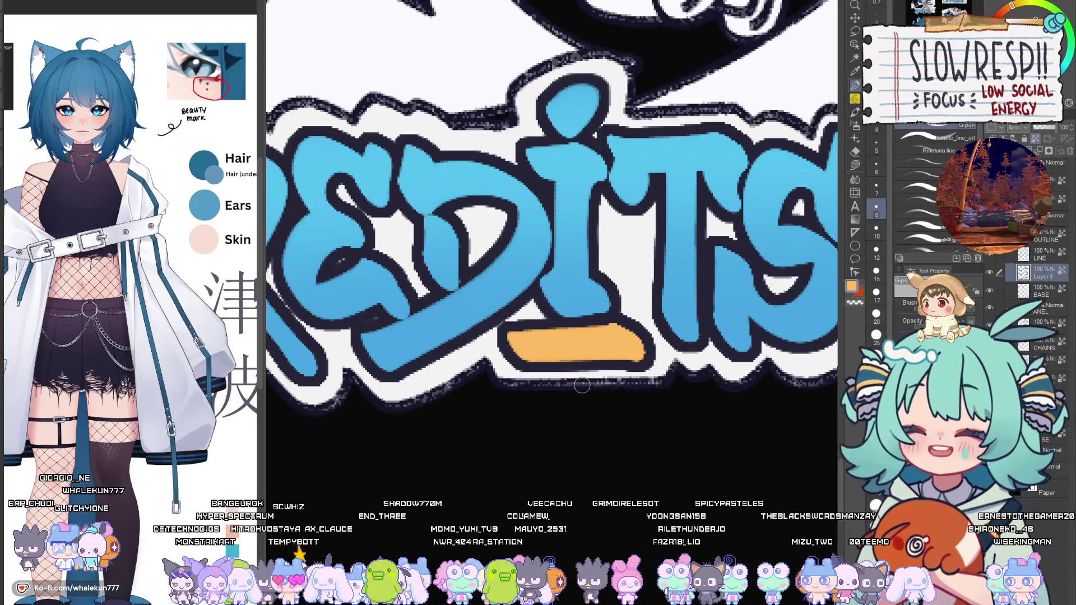
pyautogui.moveTo(524, 344)
pyautogui.mouseDown()
pyautogui.moveTo(507, 336)
pyautogui.moveTo(514, 329)
pyautogui.moveTo(513, 370)
pyautogui.moveTo(536, 336)
pyautogui.moveTo(522, 324)
pyautogui.moveTo(546, 325)
pyautogui.mouseUp()
pyautogui.moveTo(634, 321)
pyautogui.mouseDown()
pyautogui.moveTo(617, 316)
pyautogui.moveTo(653, 347)
pyautogui.moveTo(644, 367)
pyautogui.moveTo(546, 367)
pyautogui.mouseUp()
pyautogui.moveTo(632, 365)
pyautogui.mouseDown()
pyautogui.moveTo(543, 369)
pyautogui.moveTo(579, 362)
pyautogui.mouseUp()
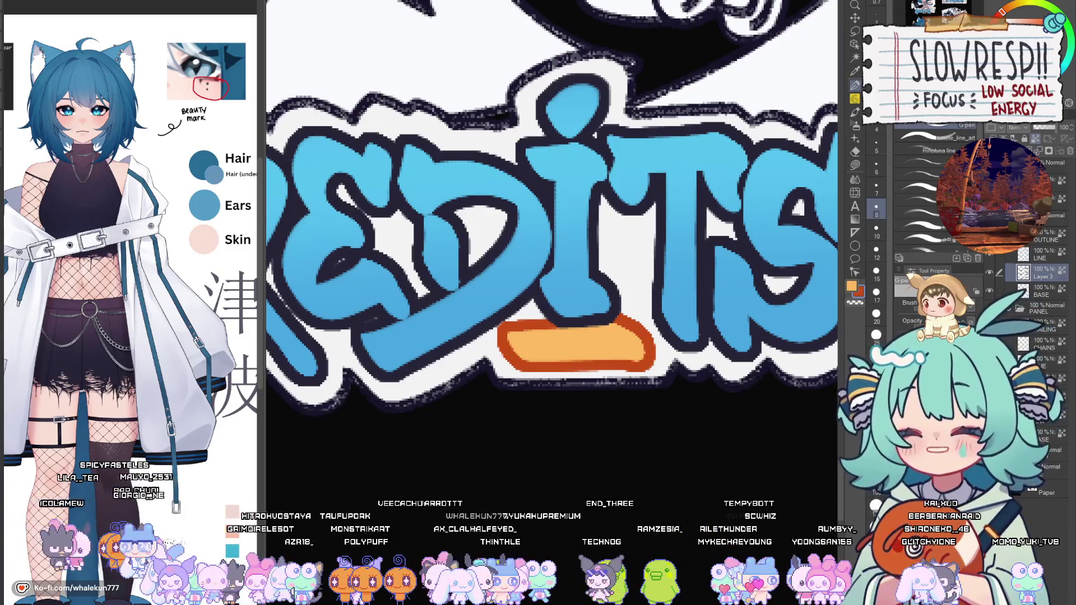
pyautogui.press('g')
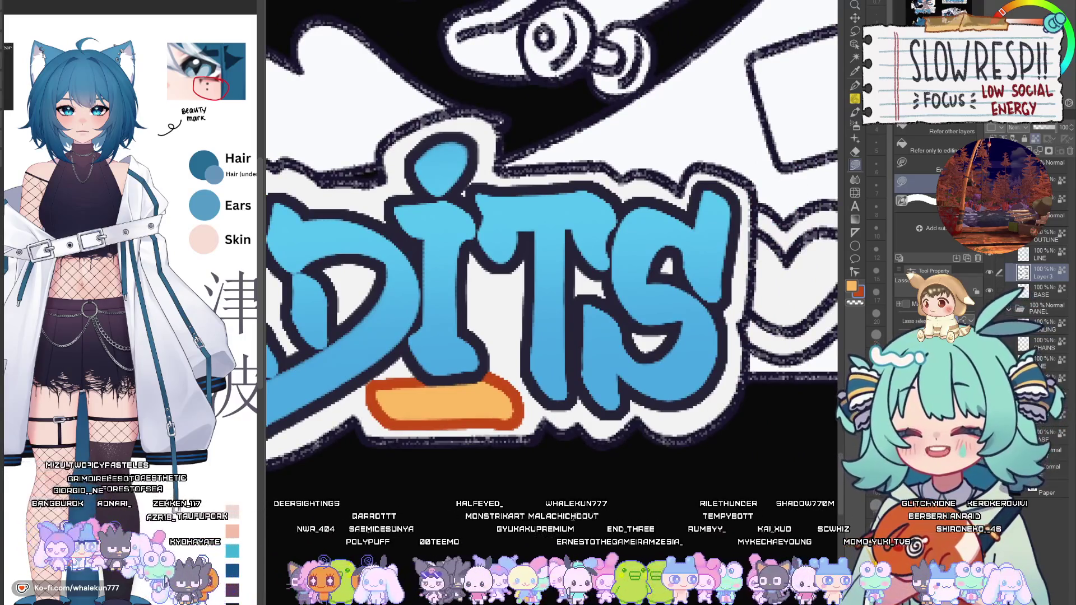
pyautogui.scroll(-5, 646, 520)
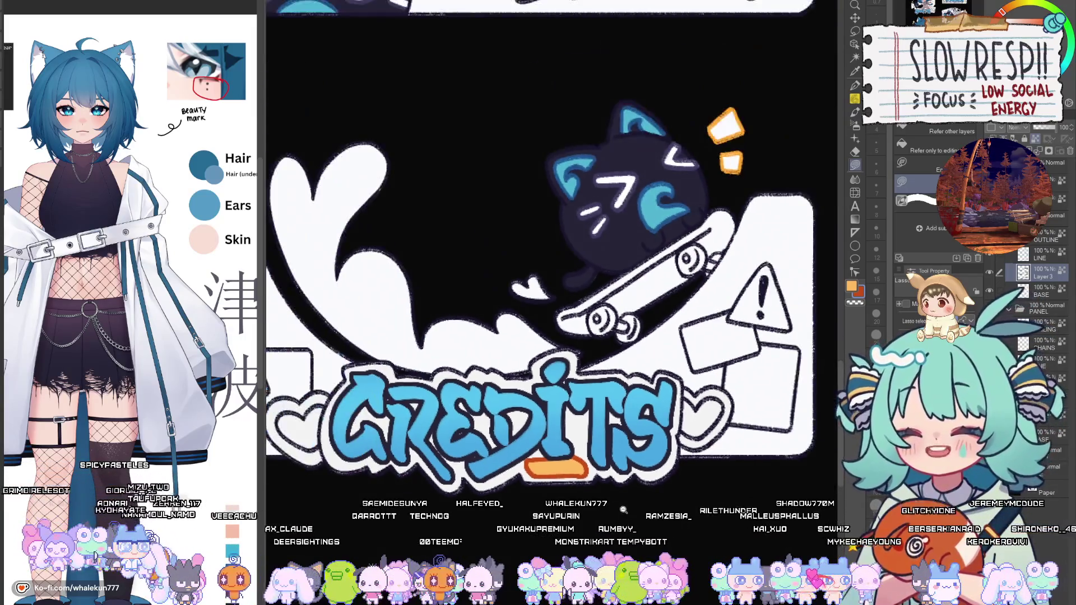
pyautogui.moveTo(687, 503); pyautogui.dragTo(517, 538)
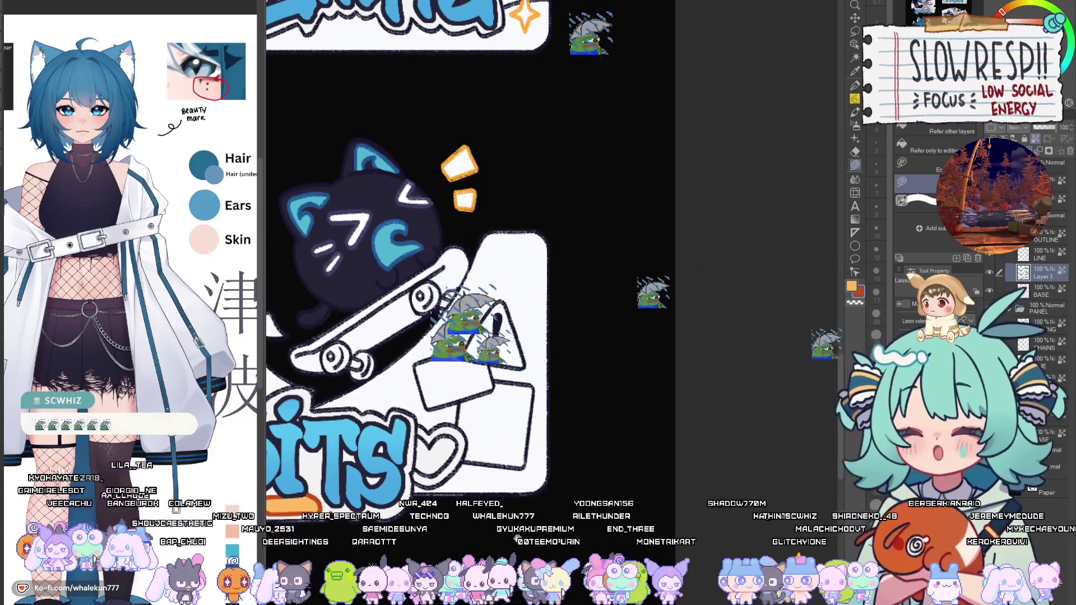
pyautogui.scroll(-3, 517, 538)
pyautogui.scroll(1, 517, 541)
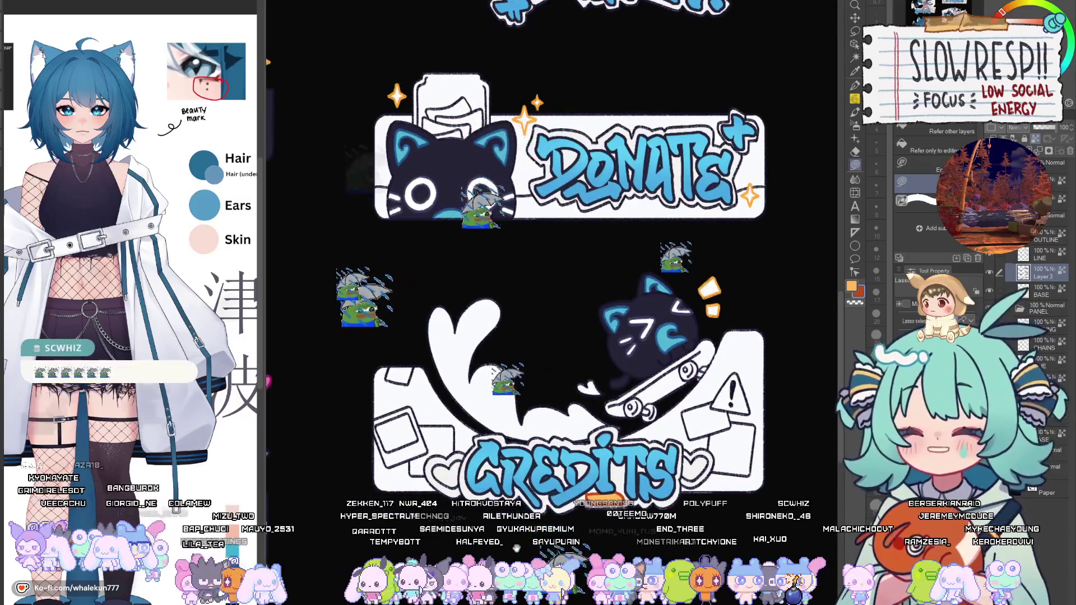
pyautogui.scroll(1, 516, 548)
pyautogui.moveTo(516, 547)
pyautogui.mouseDown()
pyautogui.moveTo(751, 522)
pyautogui.moveTo(616, 521)
pyautogui.moveTo(583, 560)
pyautogui.mouseUp()
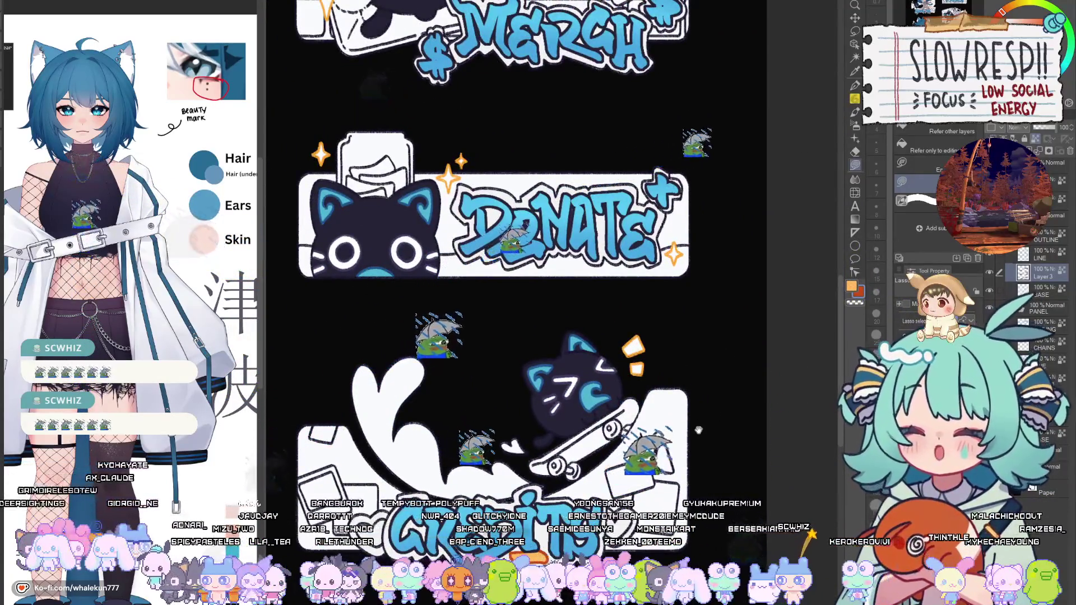
pyautogui.moveTo(698, 431); pyautogui.dragTo(645, 560)
pyautogui.scroll(2, 612, 461)
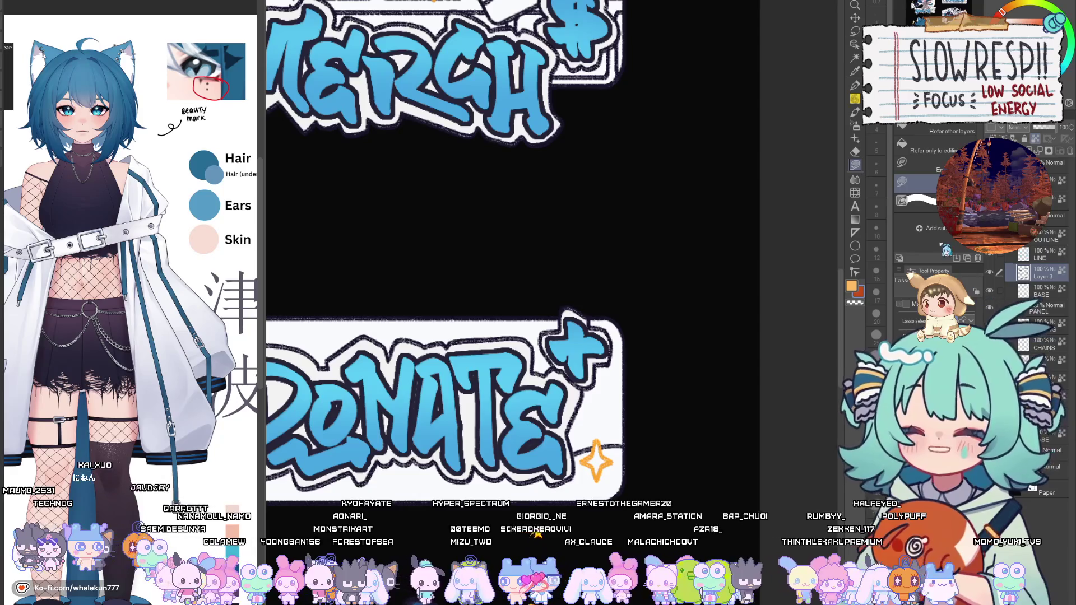
# Lasso-fill the plus sign beside DONATE orange, undoing the misplaced first fill.
pyautogui.click(571, 354)
pyautogui.click(595, 361)
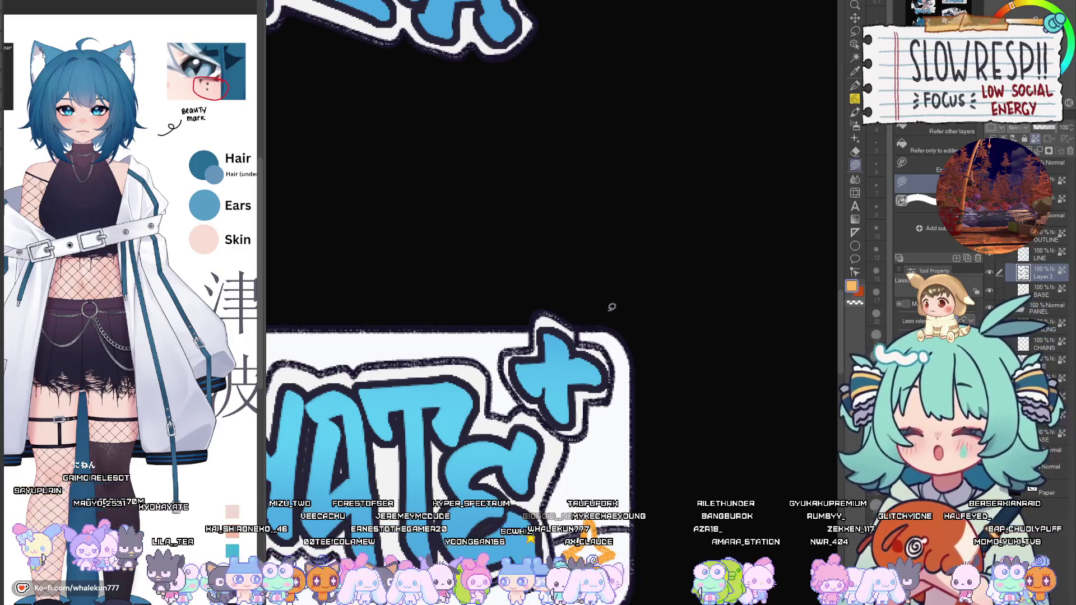
pyautogui.moveTo(607, 298)
pyautogui.mouseDown()
pyautogui.moveTo(510, 330)
pyautogui.moveTo(555, 440)
pyautogui.moveTo(622, 325)
pyautogui.mouseUp()
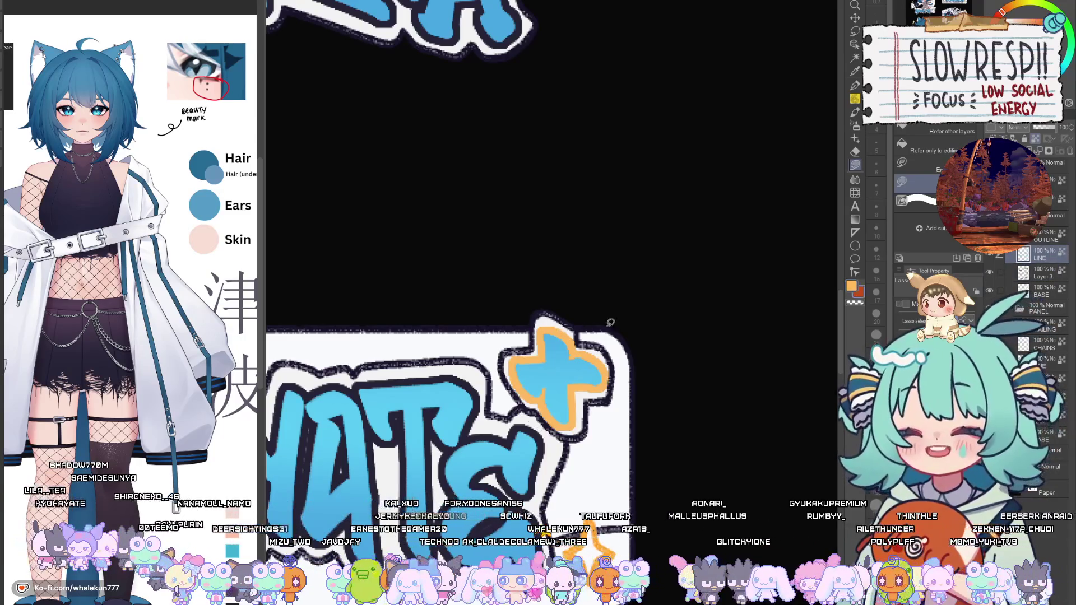
pyautogui.hotkey('ctrl', 'z')
pyautogui.moveTo(579, 318)
pyautogui.mouseDown()
pyautogui.moveTo(508, 350)
pyautogui.moveTo(622, 322)
pyautogui.mouseUp()
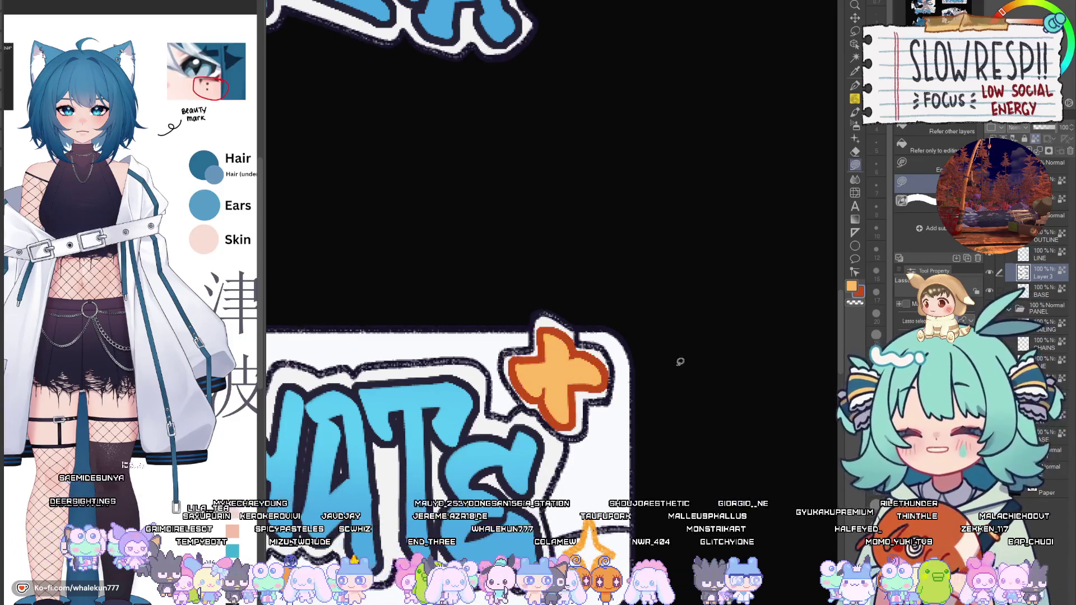
pyautogui.scroll(-4, 681, 364)
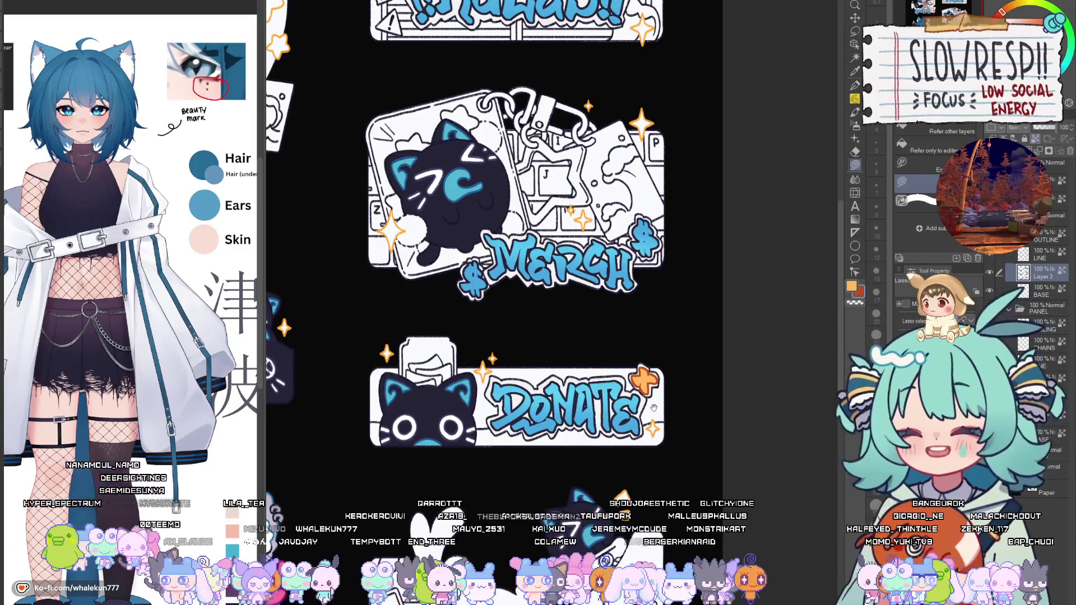
# Outline the left and right dollar signs beside MERCH in orange-red and fill them orange.
pyautogui.moveTo(653, 408); pyautogui.dragTo(585, 493)
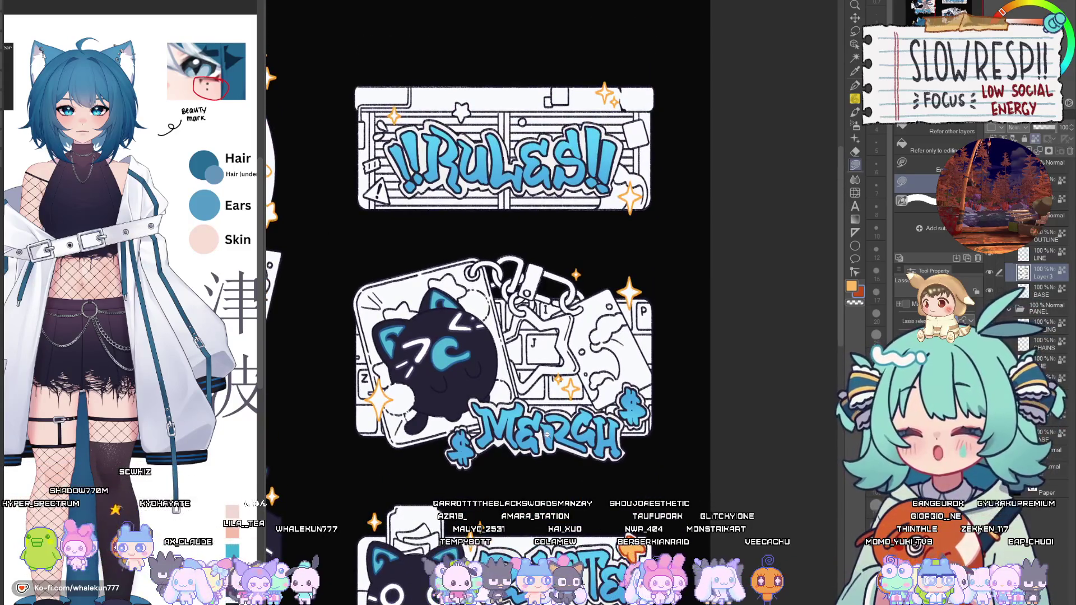
pyautogui.scroll(8, 552, 446)
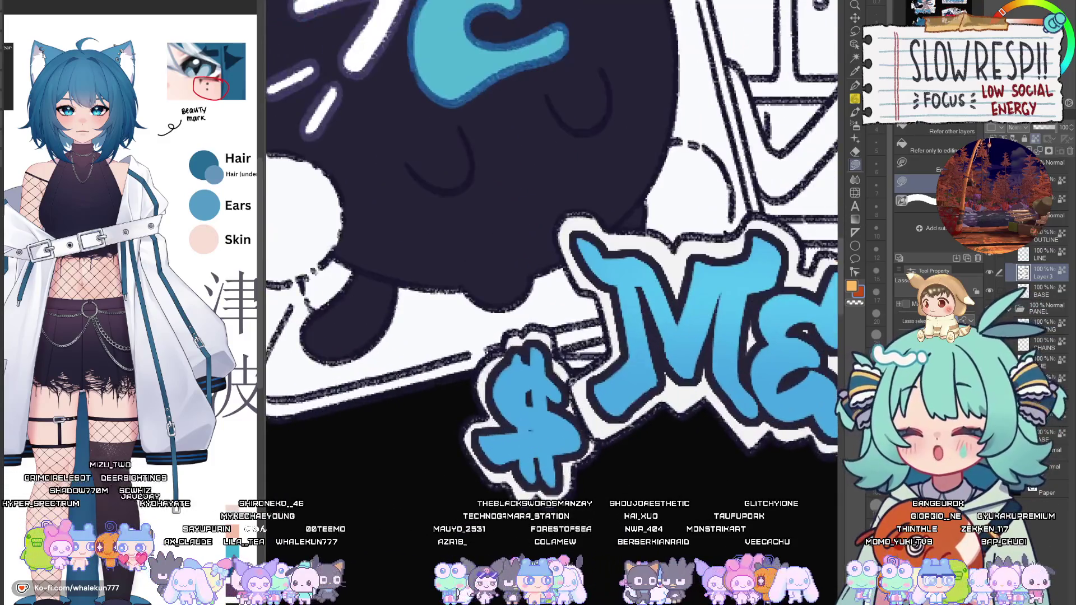
pyautogui.click(575, 324)
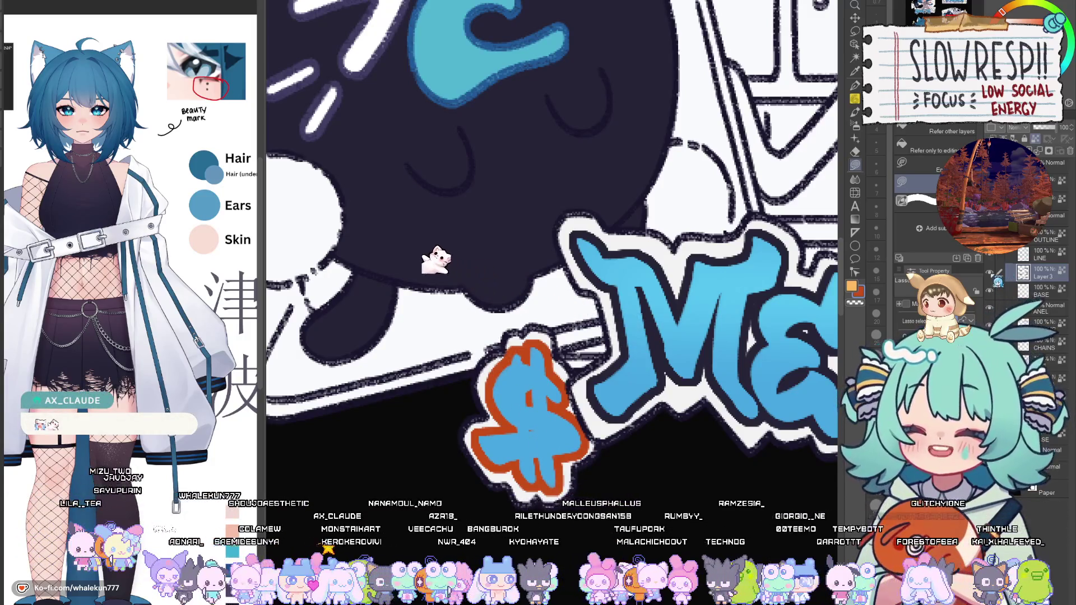
pyautogui.moveTo(673, 494)
pyautogui.mouseDown()
pyautogui.moveTo(734, 455)
pyautogui.moveTo(711, 415)
pyautogui.moveTo(662, 392)
pyautogui.moveTo(622, 396)
pyautogui.moveTo(606, 431)
pyautogui.moveTo(617, 418)
pyautogui.moveTo(550, 415)
pyautogui.mouseUp()
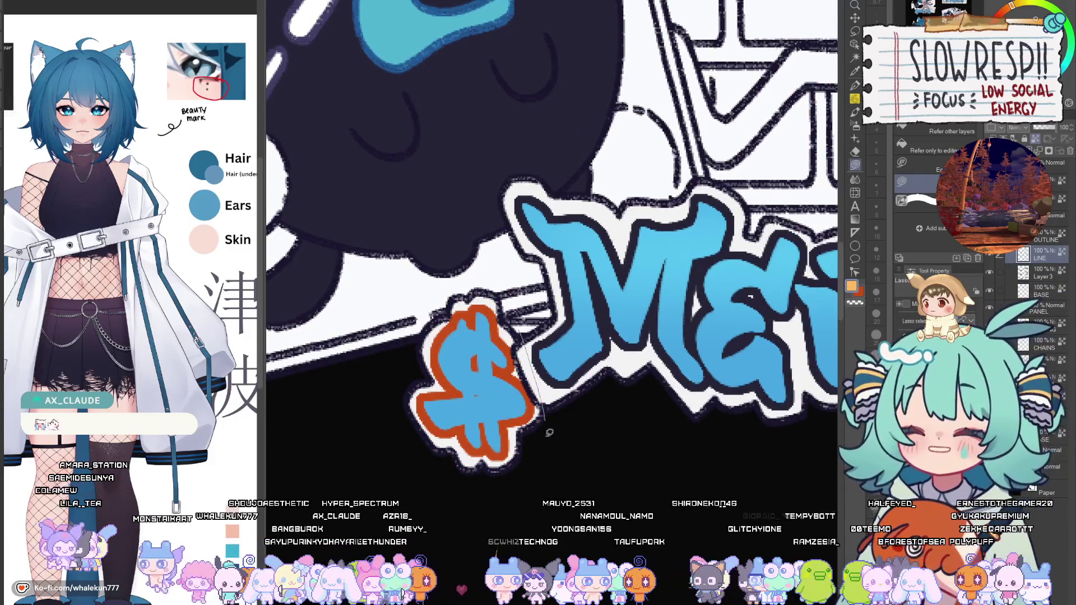
pyautogui.moveTo(706, 417); pyautogui.dragTo(362, 456)
pyautogui.moveTo(705, 443); pyautogui.dragTo(578, 467)
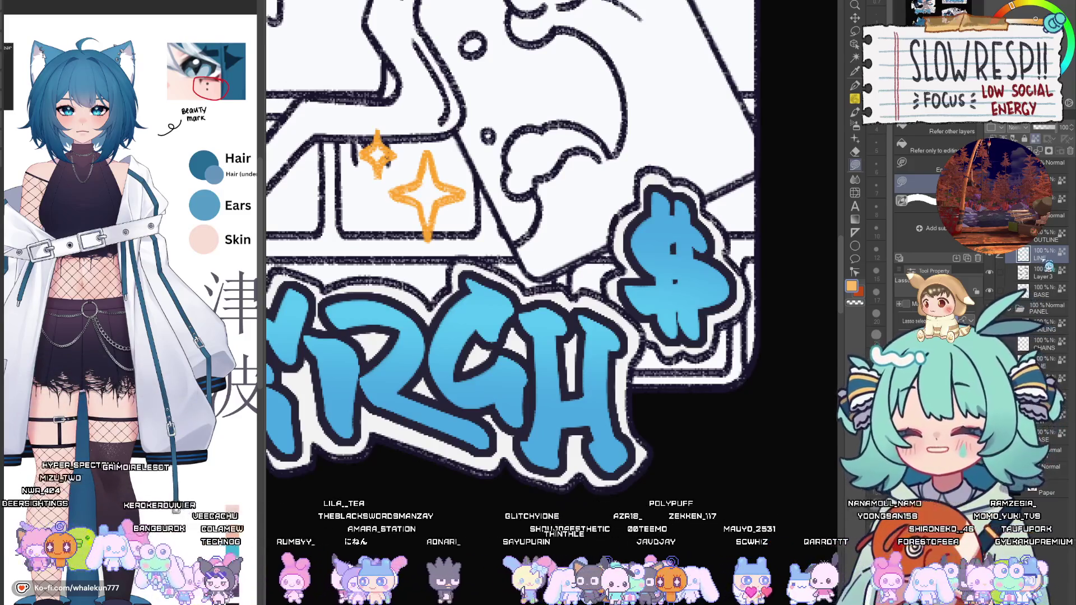
pyautogui.moveTo(504, 224); pyautogui.dragTo(554, 308)
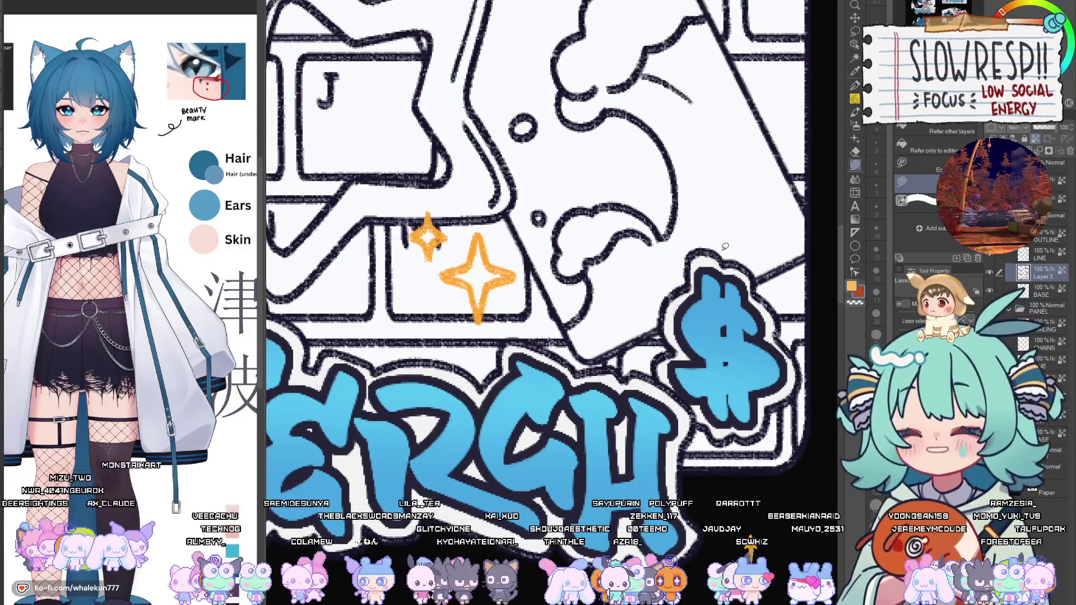
pyautogui.moveTo(723, 269)
pyautogui.mouseDown()
pyautogui.moveTo(672, 370)
pyautogui.moveTo(745, 280)
pyautogui.moveTo(729, 263)
pyautogui.moveTo(704, 269)
pyautogui.mouseUp()
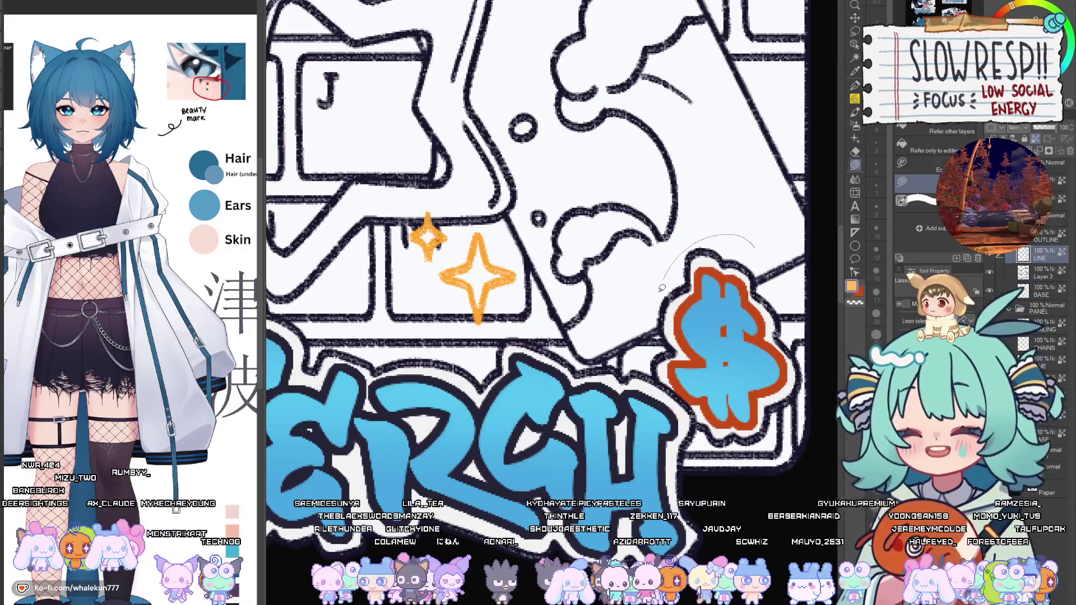
pyautogui.hotkey('ctrl', '0')
pyautogui.scroll(-5, 700, 433)
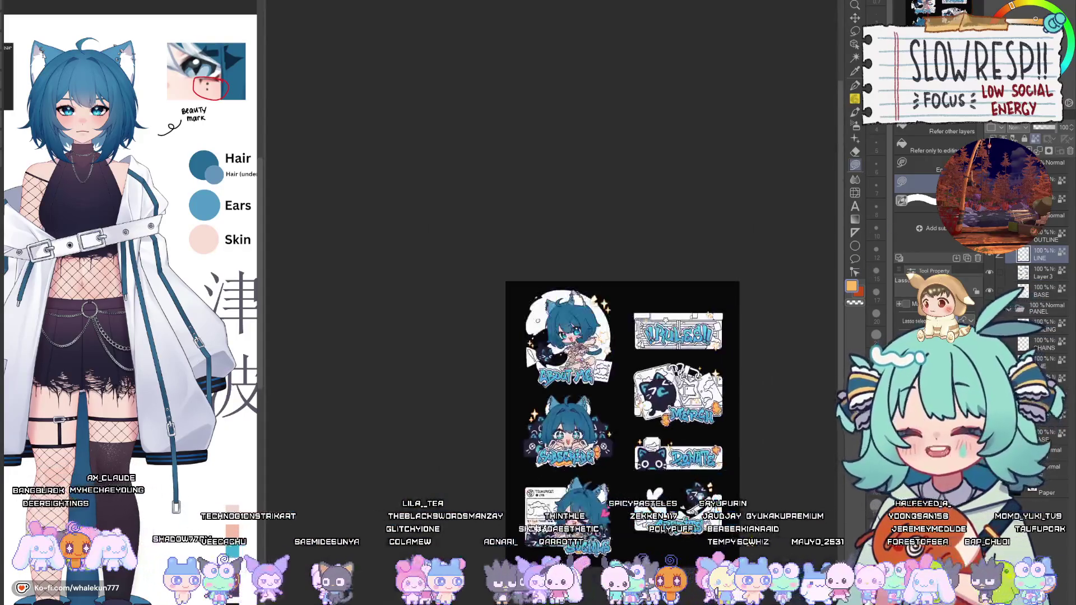
pyautogui.scroll(3, 703, 381)
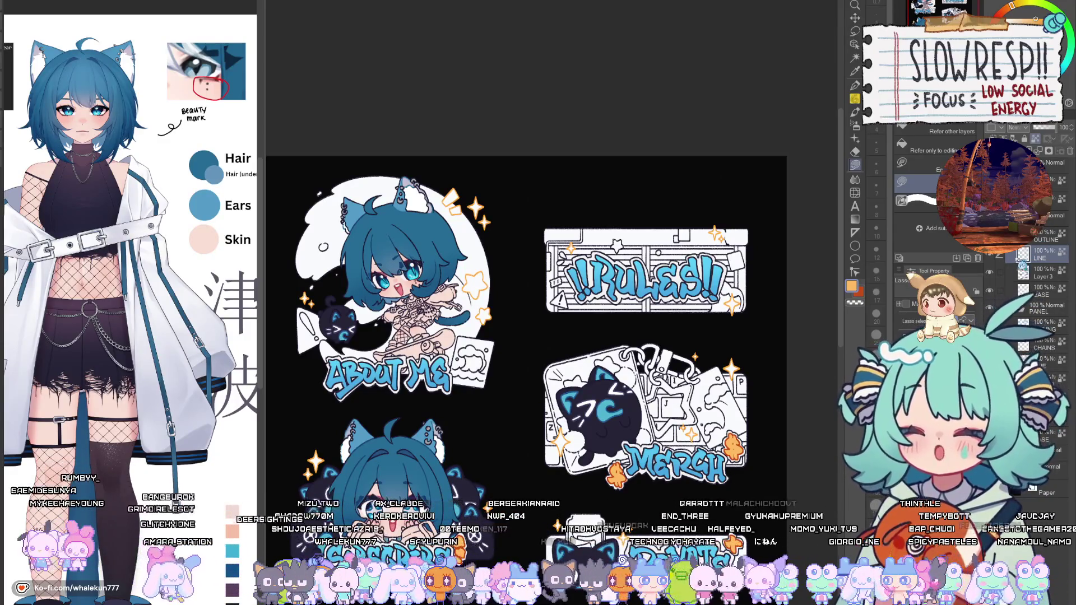
pyautogui.scroll(3, 602, 278)
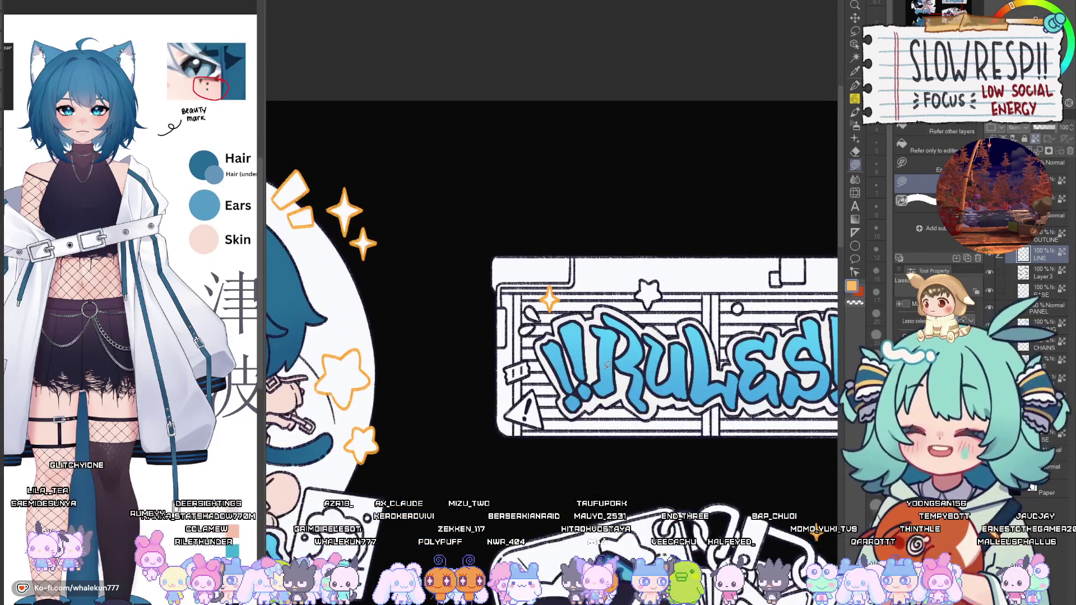
# Lasso-fill the two exclamation marks after RULES orange.
pyautogui.scroll(2, 571, 341)
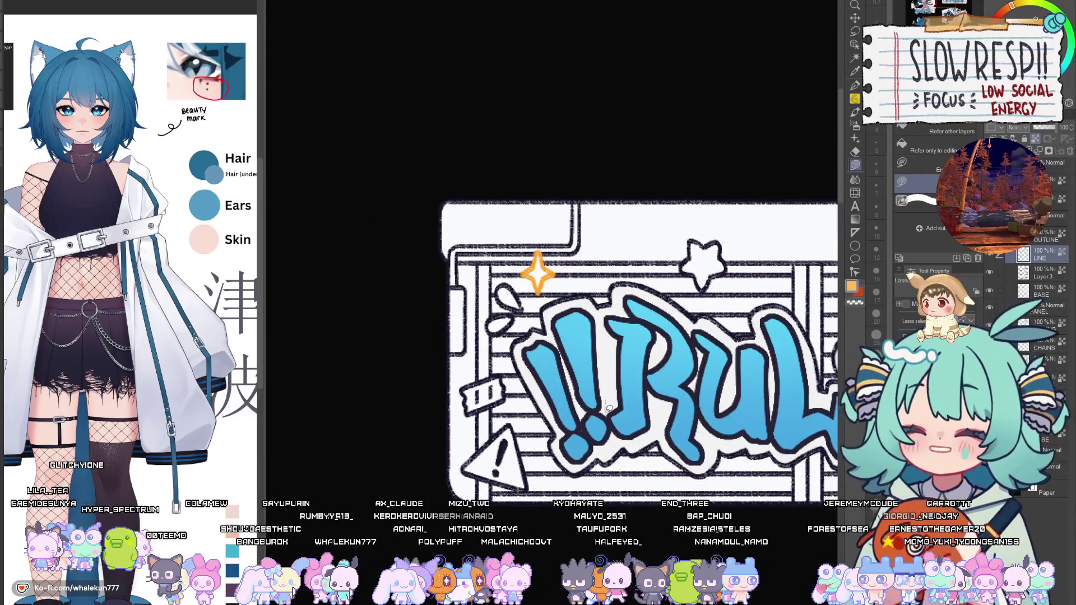
pyautogui.moveTo(615, 446)
pyautogui.mouseDown()
pyautogui.moveTo(505, 389)
pyautogui.moveTo(610, 335)
pyautogui.mouseUp()
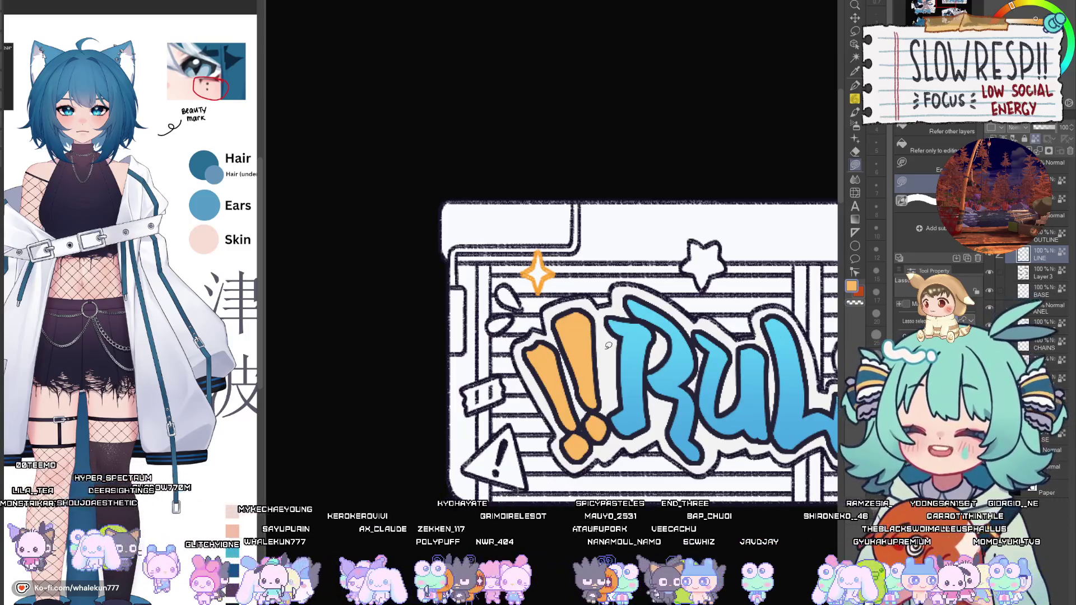
pyautogui.scroll(-2, 831, 397)
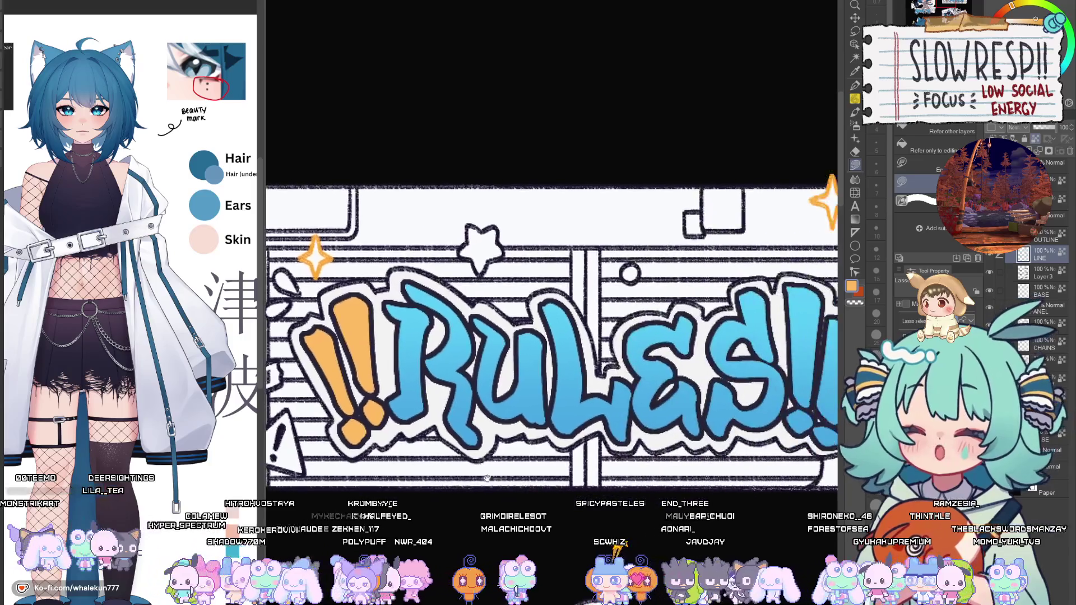
pyautogui.scroll(2, 667, 479)
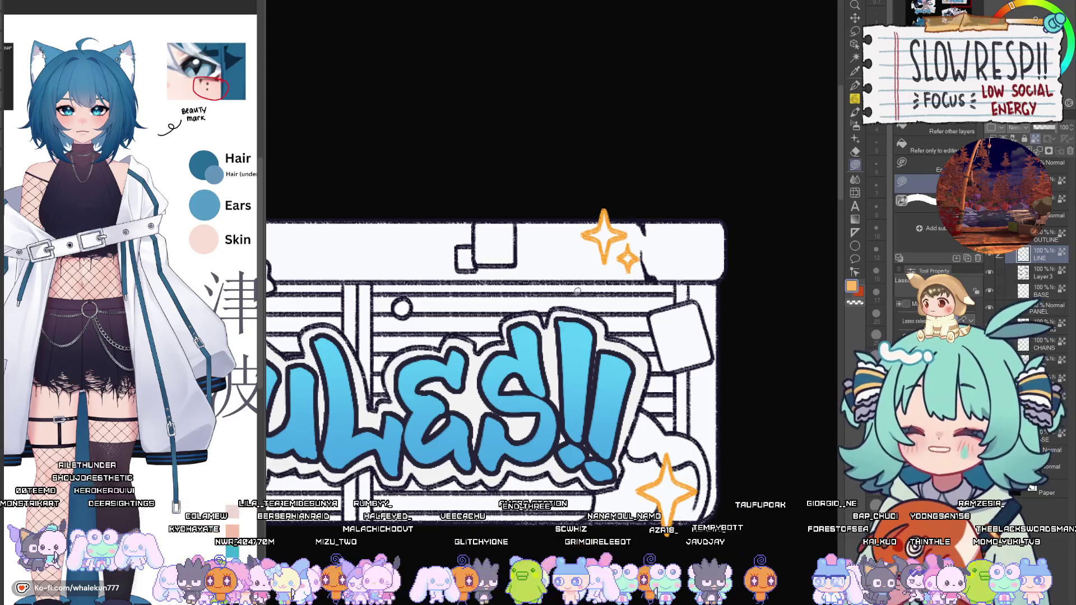
pyautogui.moveTo(558, 304); pyautogui.dragTo(558, 394)
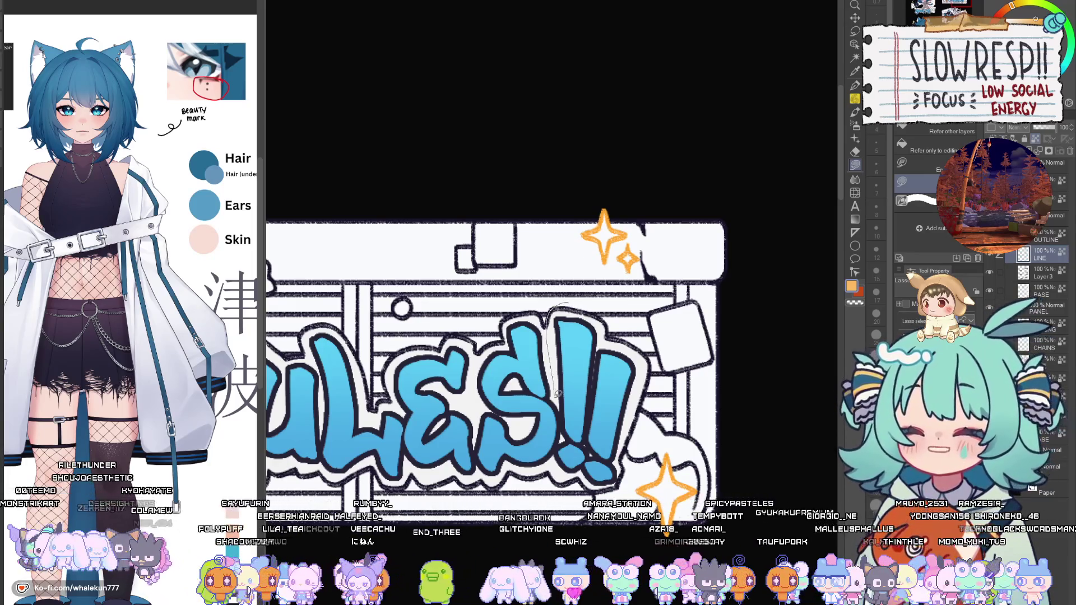
pyautogui.moveTo(555, 457)
pyautogui.mouseDown()
pyautogui.moveTo(667, 353)
pyautogui.moveTo(555, 307)
pyautogui.moveTo(556, 343)
pyautogui.moveTo(614, 426)
pyautogui.moveTo(624, 365)
pyautogui.moveTo(659, 398)
pyautogui.moveTo(644, 423)
pyautogui.moveTo(648, 392)
pyautogui.mouseUp()
# Fill the exclamation marks' outline orange-red.
pyautogui.scroll(2, 624, 364)
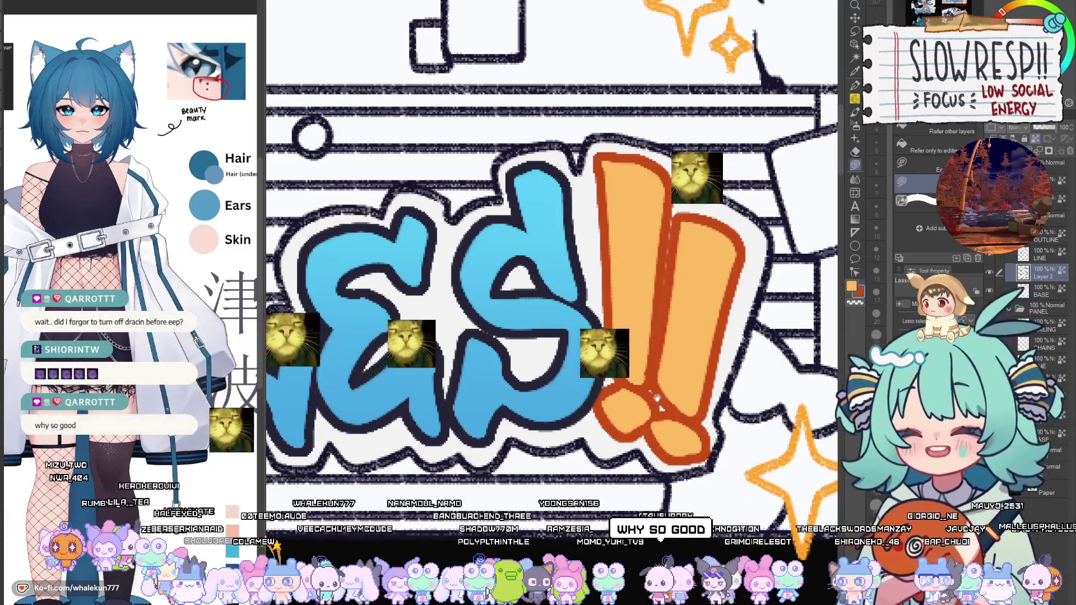
pyautogui.moveTo(449, 484); pyautogui.dragTo(478, 476)
pyautogui.scroll(-3, 478, 475)
pyautogui.scroll(3, 454, 446)
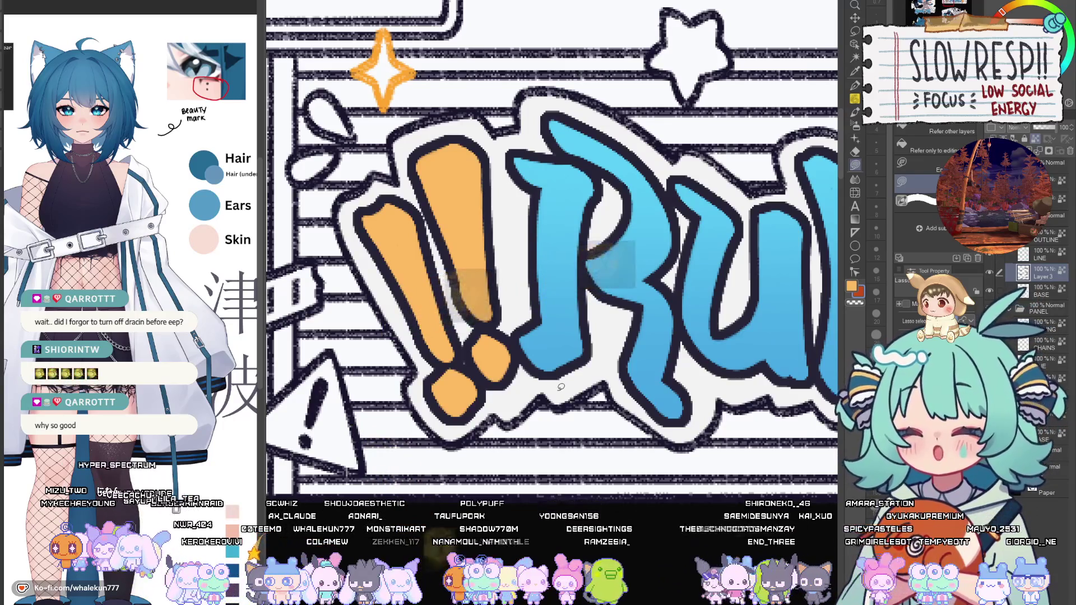
pyautogui.moveTo(578, 402); pyautogui.dragTo(624, 479)
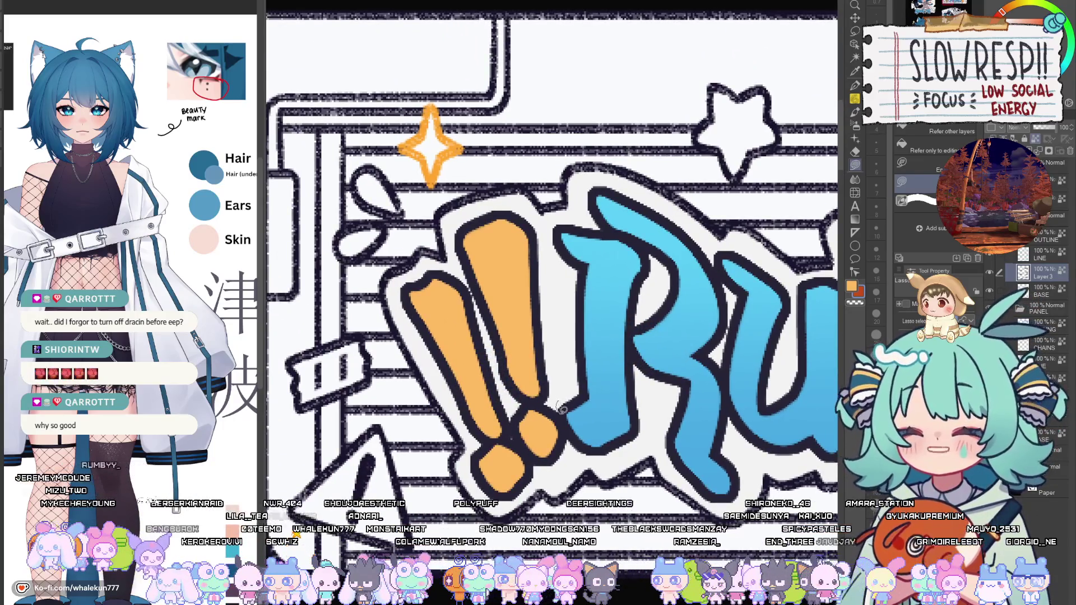
pyautogui.moveTo(569, 457); pyautogui.dragTo(582, 388)
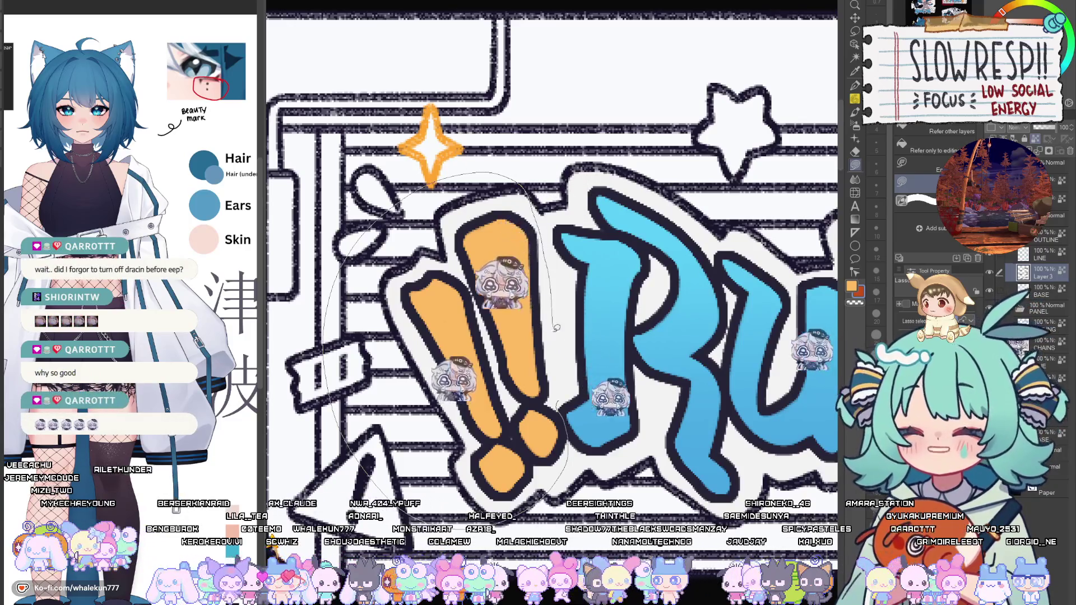
pyautogui.hotkey('alt', 'BackSpace')
pyautogui.scroll(-6, 580, 389)
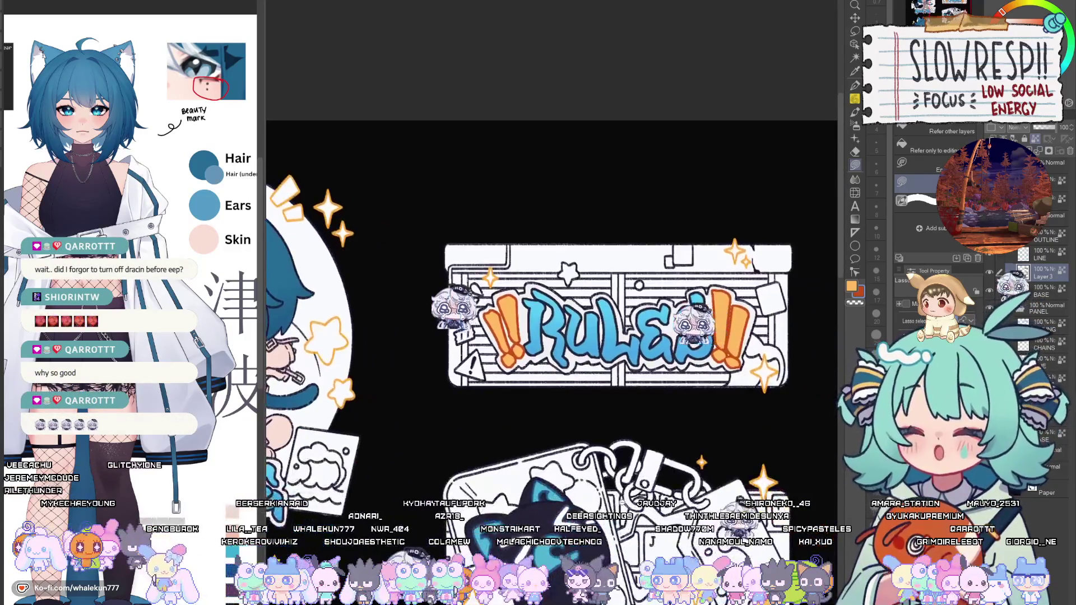
pyautogui.scroll(-6, 552, 303)
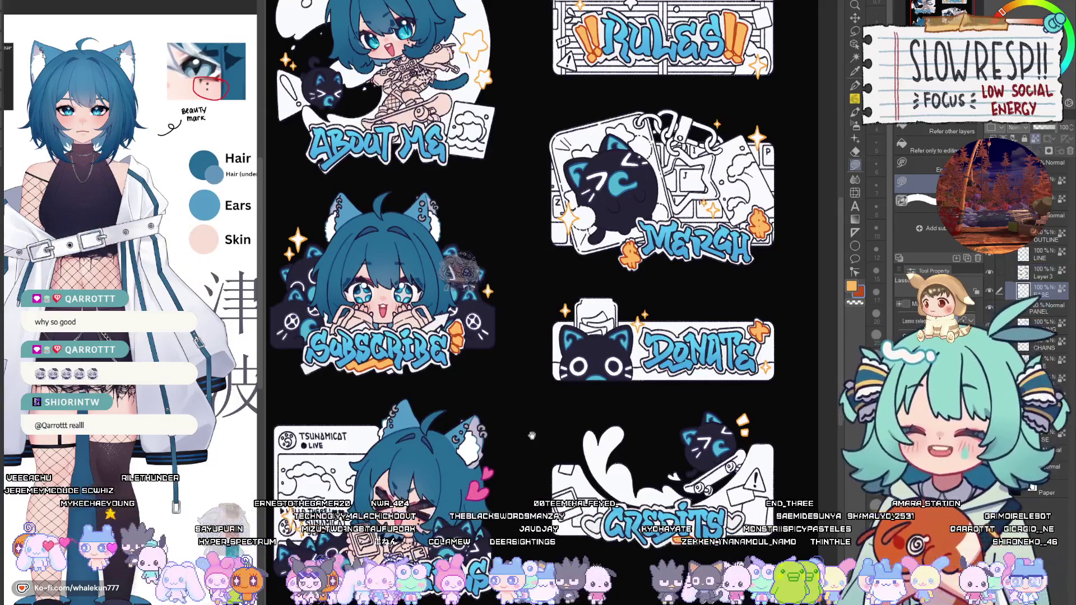
pyautogui.moveTo(501, 454)
pyautogui.mouseDown()
pyautogui.moveTo(690, 448)
pyautogui.moveTo(678, 474)
pyautogui.mouseUp()
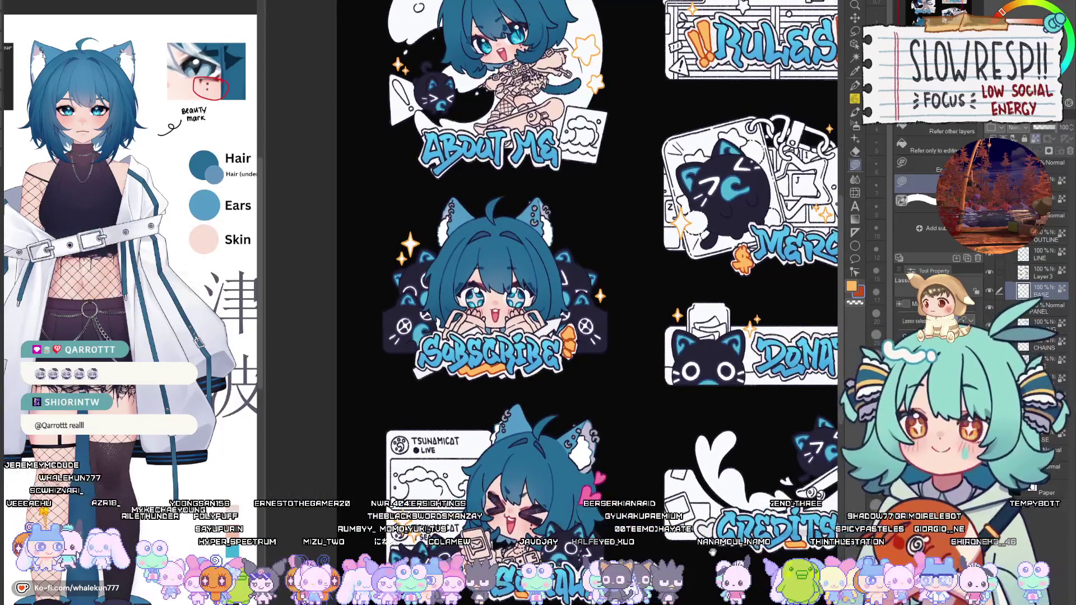
pyautogui.moveTo(710, 552)
pyautogui.mouseDown()
pyautogui.moveTo(611, 475)
pyautogui.moveTo(553, 482)
pyautogui.mouseUp()
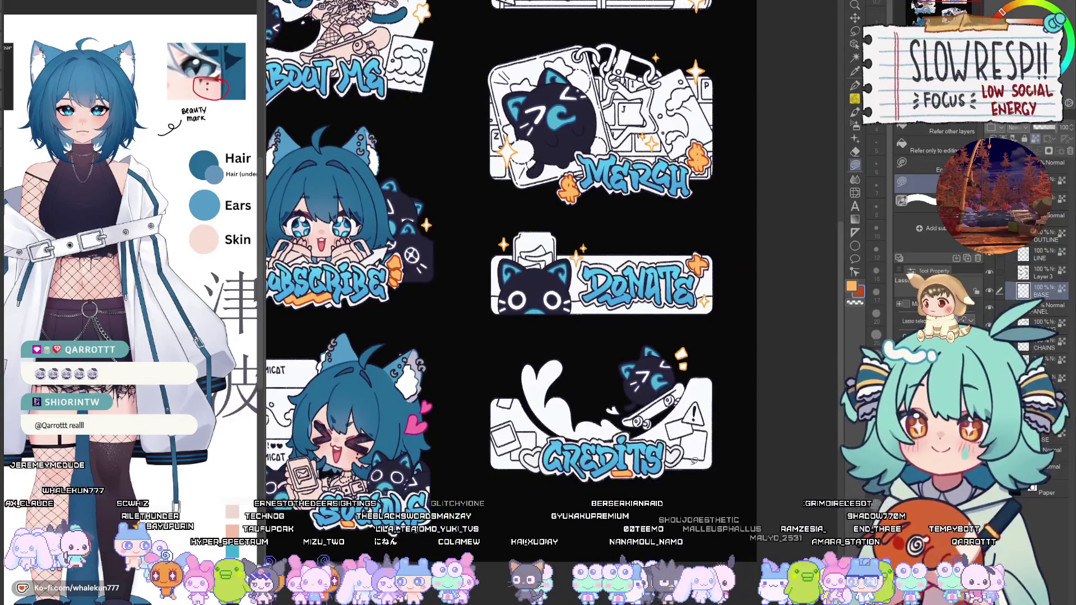
pyautogui.moveTo(688, 456); pyautogui.dragTo(723, 577)
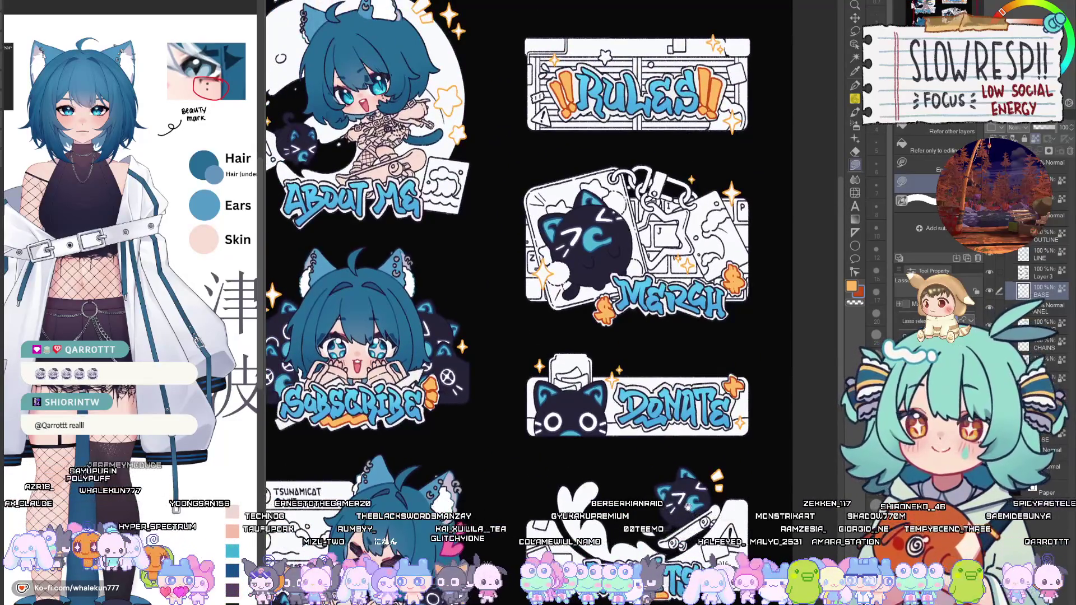
pyautogui.moveTo(561, 280)
pyautogui.mouseDown()
pyautogui.moveTo(611, 370)
pyautogui.moveTo(619, 417)
pyautogui.mouseUp()
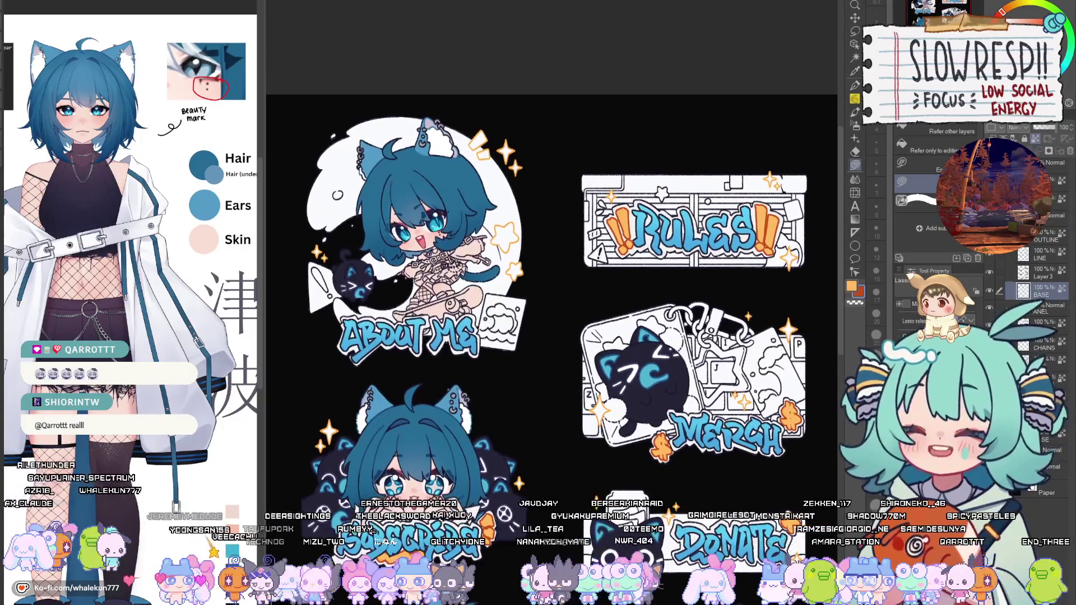
pyautogui.scroll(2, 552, 289)
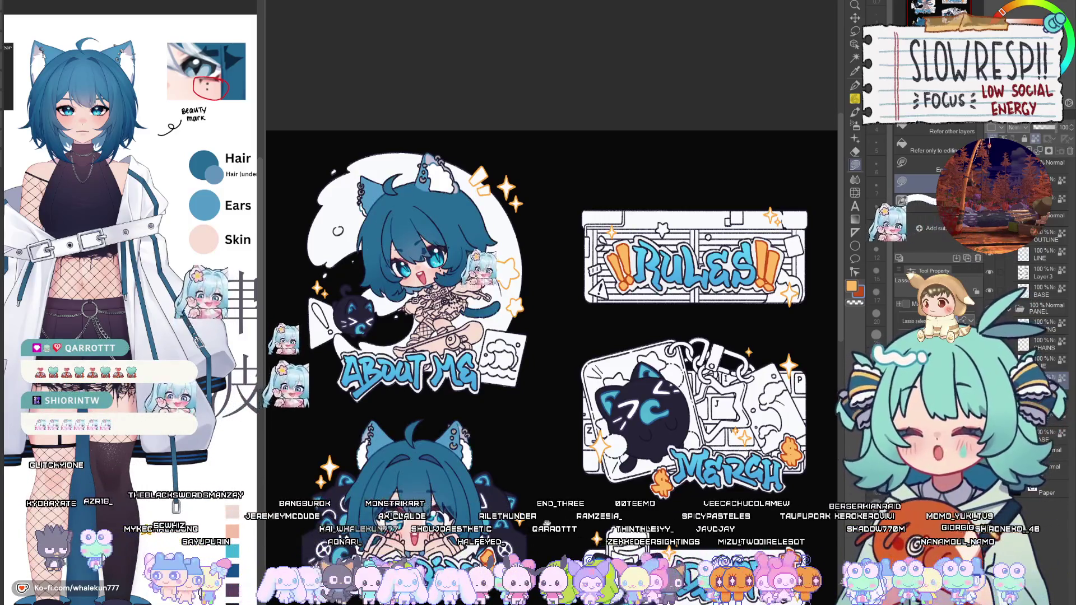
pyautogui.moveTo(547, 522); pyautogui.dragTo(650, 490)
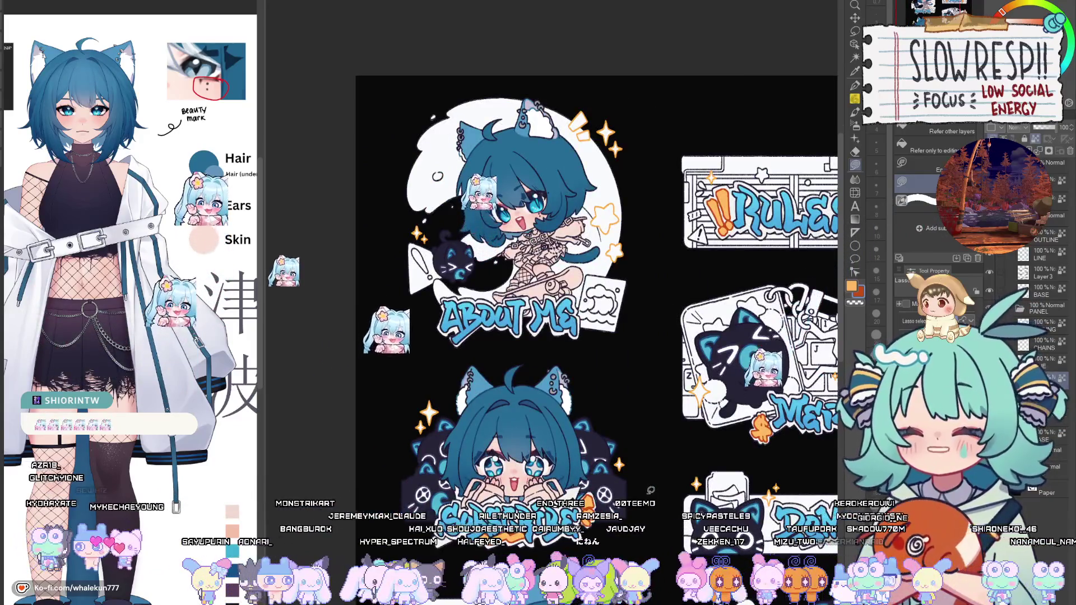
pyautogui.scroll(-3, 651, 491)
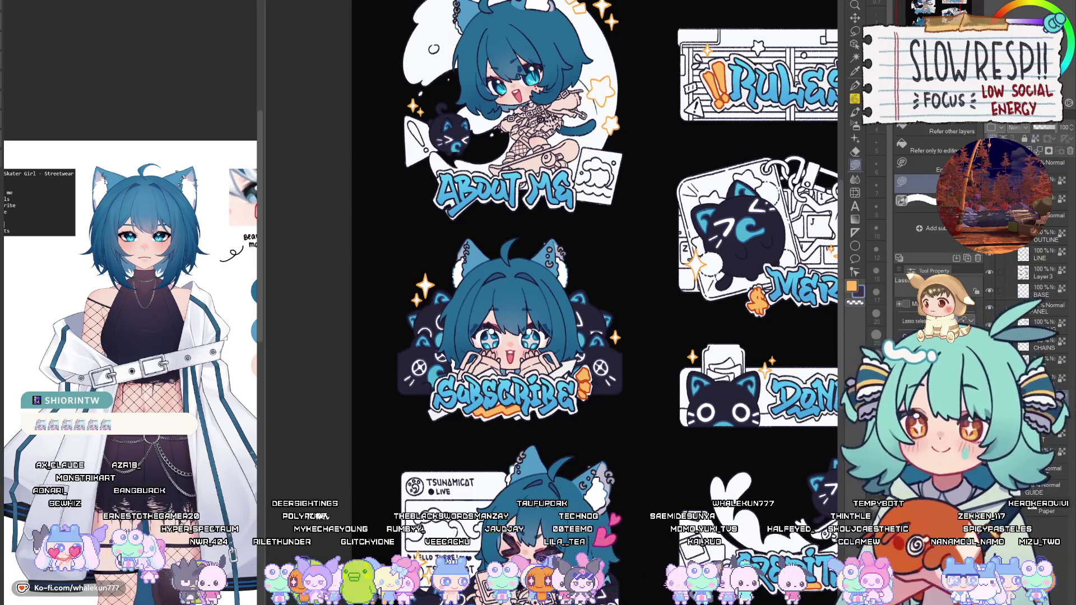
# Zoom into the About Me chibi and lasso-fill the upper collar dark.
pyautogui.scroll(5, 531, 327)
pyautogui.scroll(3, 530, 327)
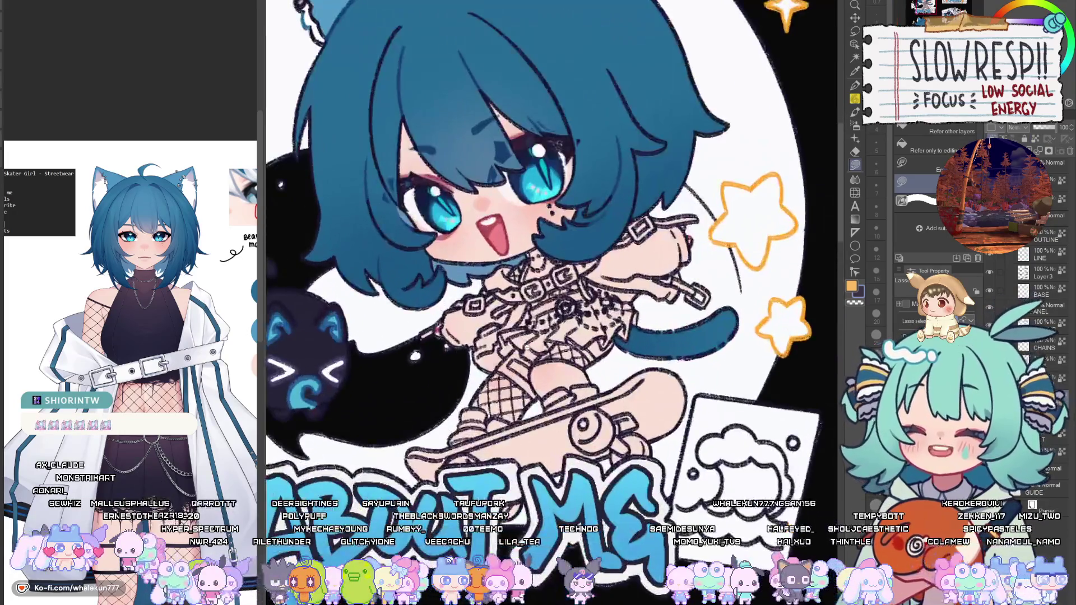
pyautogui.scroll(4, 529, 347)
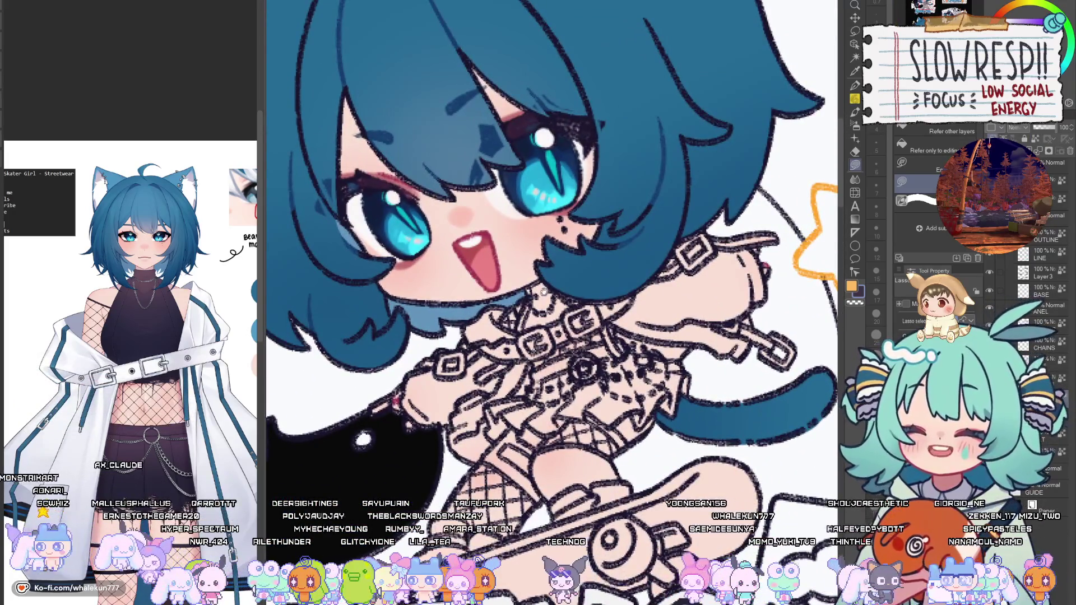
pyautogui.scroll(2, 544, 291)
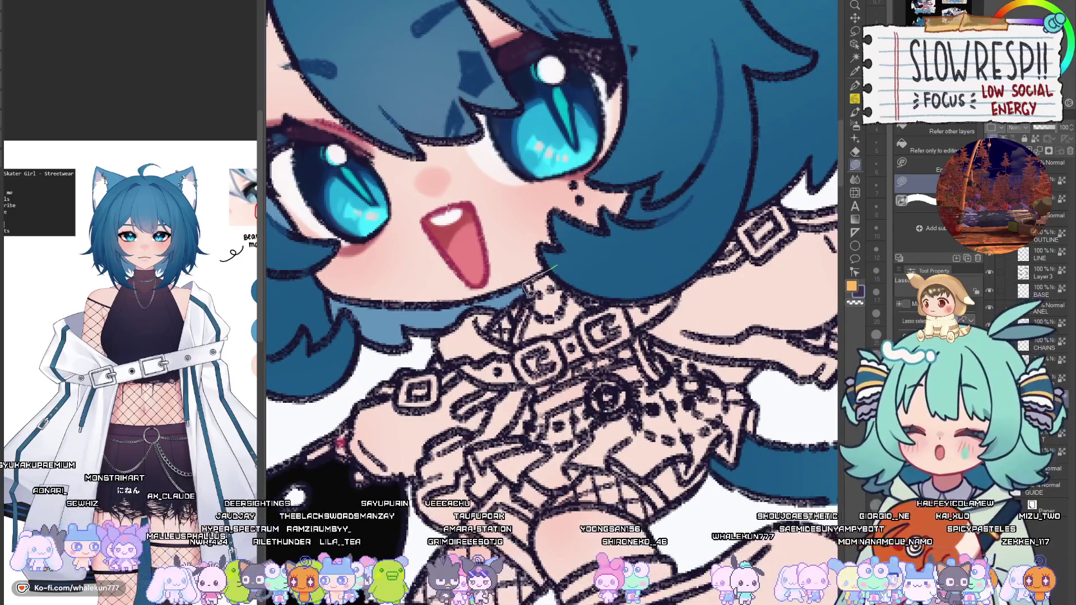
pyautogui.moveTo(519, 317)
pyautogui.mouseDown()
pyautogui.moveTo(562, 372)
pyautogui.moveTo(622, 271)
pyautogui.moveTo(585, 246)
pyautogui.mouseUp()
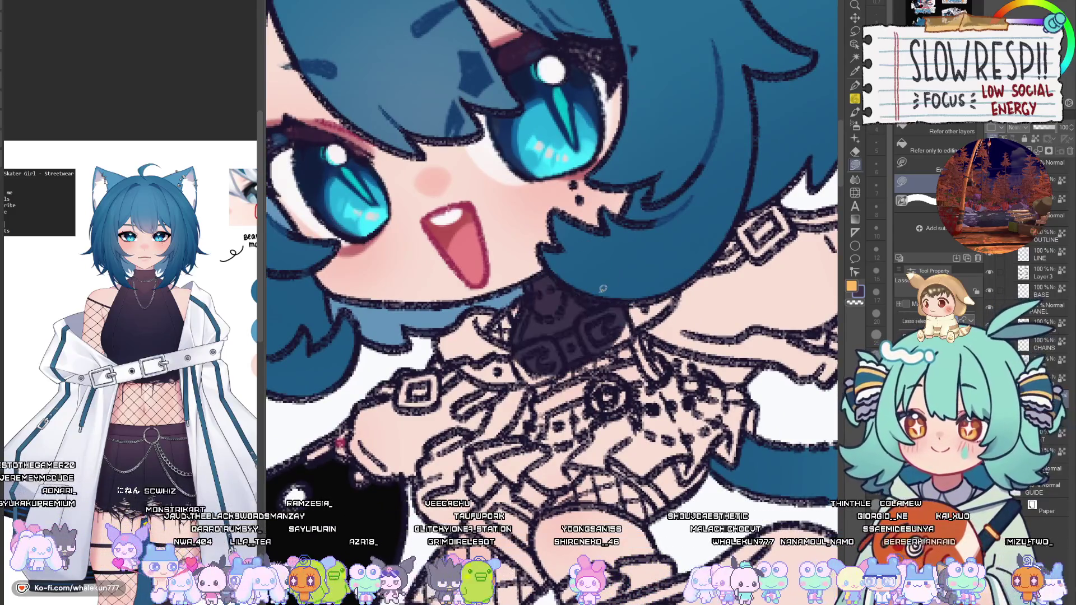
pyautogui.moveTo(622, 308); pyautogui.dragTo(668, 279)
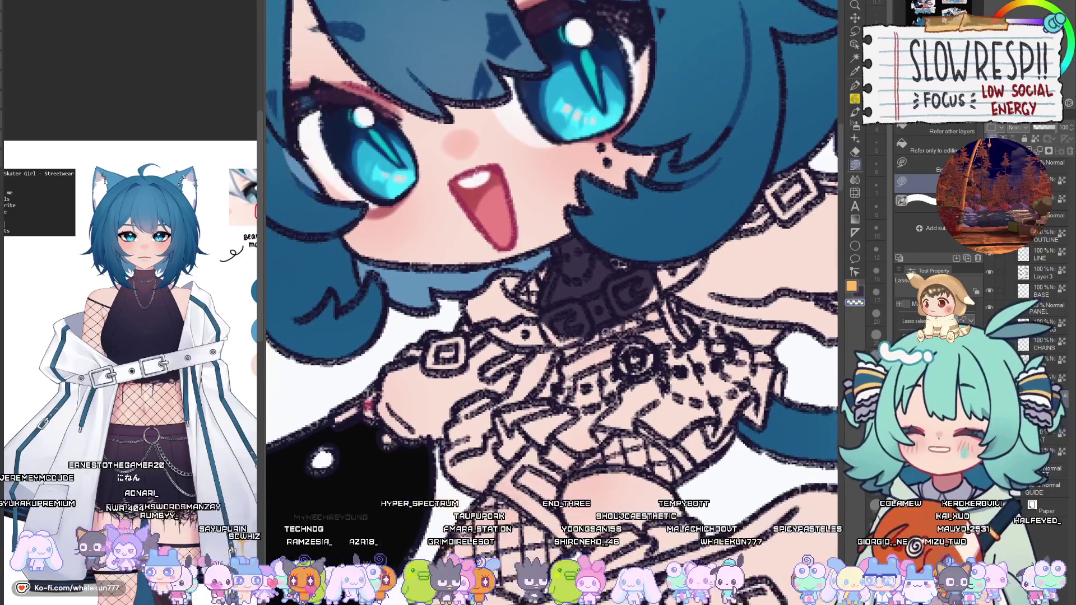
pyautogui.moveTo(557, 351)
pyautogui.mouseDown()
pyautogui.moveTo(701, 275)
pyautogui.moveTo(723, 229)
pyautogui.mouseUp()
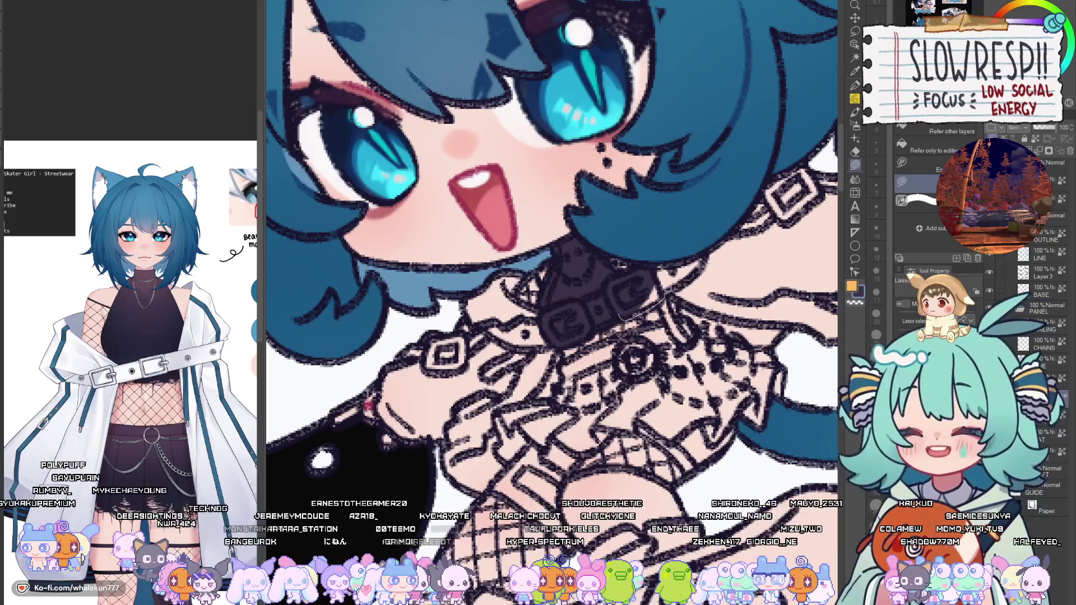
pyautogui.moveTo(695, 258)
pyautogui.mouseDown()
pyautogui.moveTo(599, 331)
pyautogui.moveTo(544, 356)
pyautogui.moveTo(680, 303)
pyautogui.mouseUp()
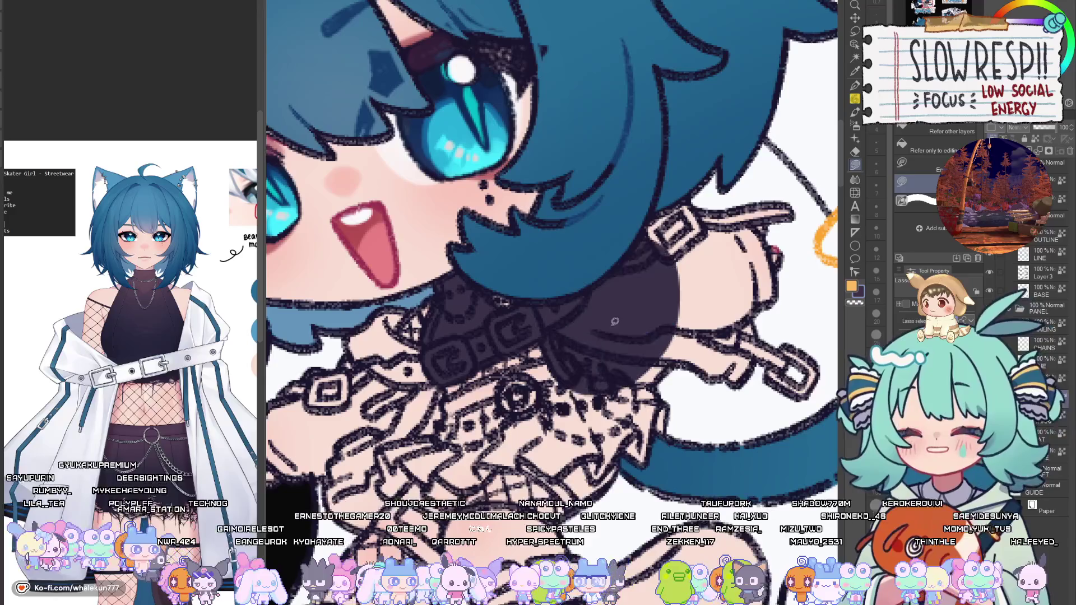
# Lasso-fill the shoulder strap and lower collar dark.
pyautogui.moveTo(562, 333)
pyautogui.mouseDown()
pyautogui.moveTo(618, 331)
pyautogui.moveTo(602, 420)
pyautogui.mouseUp()
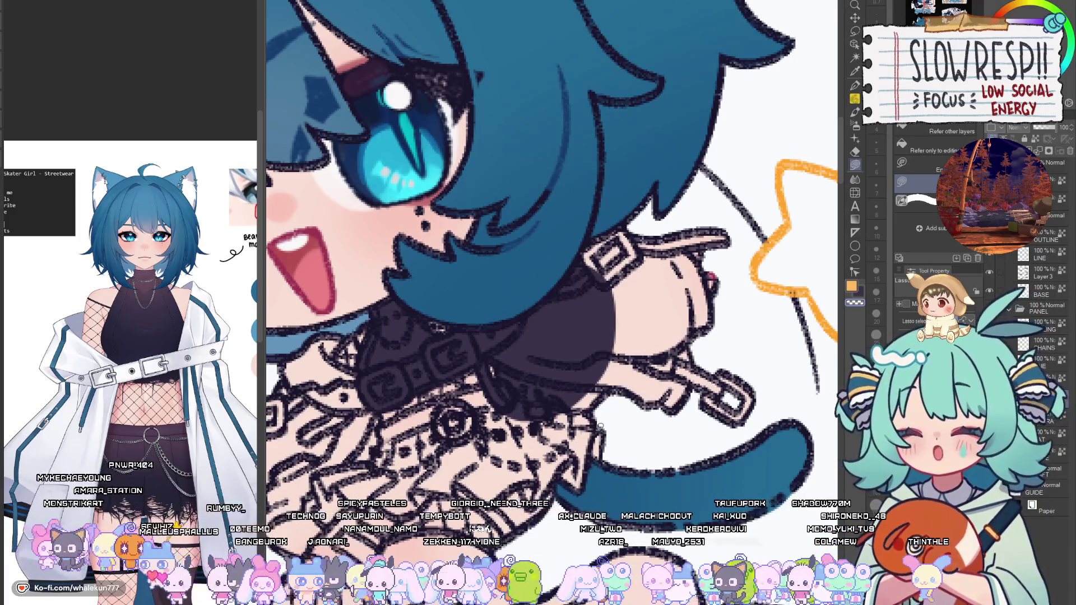
pyautogui.moveTo(600, 427)
pyautogui.mouseDown()
pyautogui.moveTo(538, 475)
pyautogui.moveTo(732, 416)
pyautogui.moveTo(485, 309)
pyautogui.mouseUp()
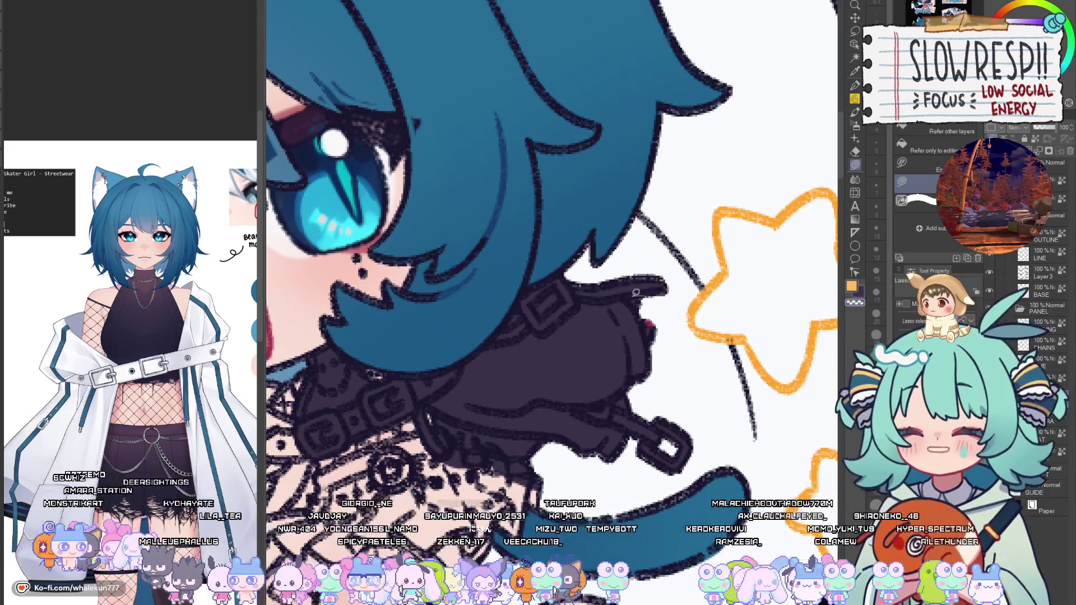
pyautogui.moveTo(558, 507); pyautogui.dragTo(735, 421)
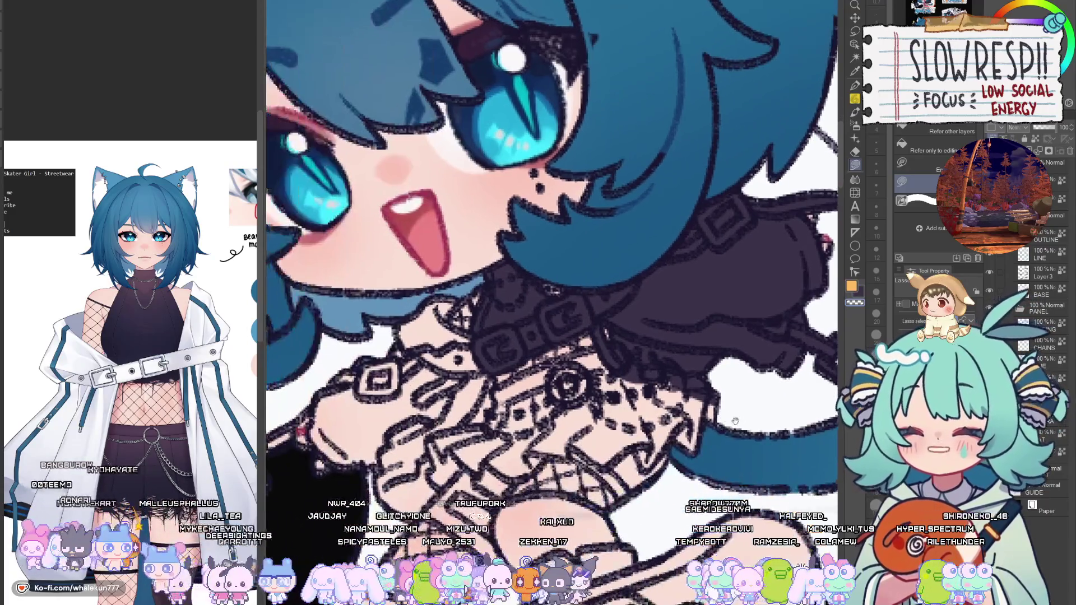
pyautogui.moveTo(719, 380)
pyautogui.mouseDown()
pyautogui.moveTo(723, 403)
pyautogui.moveTo(675, 482)
pyautogui.moveTo(673, 443)
pyautogui.moveTo(661, 454)
pyautogui.moveTo(638, 422)
pyautogui.moveTo(667, 343)
pyautogui.mouseUp()
pyautogui.moveTo(623, 441); pyautogui.dragTo(670, 391)
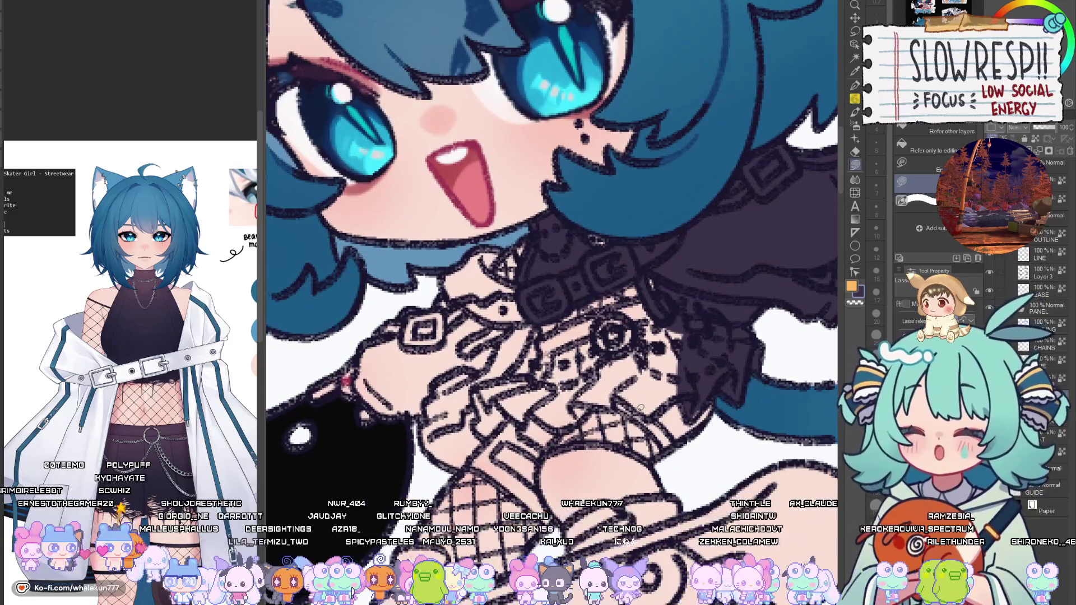
pyautogui.moveTo(605, 453); pyautogui.dragTo(673, 430)
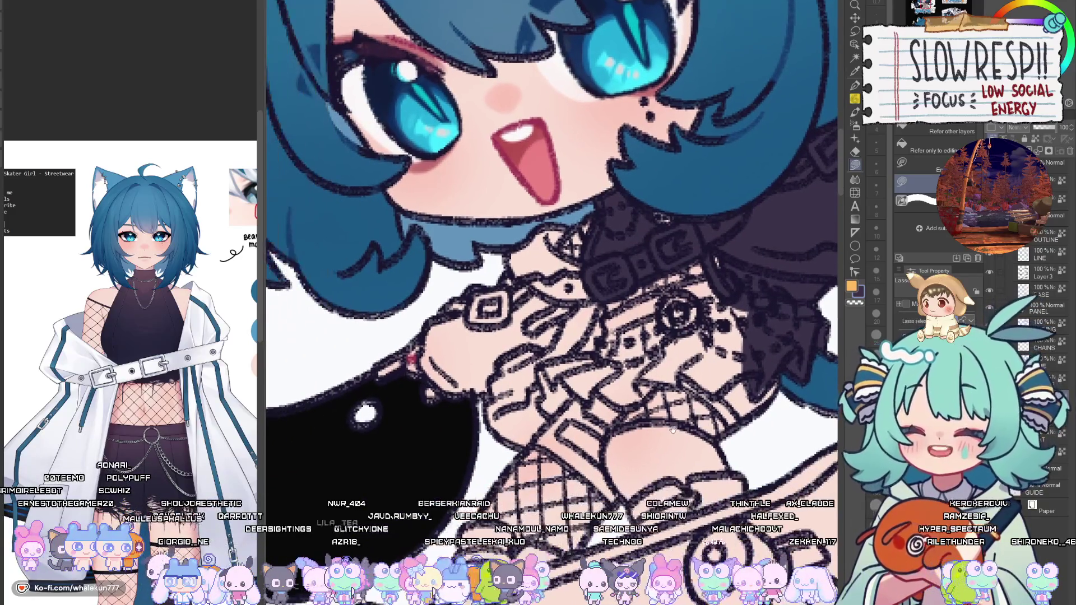
pyautogui.moveTo(546, 425)
pyautogui.mouseDown()
pyautogui.moveTo(555, 445)
pyautogui.moveTo(545, 456)
pyautogui.moveTo(470, 428)
pyautogui.moveTo(427, 371)
pyautogui.moveTo(448, 314)
pyautogui.moveTo(568, 235)
pyautogui.moveTo(567, 269)
pyautogui.moveTo(675, 292)
pyautogui.moveTo(616, 319)
pyautogui.moveTo(623, 387)
pyautogui.mouseUp()
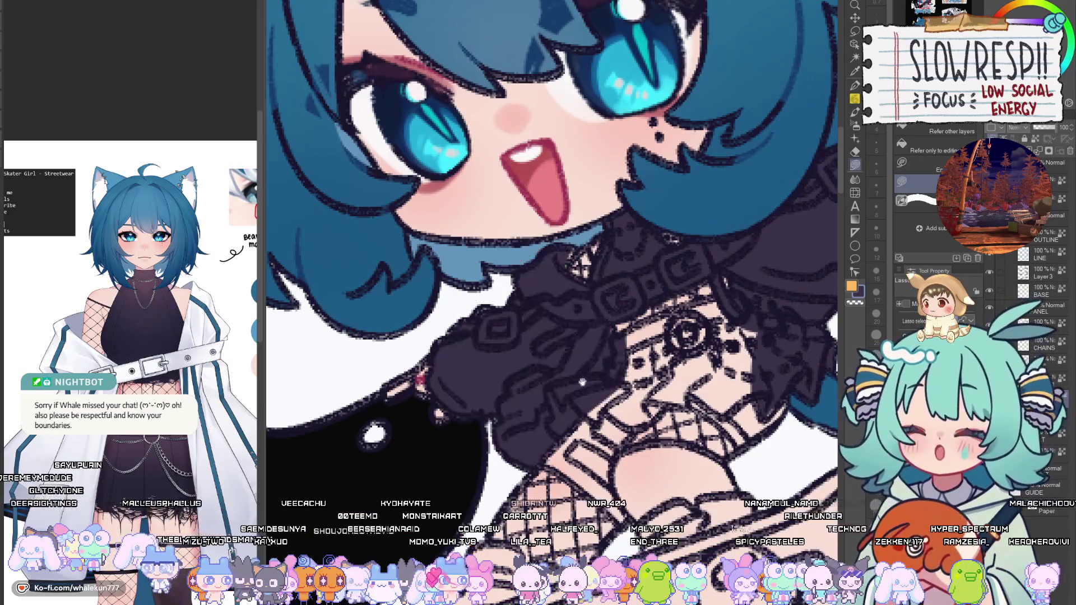
pyautogui.moveTo(556, 366); pyautogui.dragTo(588, 377)
pyautogui.moveTo(451, 373)
pyautogui.mouseDown()
pyautogui.moveTo(423, 415)
pyautogui.moveTo(447, 357)
pyautogui.moveTo(423, 407)
pyautogui.mouseUp()
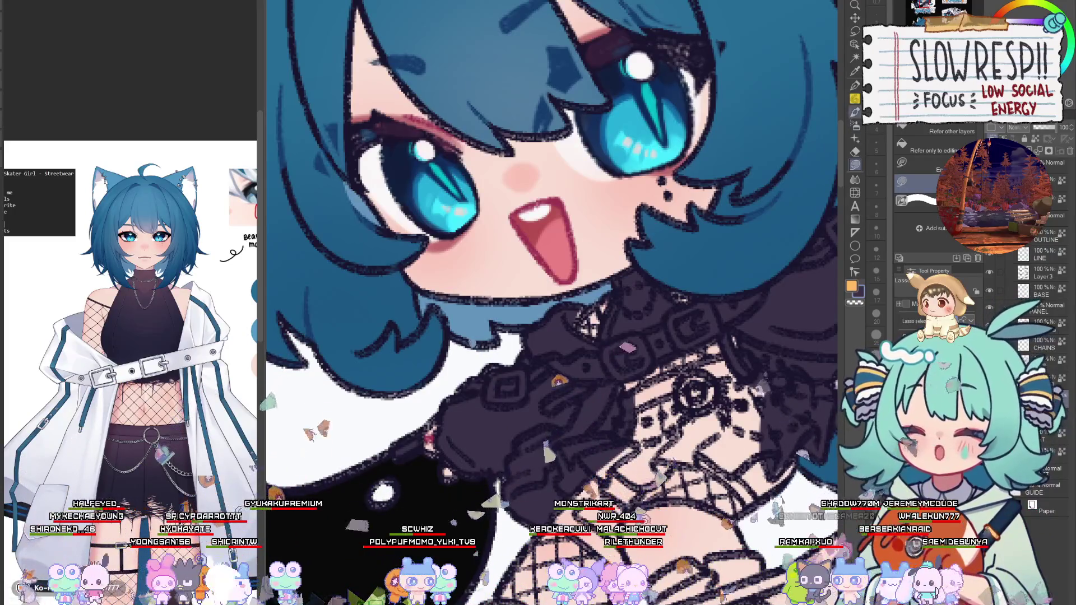
# Switch to the lasso fill with G and pan up to the skater chibi's jacket.
pyautogui.press('p')
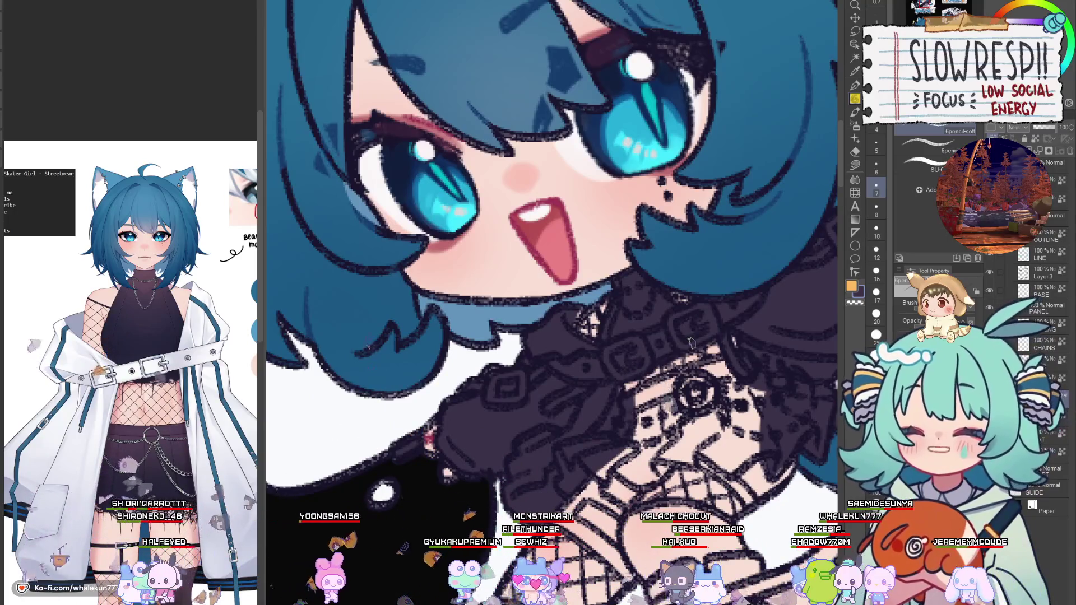
pyautogui.press('g')
pyautogui.moveTo(527, 462)
pyautogui.mouseDown()
pyautogui.moveTo(493, 426)
pyautogui.moveTo(472, 350)
pyautogui.mouseUp()
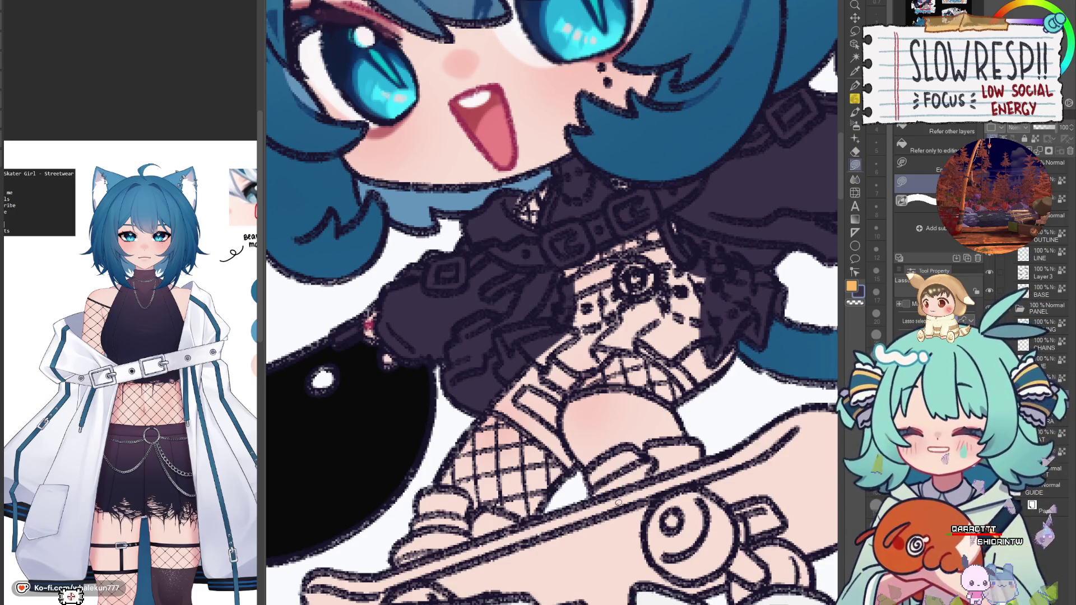
# Fill one more jacket patch dark, then fit the whole About Me panel to the window.
pyautogui.scroll(-3, 619, 503)
pyautogui.moveTo(622, 499); pyautogui.dragTo(633, 491)
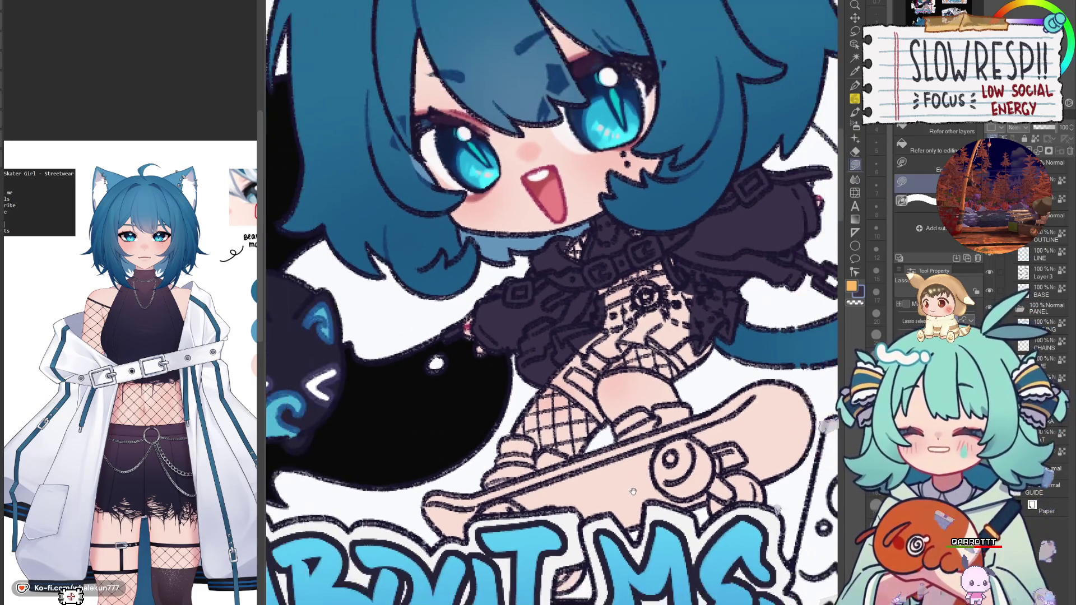
pyautogui.scroll(-3, 650, 460)
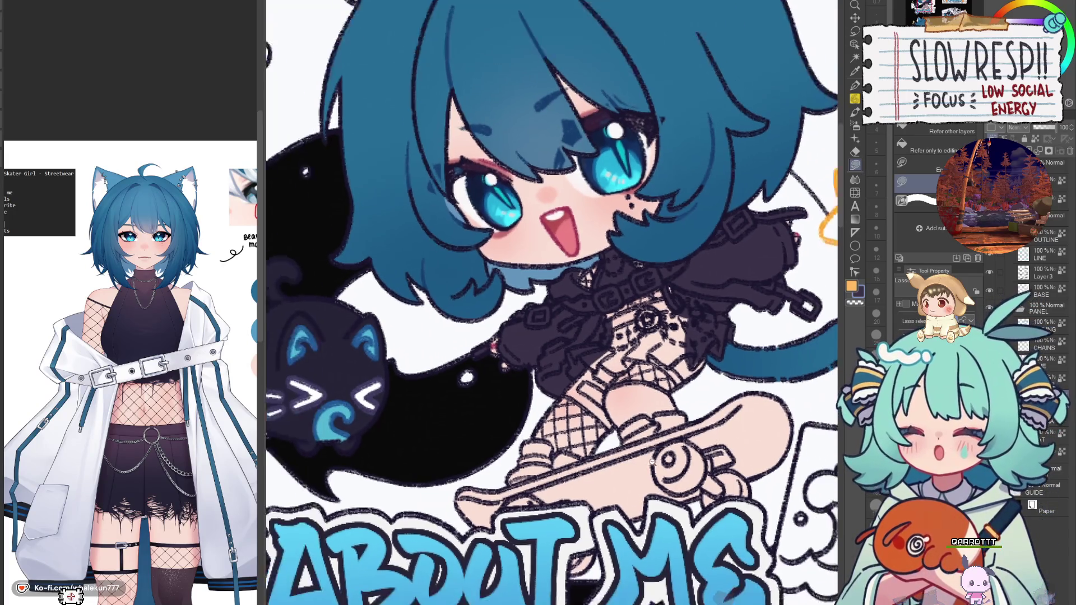
pyautogui.scroll(5, 650, 460)
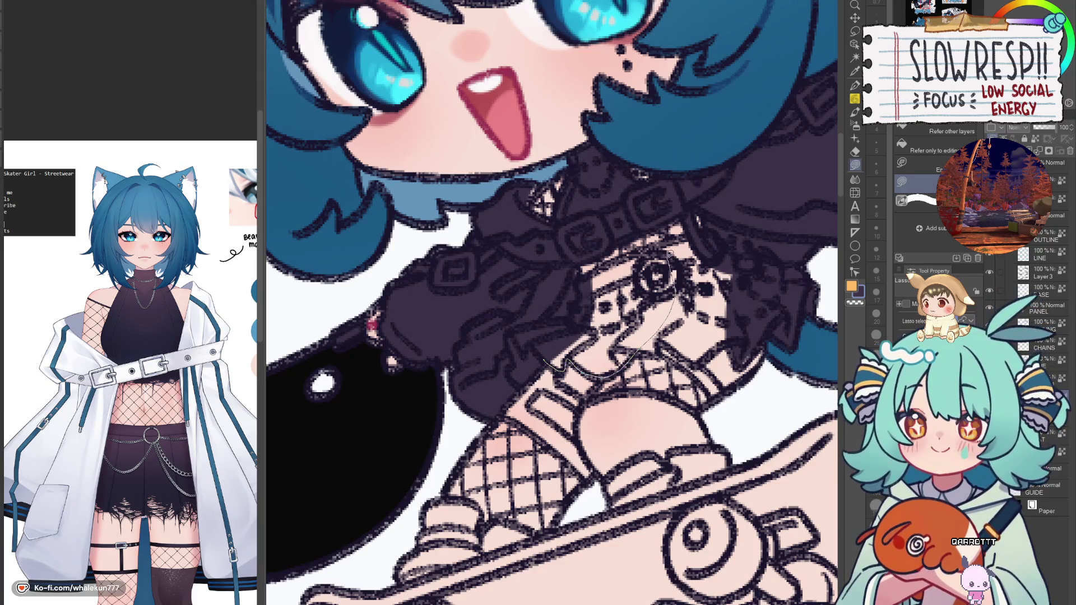
pyautogui.moveTo(639, 252)
pyautogui.mouseDown()
pyautogui.moveTo(723, 236)
pyautogui.moveTo(779, 303)
pyautogui.moveTo(745, 359)
pyautogui.moveTo(622, 339)
pyautogui.mouseUp()
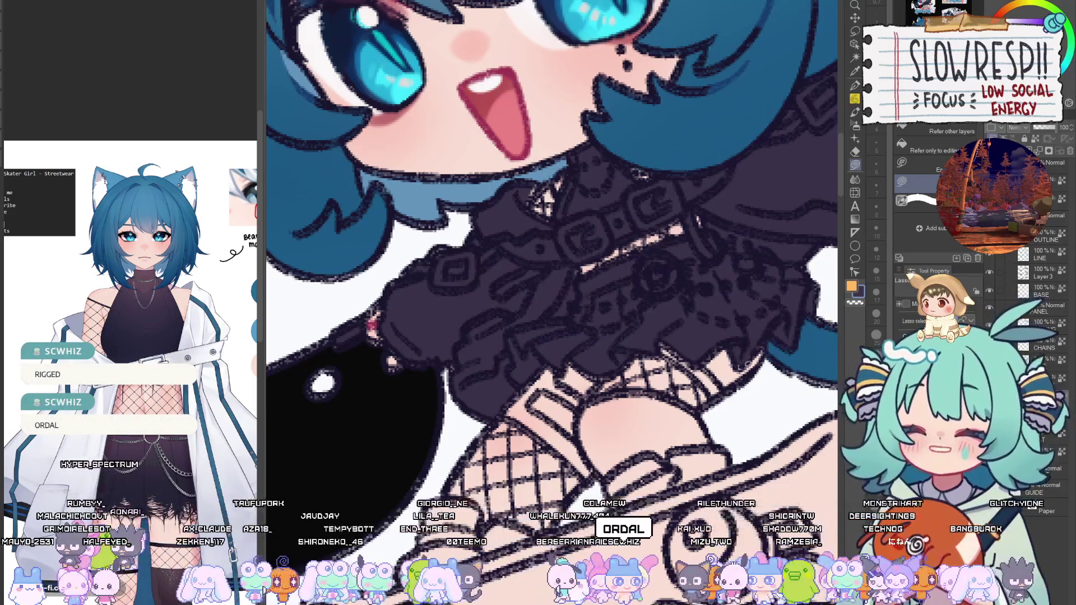
pyautogui.hotkey('ctrl', '0')
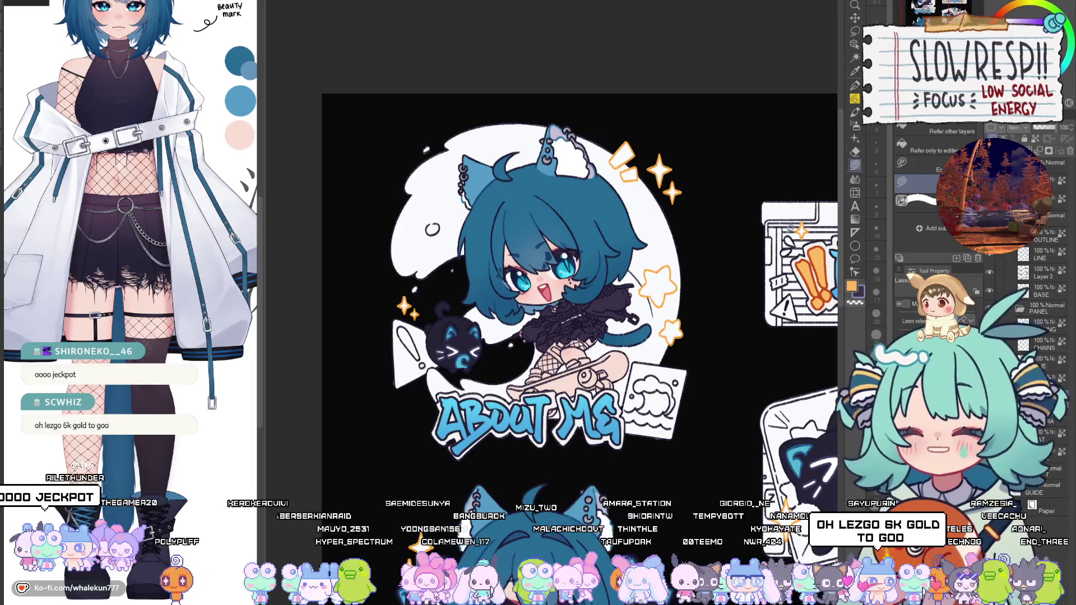
# Hide the lettering layer over the Subscribe panel and zoom in on the chibi's face.
pyautogui.moveTo(572, 593); pyautogui.dragTo(591, 296)
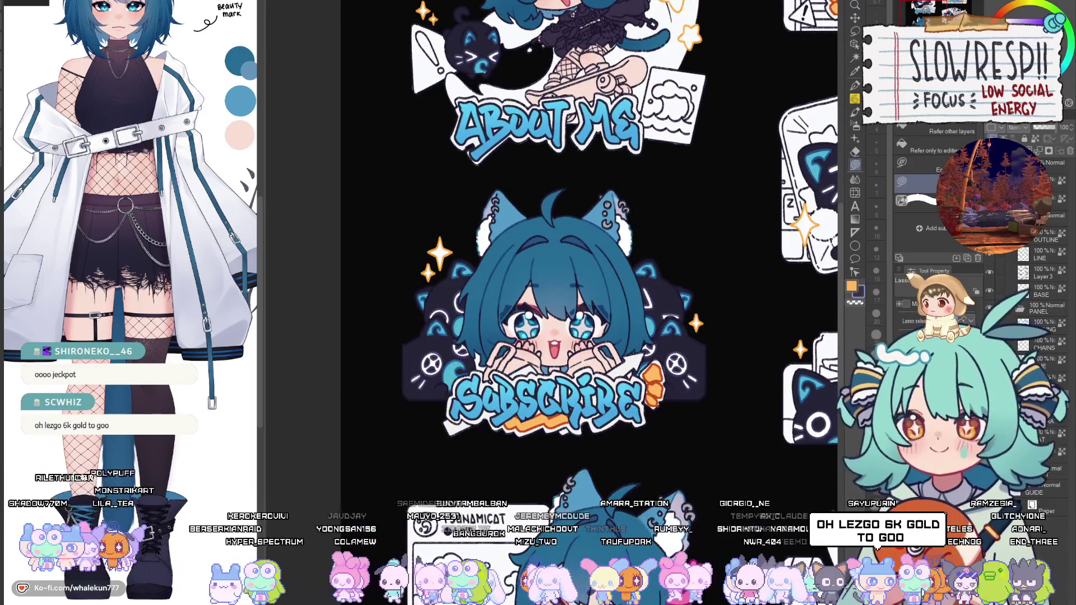
pyautogui.click(979, 260)
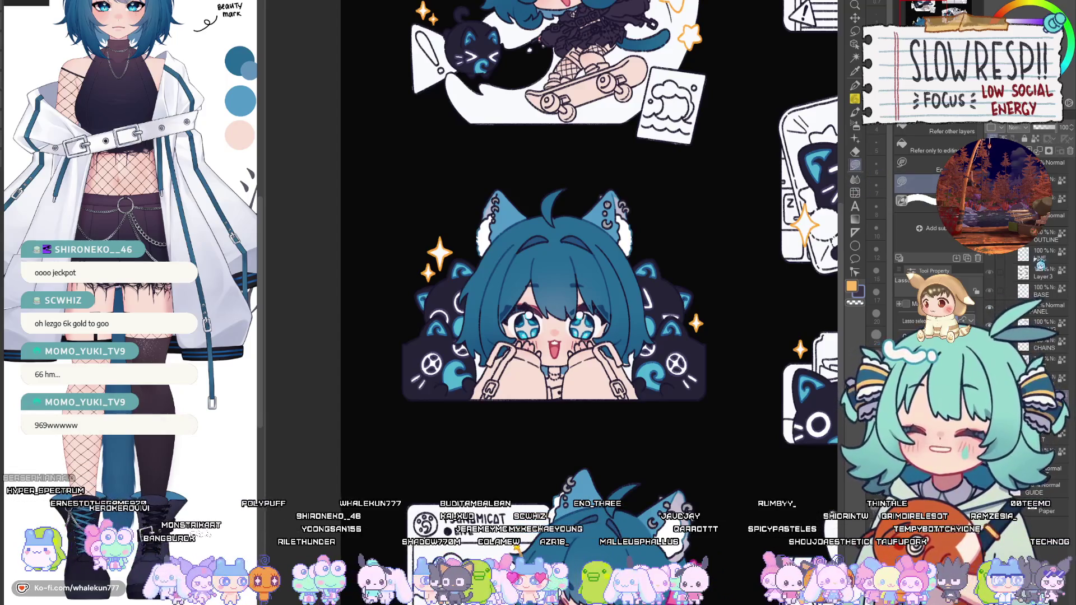
pyautogui.scroll(3, 550, 323)
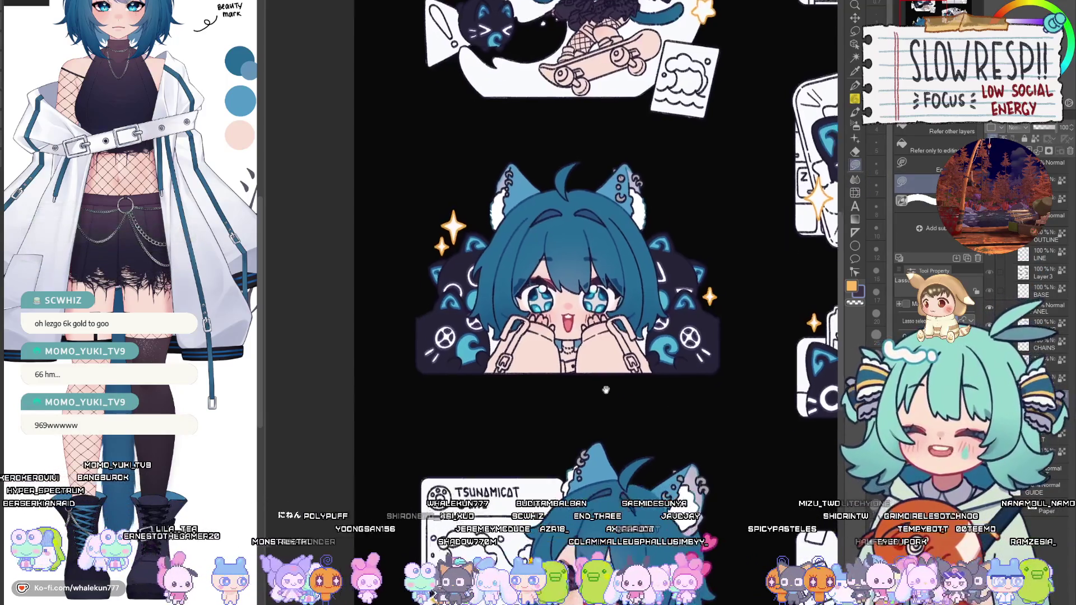
pyautogui.scroll(2, 549, 323)
pyautogui.scroll(2, 633, 374)
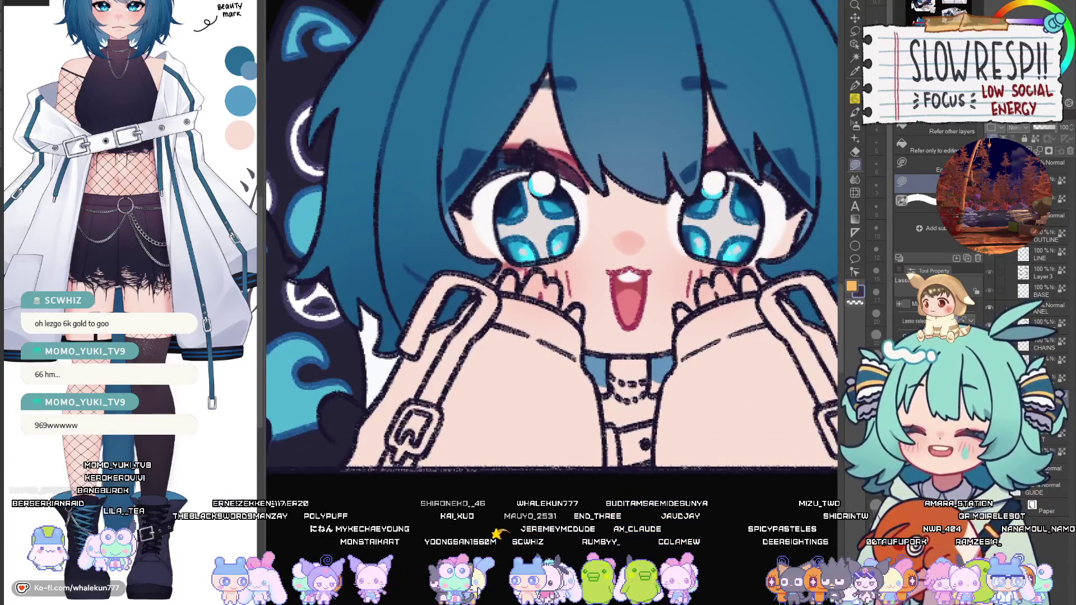
# Eyedrop the choker's blue, then pan past the TSUNAMICAT and keyboard stickers.
pyautogui.keyDown('alt'); pyautogui.click(657, 371); pyautogui.keyUp('alt')
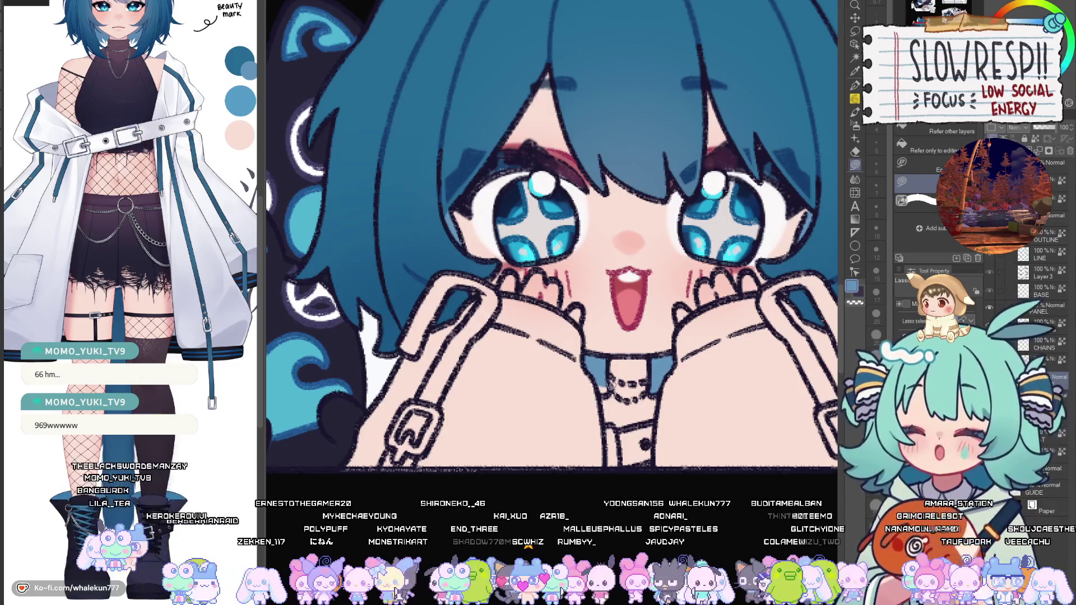
pyautogui.scroll(-5, 694, 382)
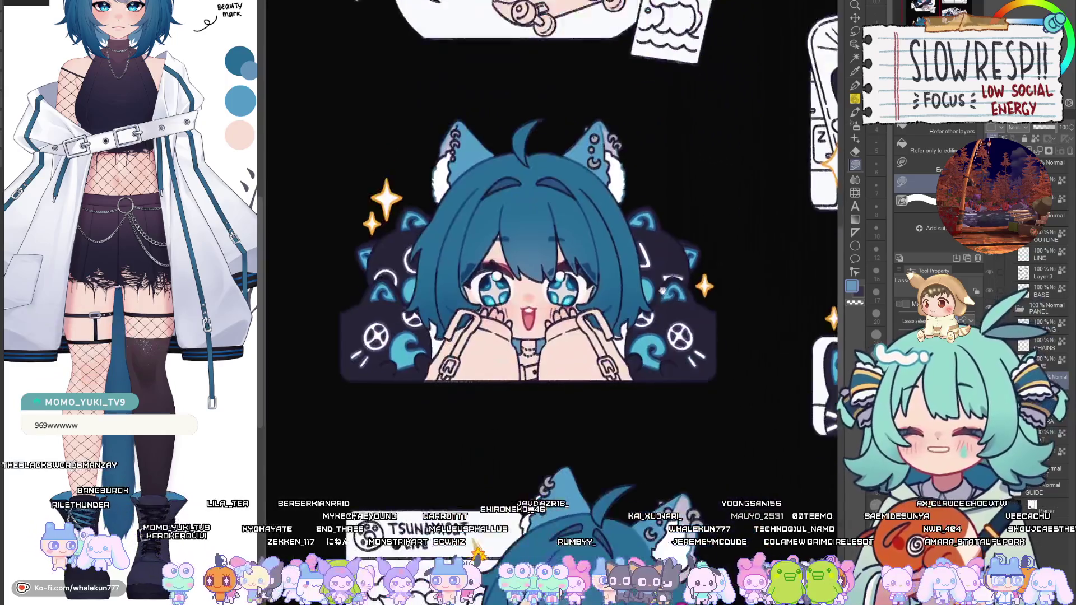
pyautogui.moveTo(663, 290); pyautogui.dragTo(712, 248)
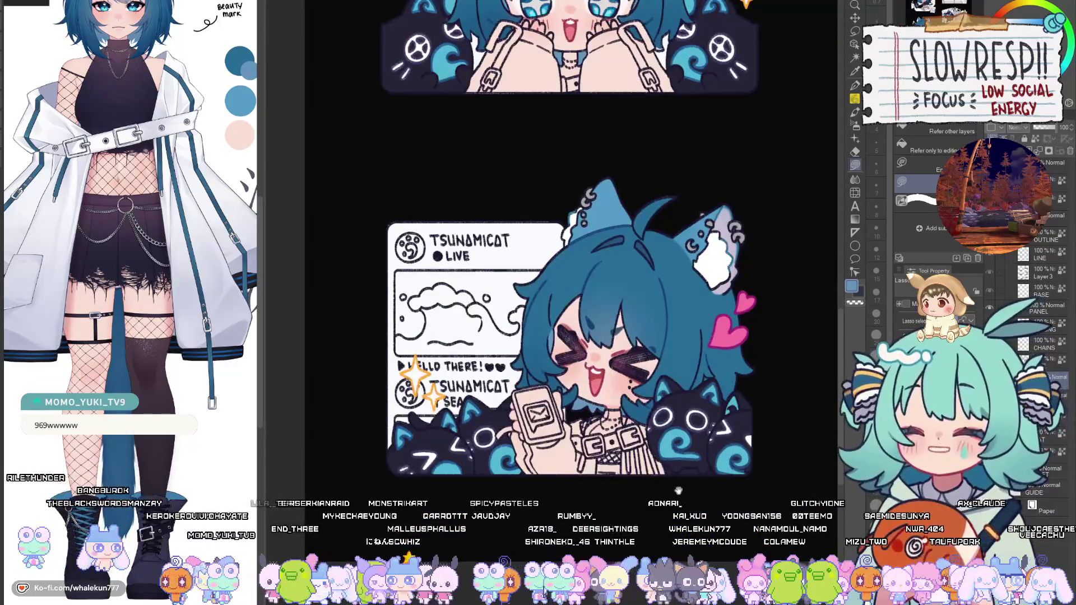
pyautogui.moveTo(681, 483)
pyautogui.mouseDown()
pyautogui.moveTo(642, 480)
pyautogui.moveTo(690, 493)
pyautogui.mouseUp()
pyautogui.scroll(2, 698, 496)
pyautogui.scroll(5, 698, 496)
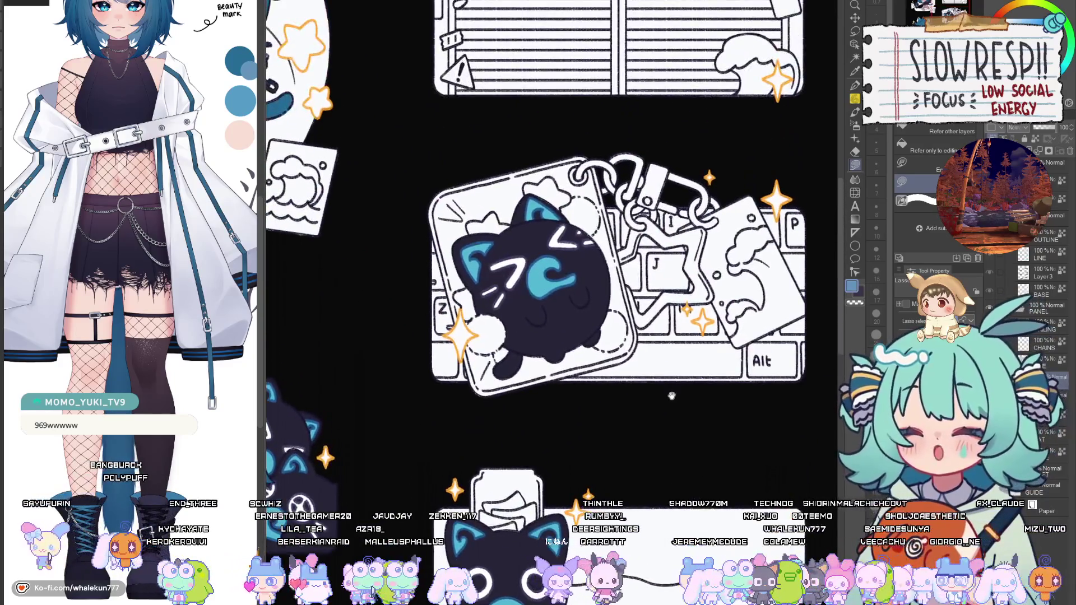
pyautogui.hscroll(-5, 616, 485)
pyautogui.hscroll(-5, 616, 486)
pyautogui.scroll(-1, 616, 485)
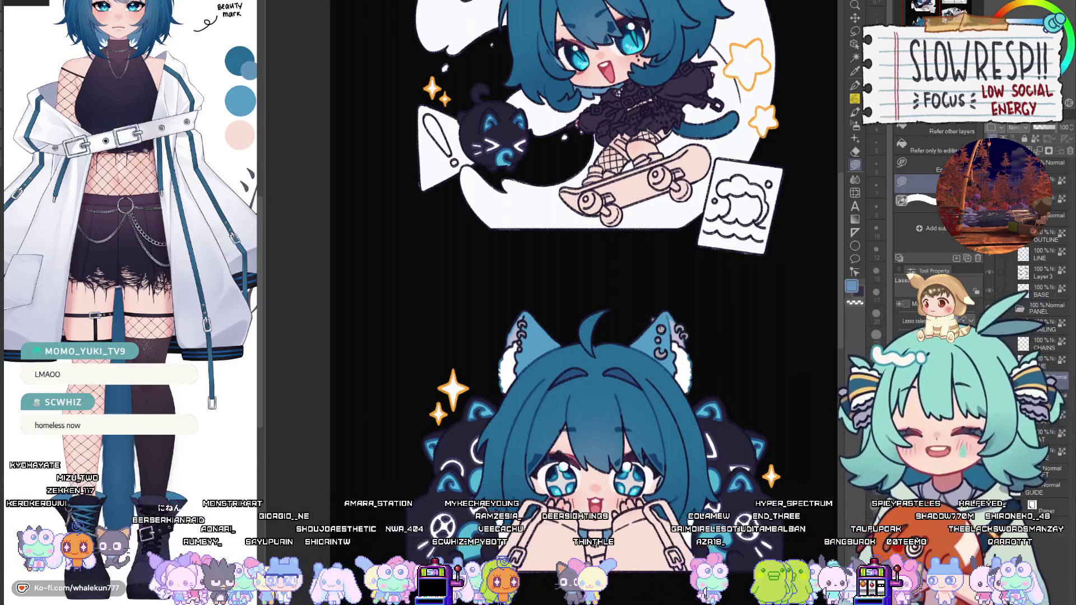
# Lasso-fill the Subscribe chibi's neck area and sleeves dark purple.
pyautogui.scroll(-3, 552, 280)
pyautogui.scroll(5, 608, 355)
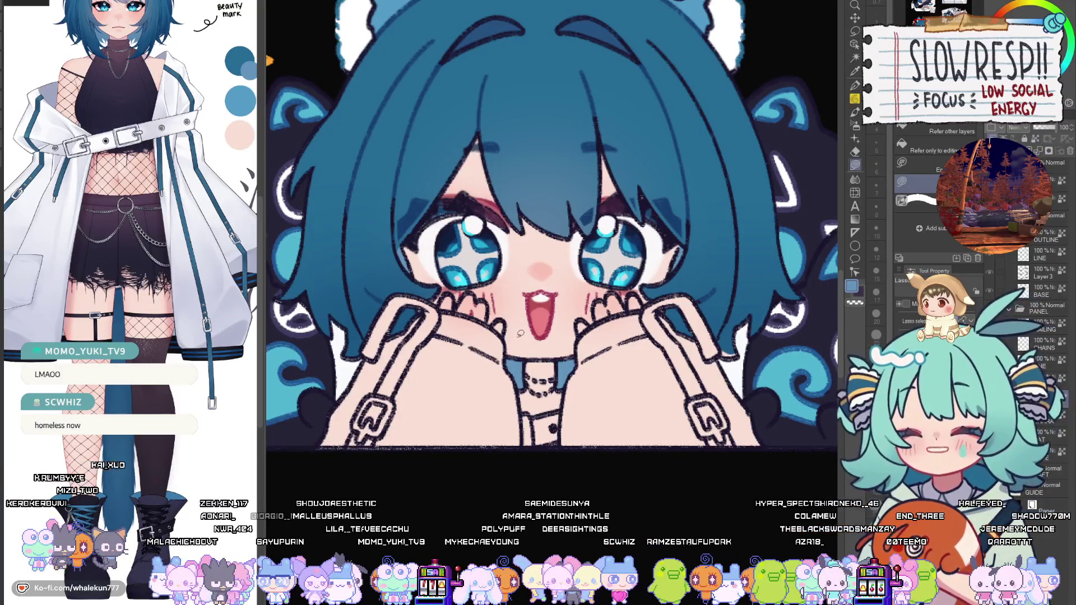
pyautogui.scroll(2, 520, 333)
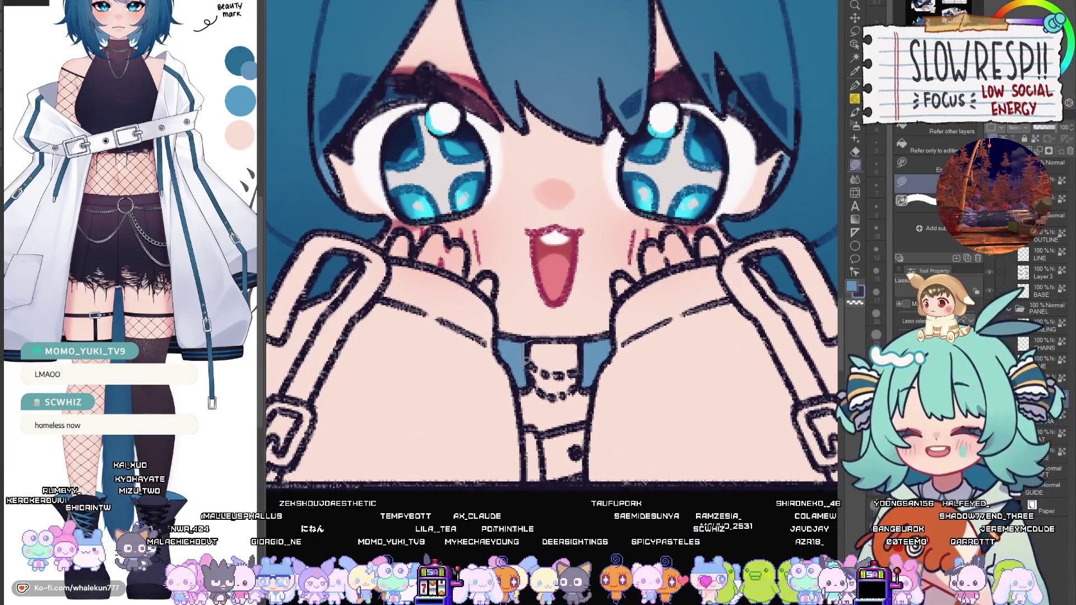
pyautogui.moveTo(628, 400)
pyautogui.mouseDown()
pyautogui.moveTo(617, 348)
pyautogui.moveTo(527, 344)
pyautogui.mouseUp()
pyautogui.moveTo(618, 299)
pyautogui.mouseDown()
pyautogui.moveTo(569, 367)
pyautogui.moveTo(538, 466)
pyautogui.moveTo(561, 555)
pyautogui.moveTo(796, 387)
pyautogui.moveTo(754, 286)
pyautogui.moveTo(684, 306)
pyautogui.moveTo(569, 367)
pyautogui.mouseUp()
pyautogui.moveTo(766, 395); pyautogui.dragTo(624, 406)
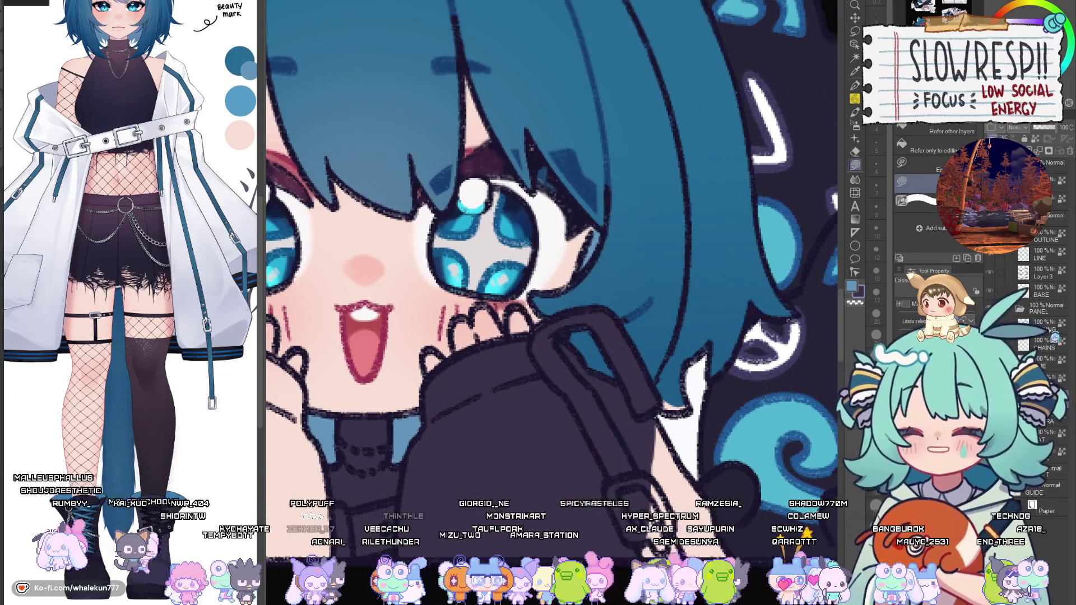
# With the pen, eyedrop the hair blue as the drawing colour.
pyautogui.press('p')
pyautogui.moveTo(571, 267); pyautogui.dragTo(748, 290)
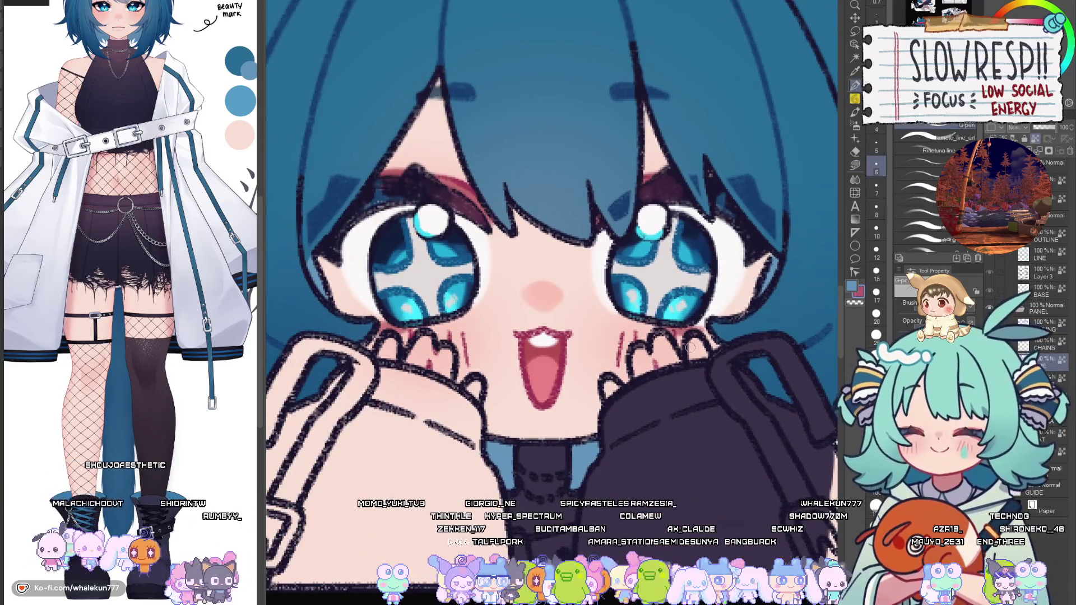
pyautogui.moveTo(657, 359); pyautogui.dragTo(547, 306)
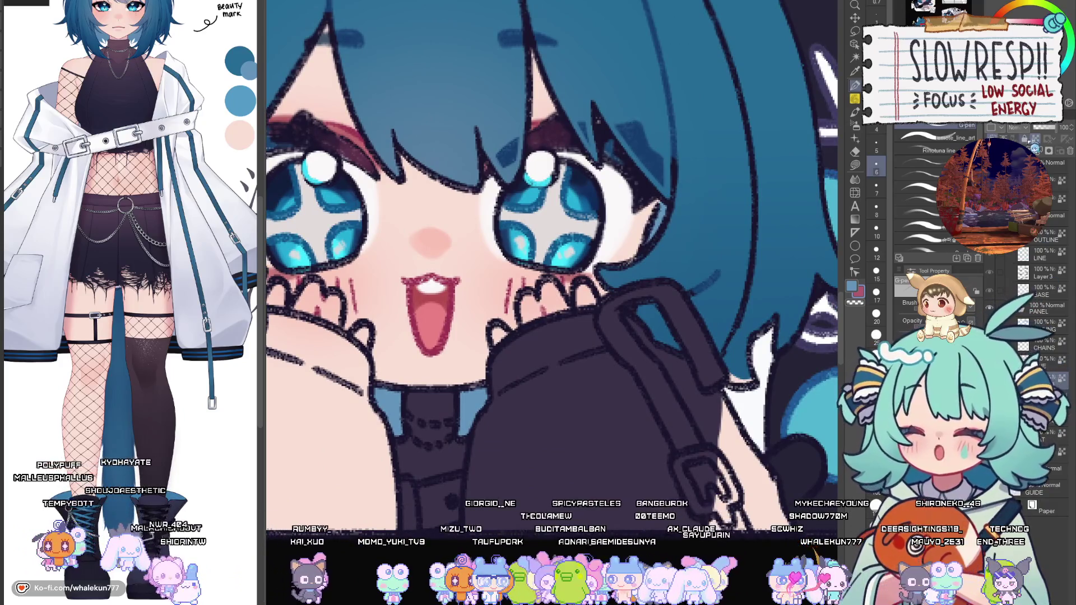
pyautogui.keyDown('alt'); pyautogui.click(744, 379); pyautogui.keyUp('alt')
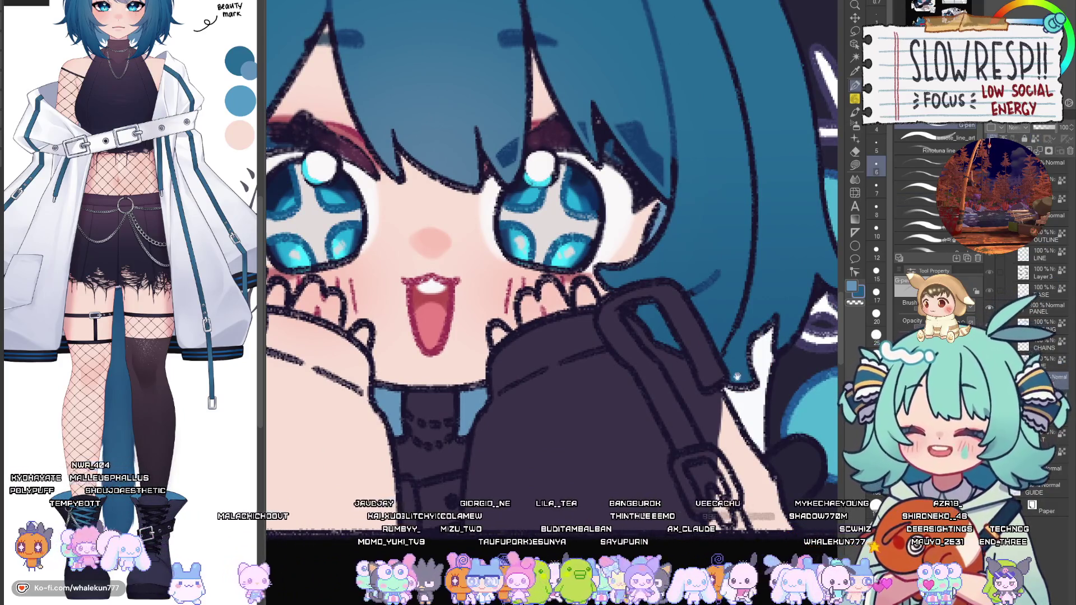
pyautogui.moveTo(473, 381)
pyautogui.mouseDown()
pyautogui.moveTo(761, 370)
pyautogui.moveTo(566, 369)
pyautogui.mouseUp()
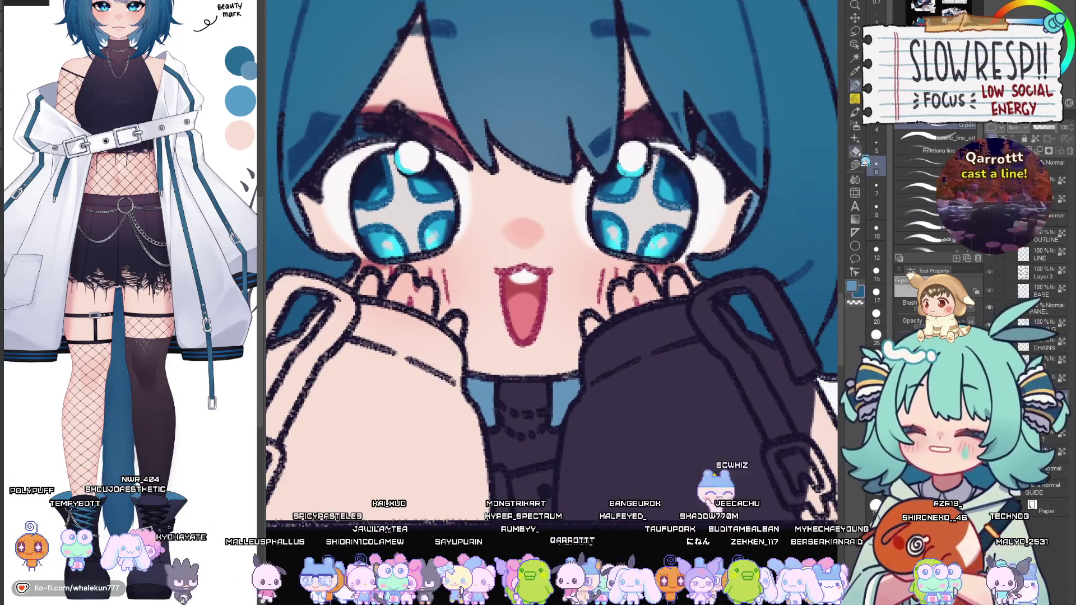
# Mirror the canvas and lasso-fill the pale bag strap and buckle dark purple.
pyautogui.press('g')
pyautogui.moveTo(777, 464)
pyautogui.mouseDown()
pyautogui.moveTo(633, 402)
pyautogui.moveTo(600, 442)
pyautogui.moveTo(603, 458)
pyautogui.mouseUp()
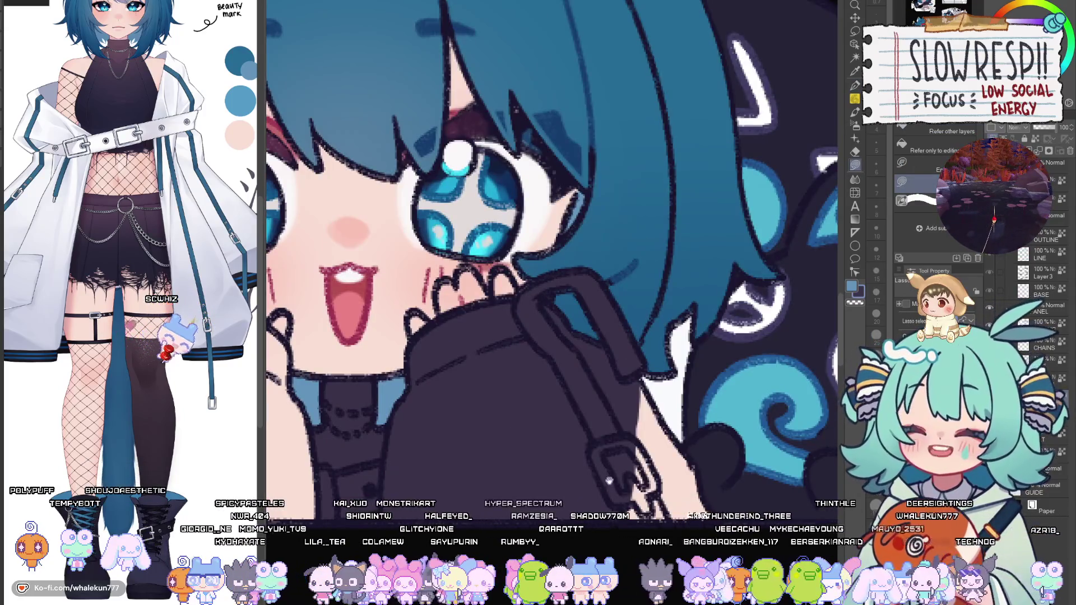
pyautogui.moveTo(688, 455); pyautogui.dragTo(638, 411)
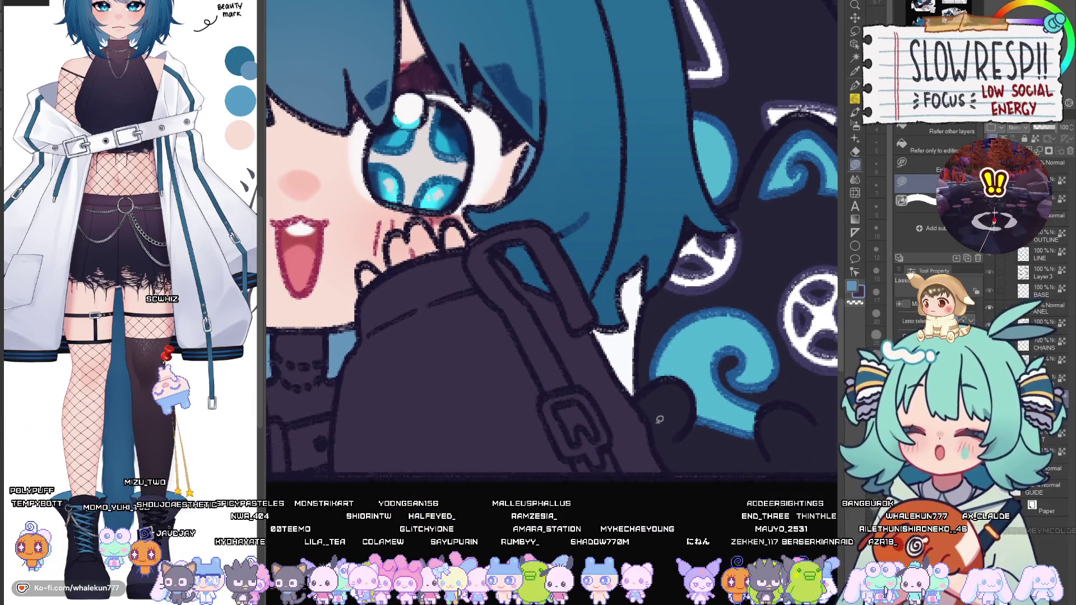
pyautogui.press('h')
pyautogui.moveTo(518, 404); pyautogui.dragTo(555, 249)
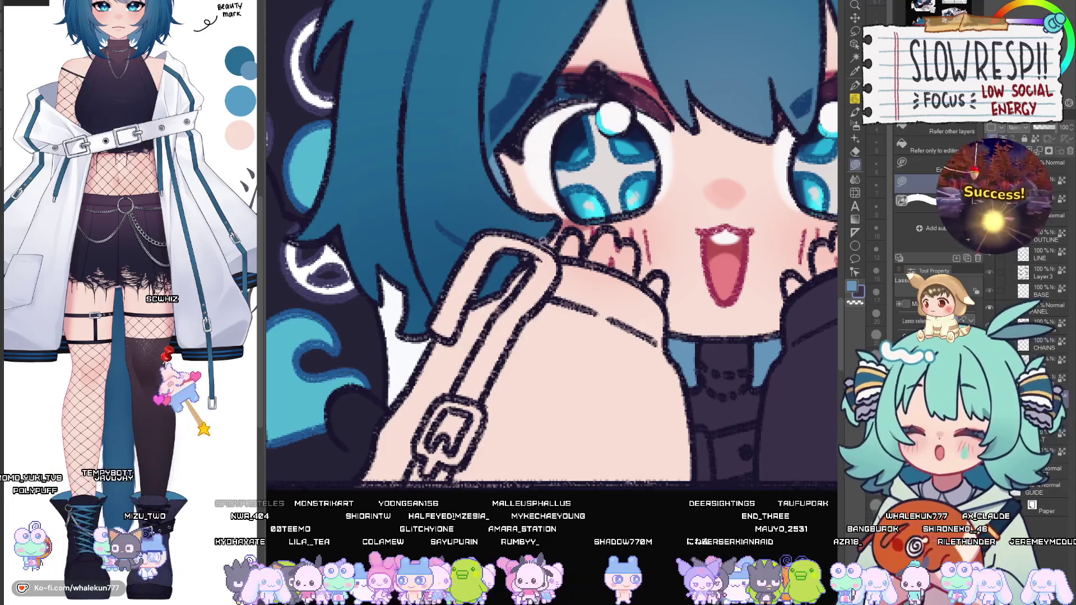
pyautogui.click(528, 255)
pyautogui.scroll(-3, 528, 255)
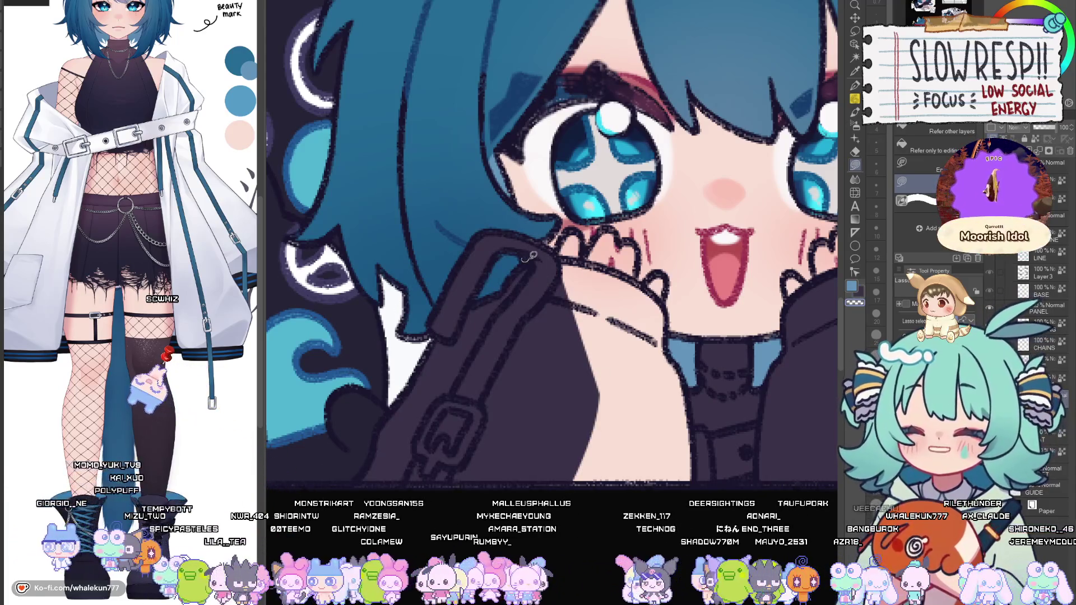
pyautogui.scroll(5, 622, 448)
pyautogui.press('h')
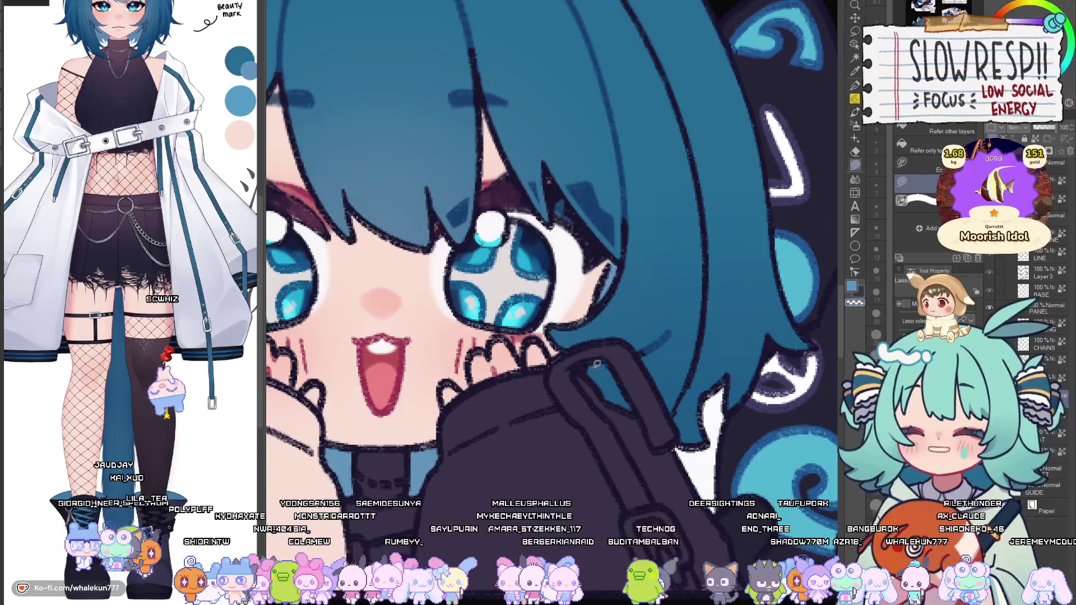
pyautogui.press('h')
pyautogui.scroll(-3, 601, 372)
pyautogui.scroll(3, 516, 362)
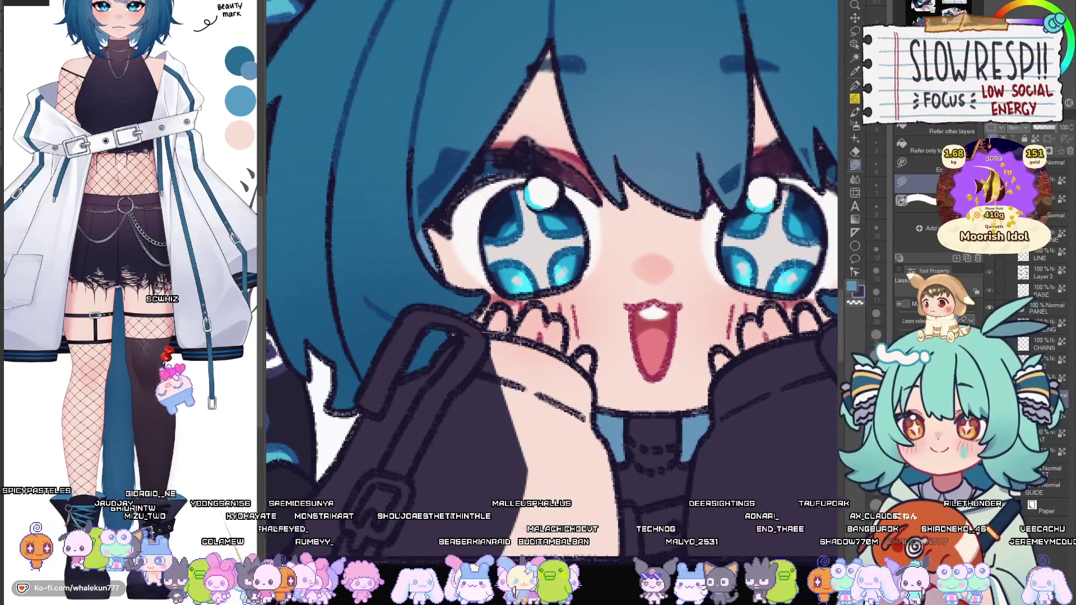
pyautogui.scroll(-3, 657, 471)
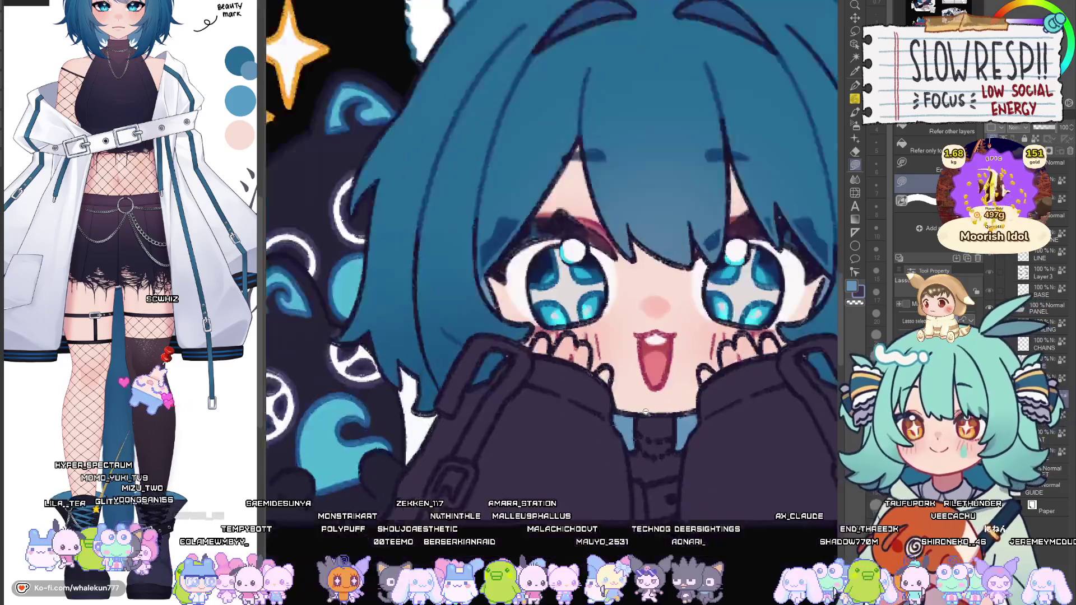
pyautogui.scroll(5, 658, 471)
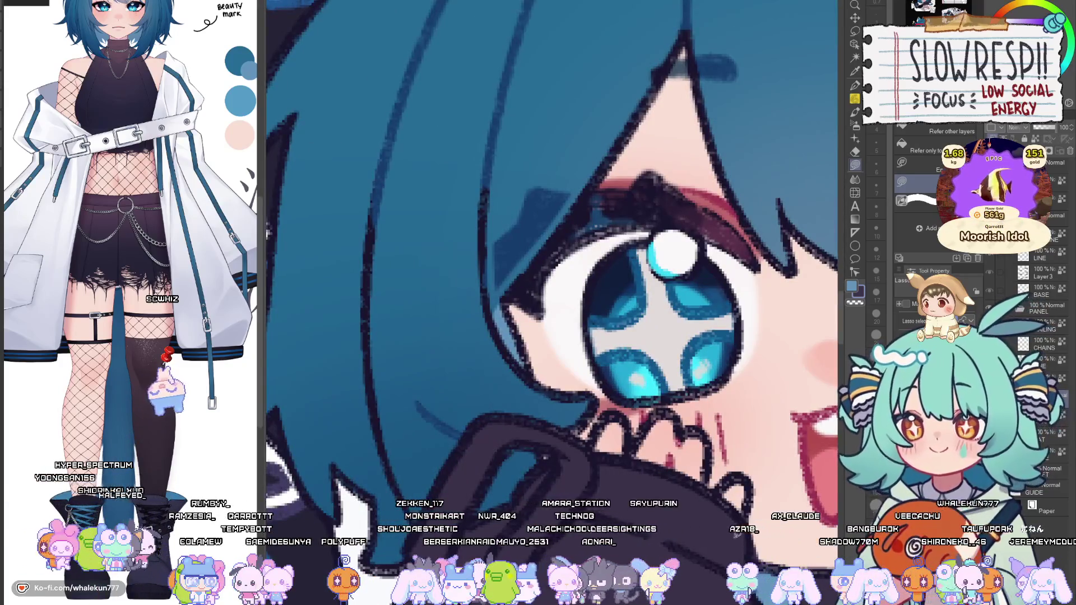
pyautogui.scroll(-5, 671, 473)
# Pan down to the skater's legs and lasso-fill each shoe dark navy.
pyautogui.moveTo(609, 354); pyautogui.dragTo(587, 437)
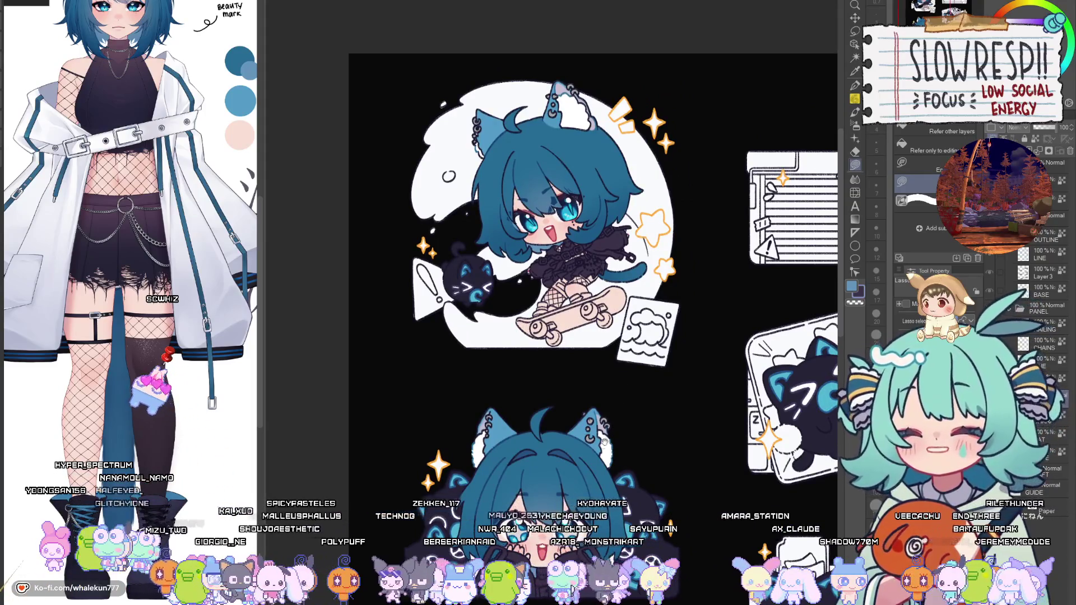
pyautogui.moveTo(603, 450); pyautogui.dragTo(593, 555)
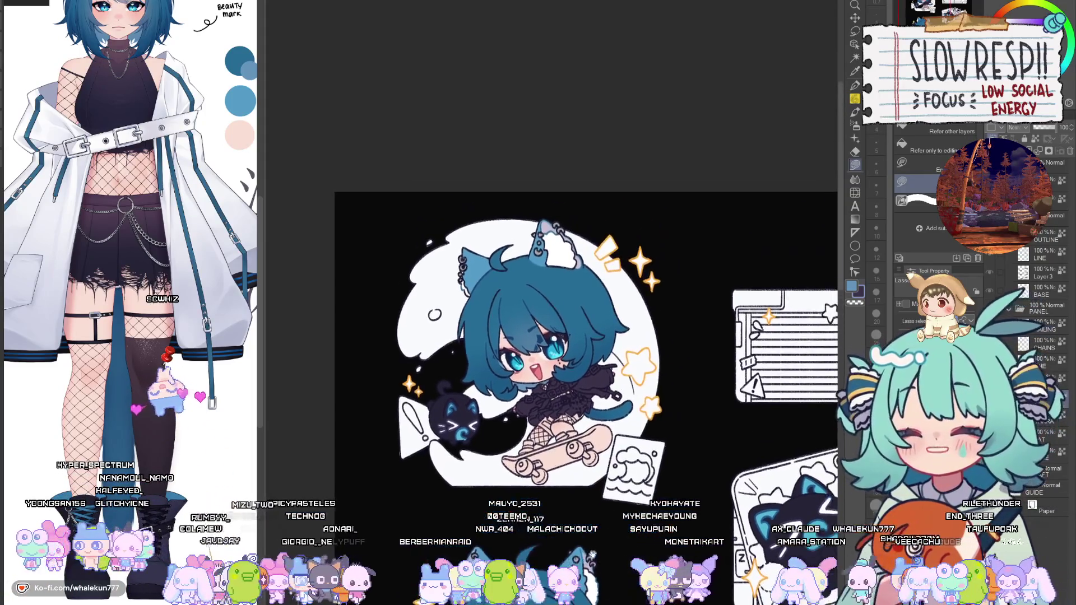
pyautogui.scroll(8, 543, 404)
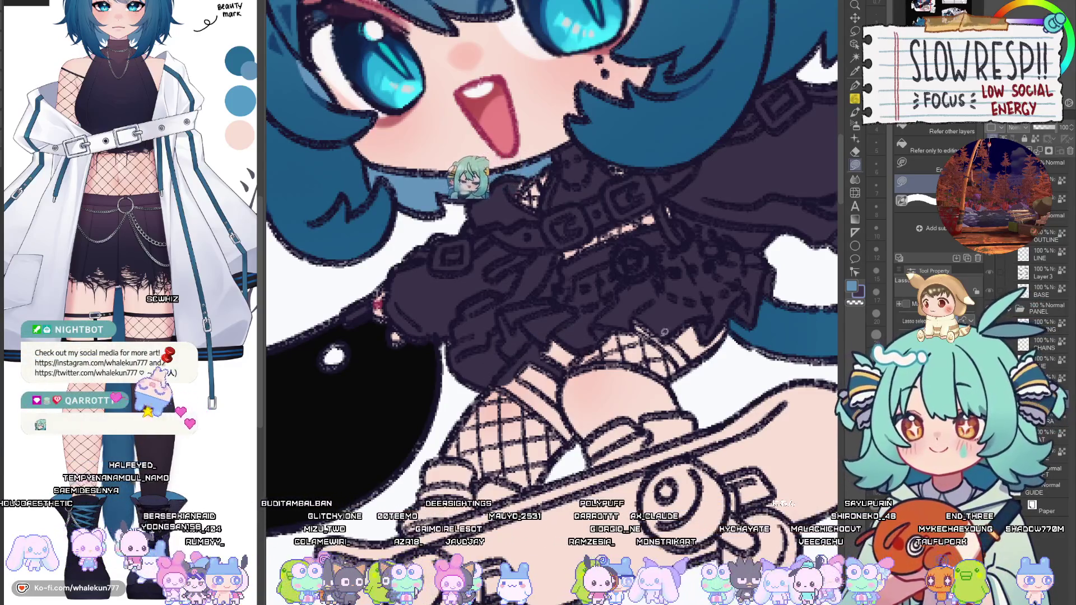
pyautogui.moveTo(691, 366)
pyautogui.mouseDown()
pyautogui.moveTo(634, 317)
pyautogui.moveTo(698, 328)
pyautogui.mouseUp()
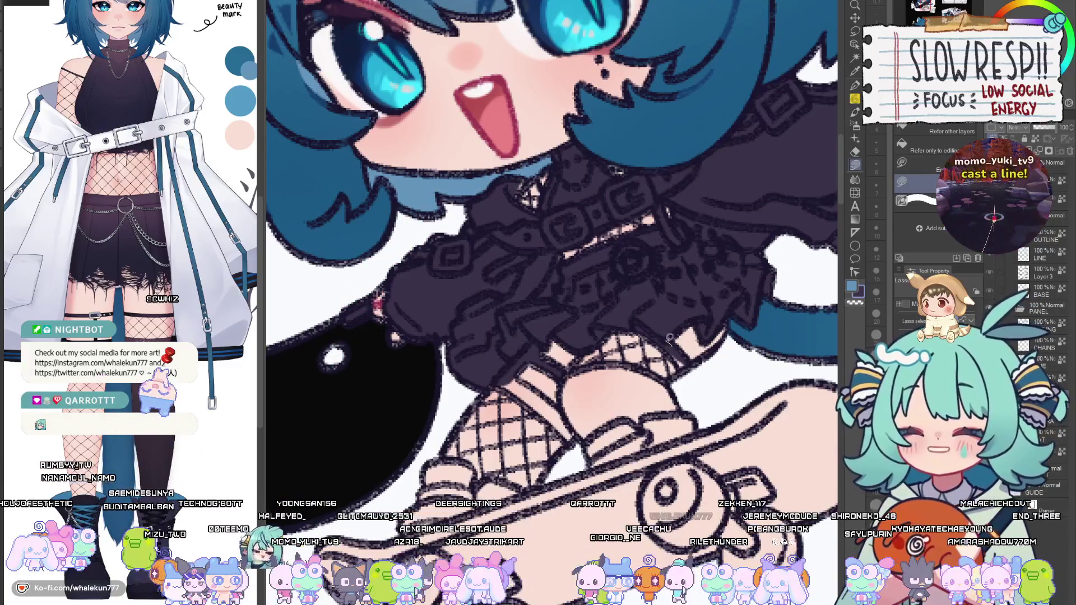
pyautogui.moveTo(684, 364)
pyautogui.mouseDown()
pyautogui.moveTo(697, 356)
pyautogui.moveTo(608, 352)
pyautogui.moveTo(574, 373)
pyautogui.moveTo(598, 455)
pyautogui.moveTo(656, 446)
pyautogui.moveTo(714, 412)
pyautogui.moveTo(690, 386)
pyautogui.mouseUp()
pyautogui.moveTo(567, 405)
pyautogui.mouseDown()
pyautogui.moveTo(611, 397)
pyautogui.moveTo(480, 337)
pyautogui.moveTo(464, 315)
pyautogui.mouseUp()
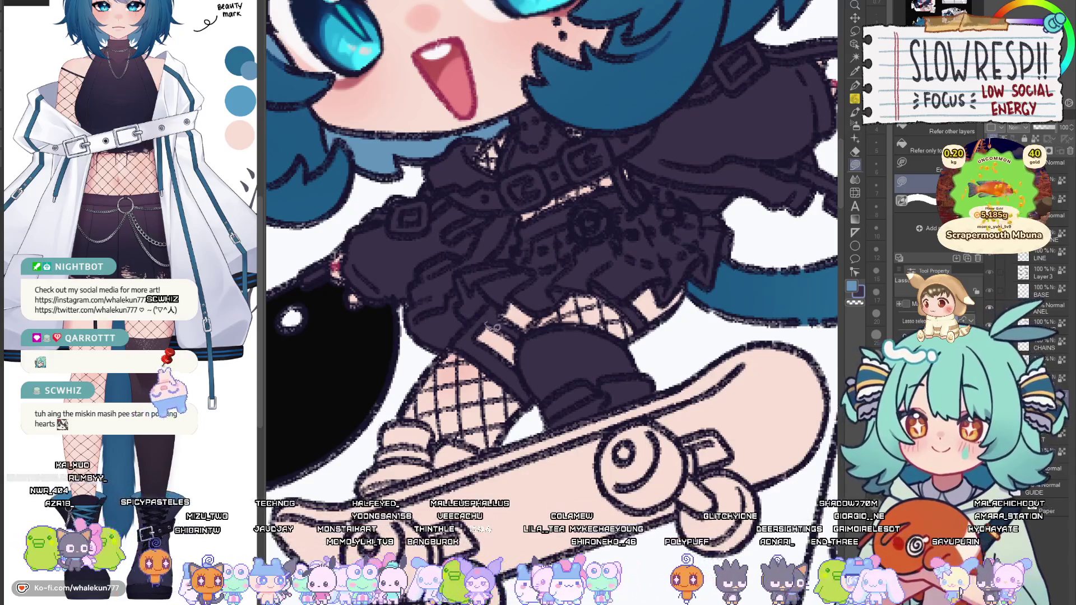
pyautogui.moveTo(493, 330); pyautogui.dragTo(599, 285)
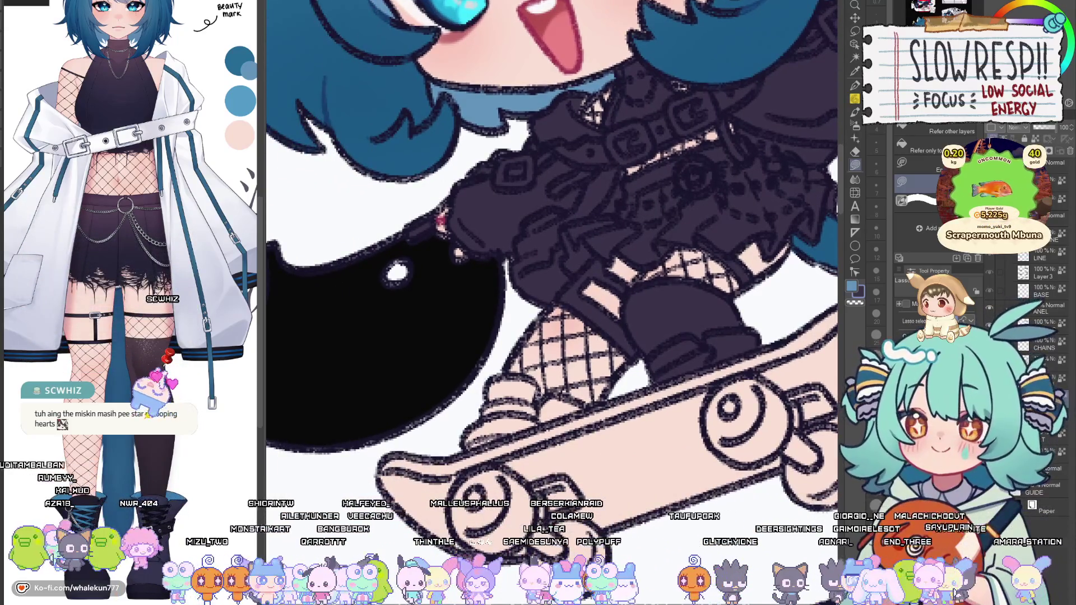
pyautogui.moveTo(538, 408)
pyautogui.mouseDown()
pyautogui.moveTo(594, 406)
pyautogui.moveTo(560, 416)
pyautogui.mouseUp()
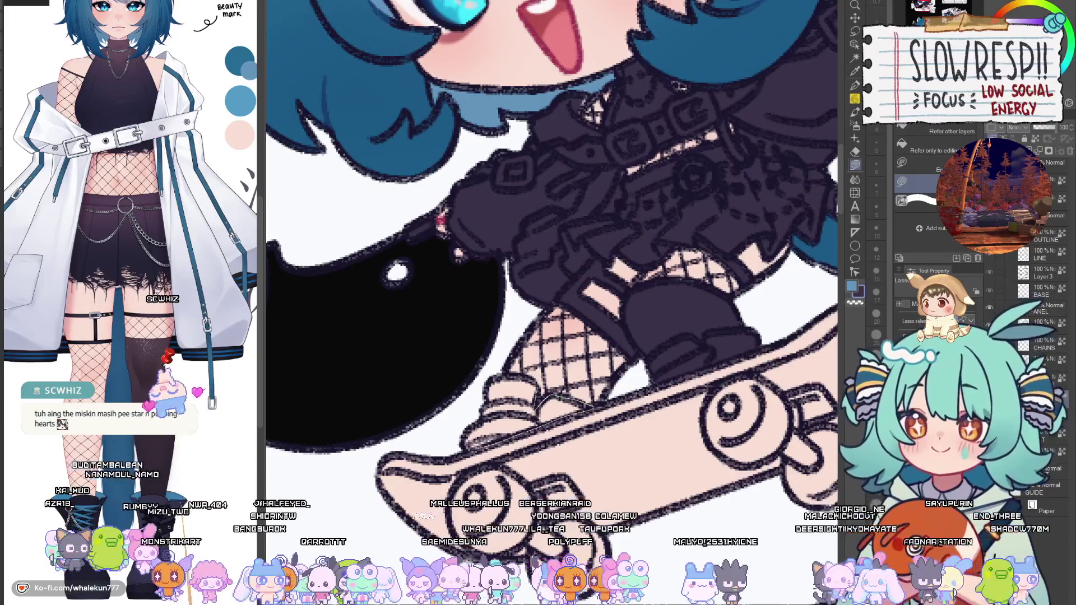
pyautogui.moveTo(470, 445)
pyautogui.mouseDown()
pyautogui.moveTo(457, 393)
pyautogui.moveTo(532, 381)
pyautogui.mouseUp()
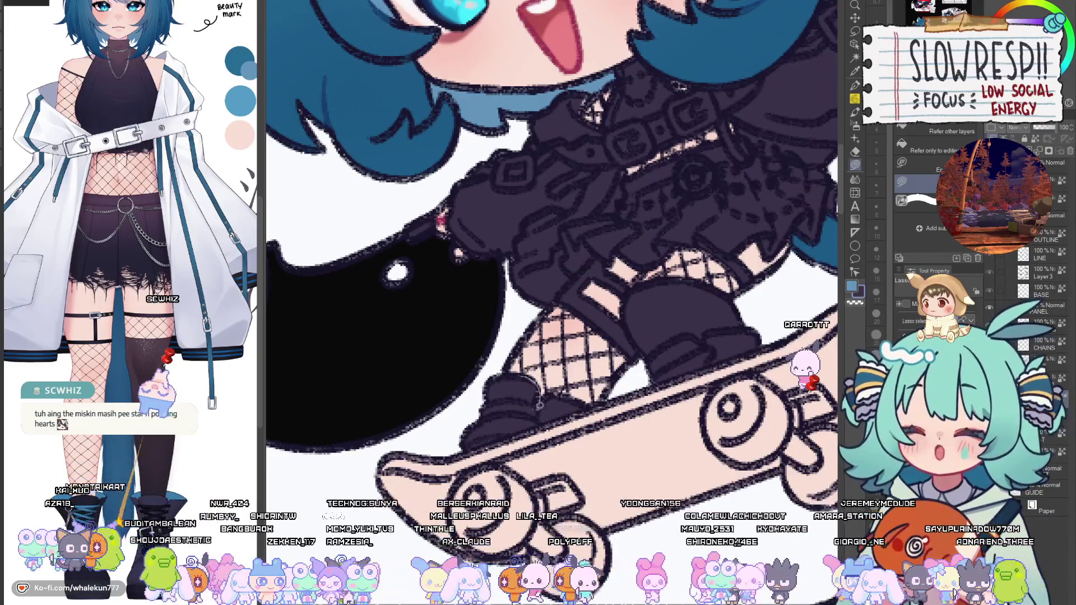
pyautogui.moveTo(498, 419); pyautogui.dragTo(602, 401)
pyautogui.moveTo(673, 360)
pyautogui.mouseDown()
pyautogui.moveTo(592, 433)
pyautogui.moveTo(623, 416)
pyautogui.mouseUp()
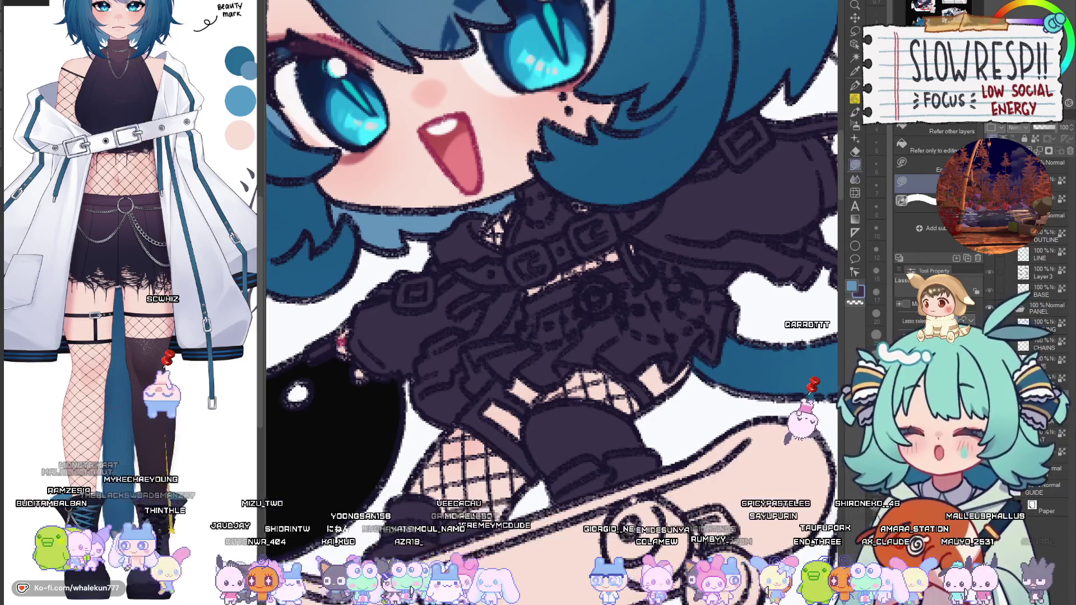
# Bring the Tsunamicat live panel into view and make the brush smaller.
pyautogui.scroll(-5, 578, 479)
pyautogui.scroll(-2, 578, 479)
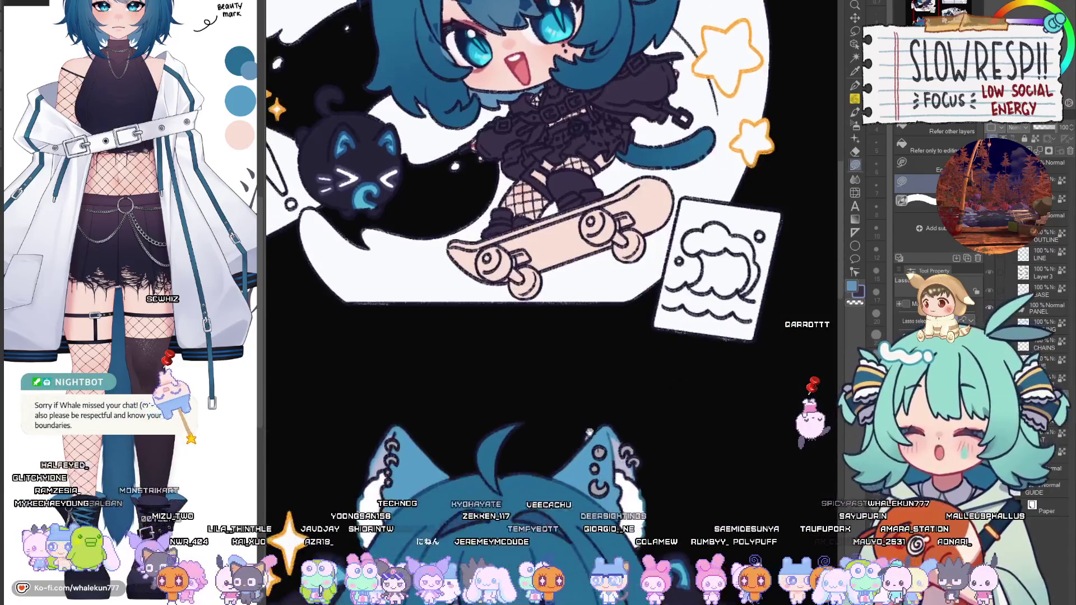
pyautogui.moveTo(578, 479); pyautogui.dragTo(553, 311)
pyautogui.scroll(2, 552, 311)
pyautogui.scroll(-5, 552, 311)
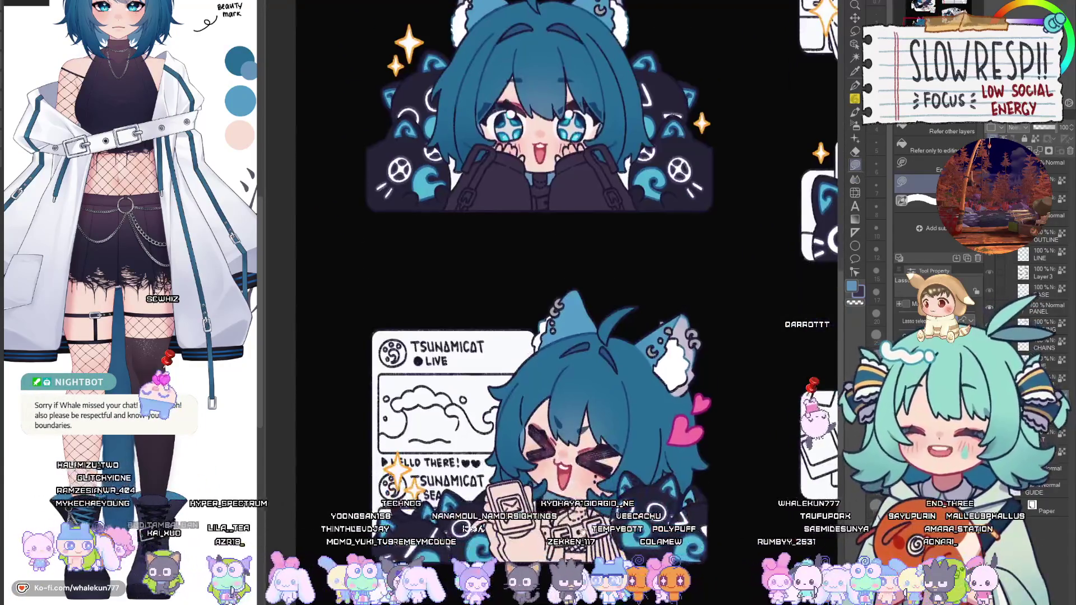
pyautogui.scroll(4, 507, 336)
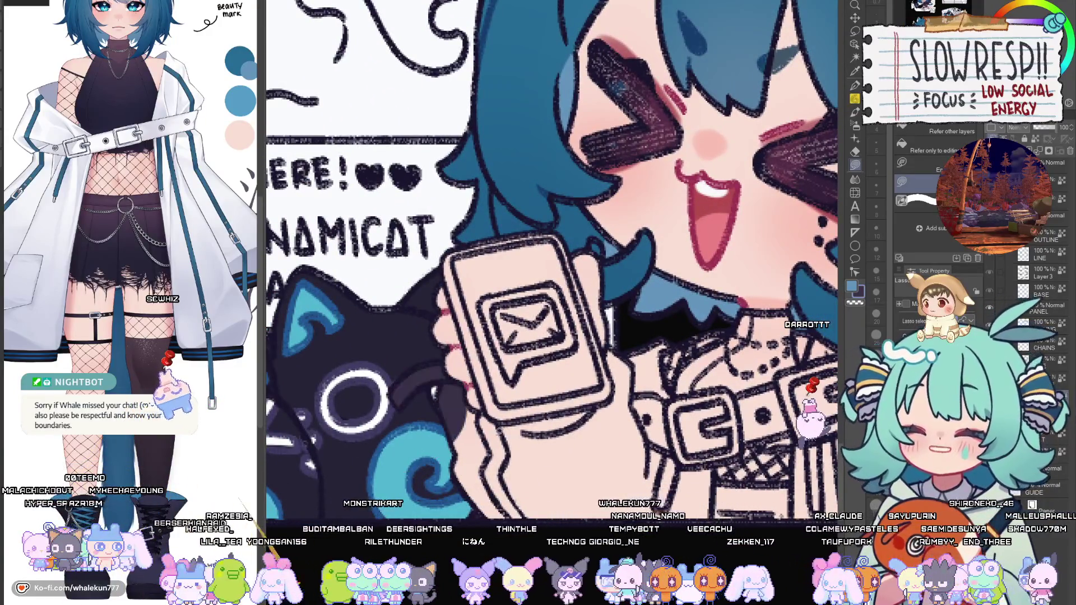
pyautogui.scroll(2, 437, 457)
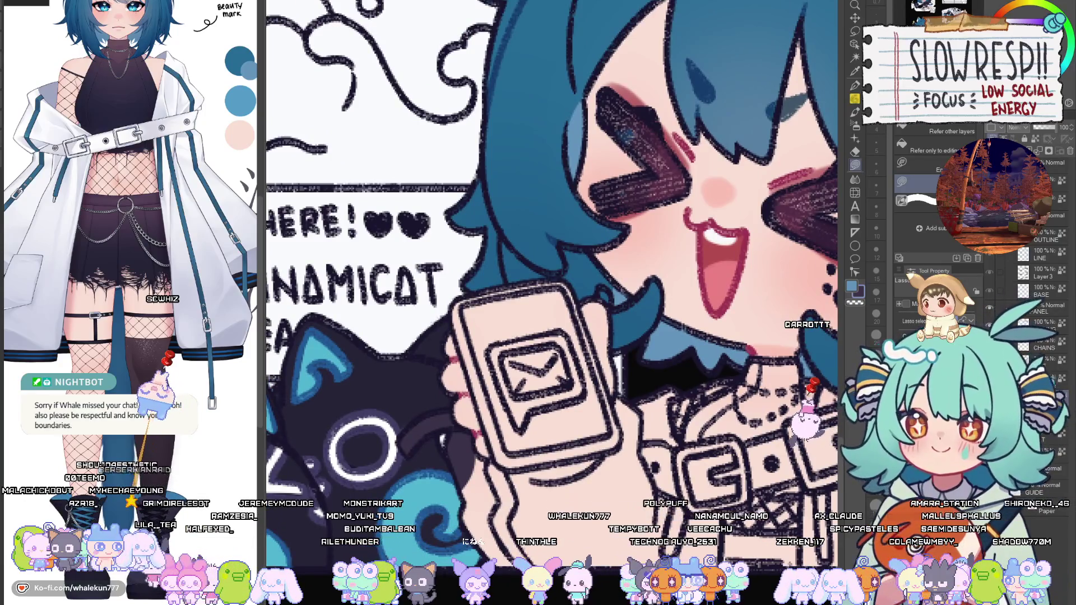
pyautogui.press('p')
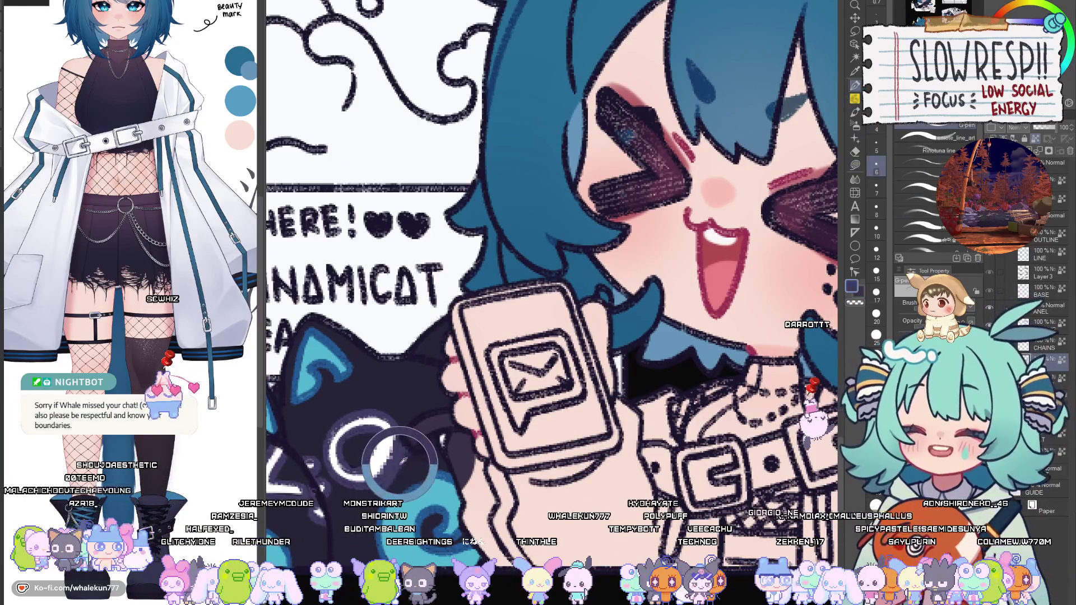
pyautogui.press('[')
pyautogui.press('[')
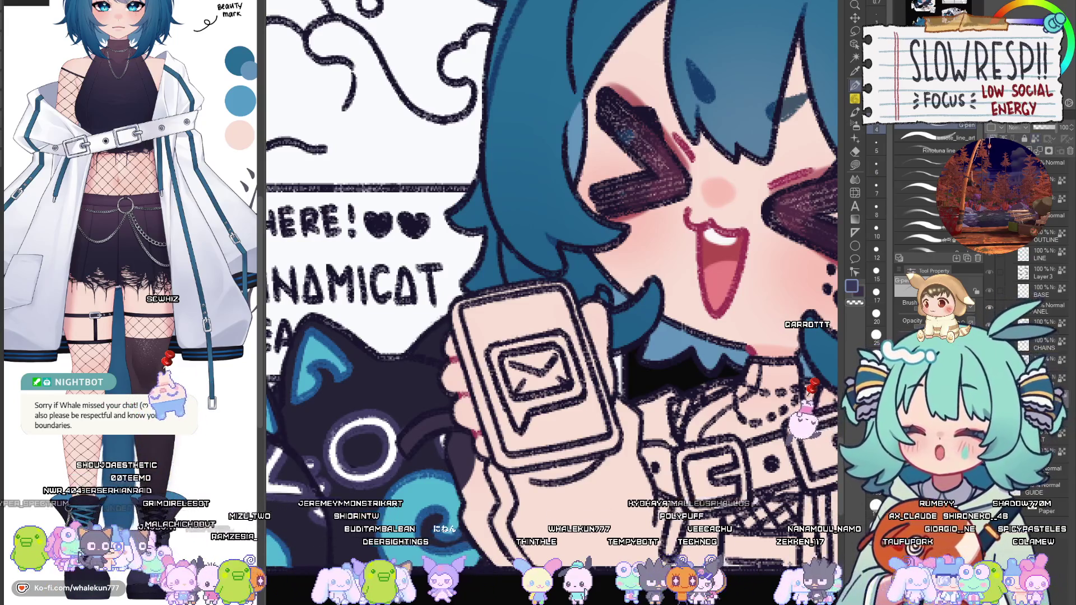
pyautogui.press('m')
# Lasso-fill the striped top beneath the chest buckles dark.
pyautogui.moveTo(630, 456); pyautogui.dragTo(619, 402)
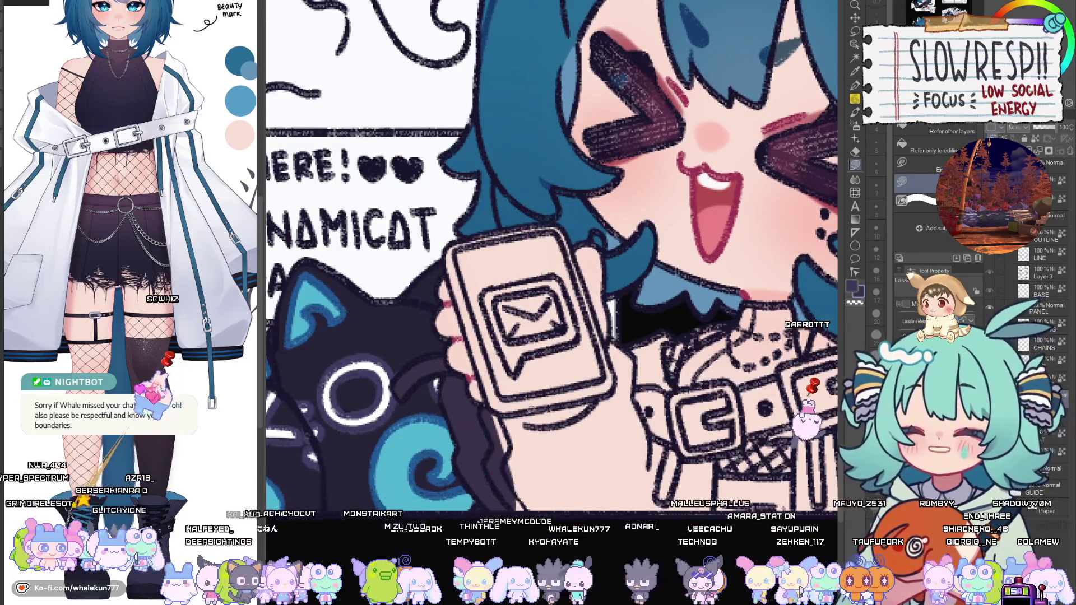
pyautogui.moveTo(486, 403)
pyautogui.mouseDown()
pyautogui.moveTo(452, 408)
pyautogui.moveTo(453, 442)
pyautogui.moveTo(504, 465)
pyautogui.moveTo(583, 431)
pyautogui.moveTo(599, 392)
pyautogui.moveTo(565, 407)
pyautogui.moveTo(535, 451)
pyautogui.moveTo(611, 420)
pyautogui.moveTo(594, 376)
pyautogui.moveTo(604, 333)
pyautogui.mouseUp()
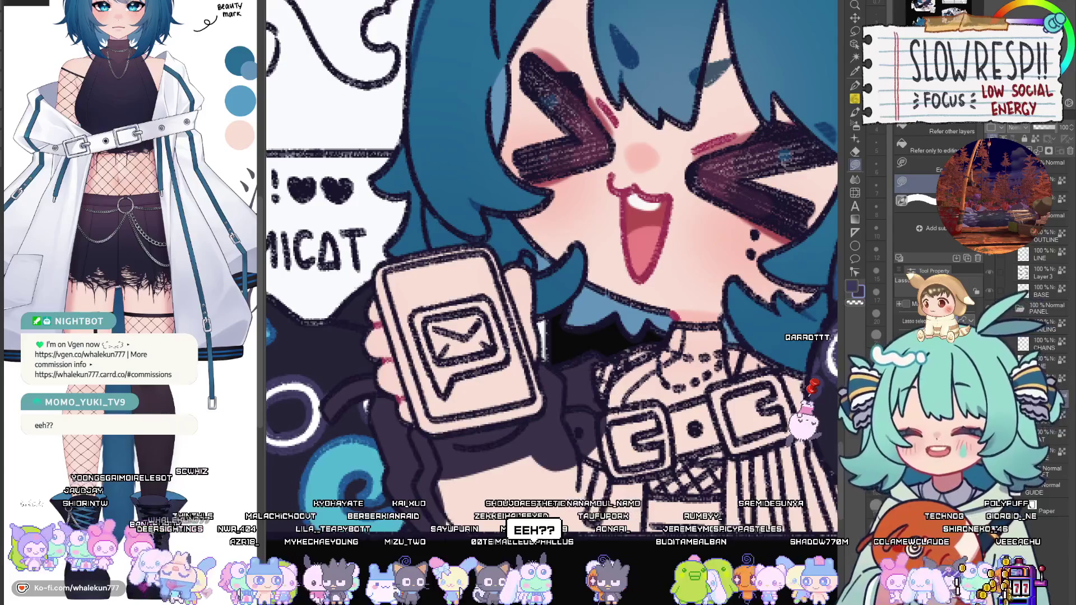
pyautogui.moveTo(561, 281); pyautogui.dragTo(543, 286)
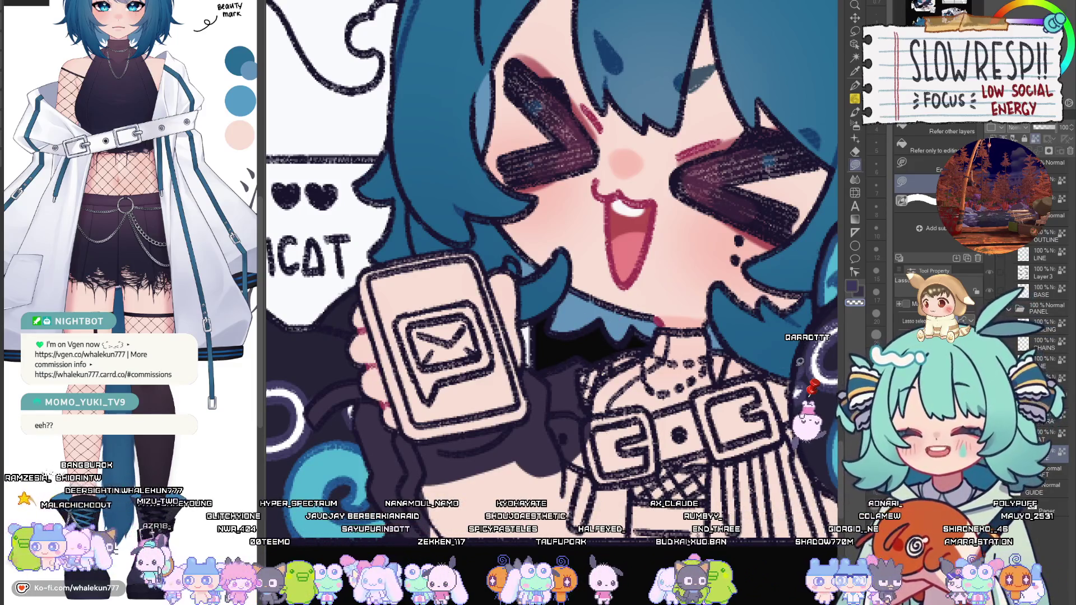
pyautogui.moveTo(801, 348); pyautogui.dragTo(718, 334)
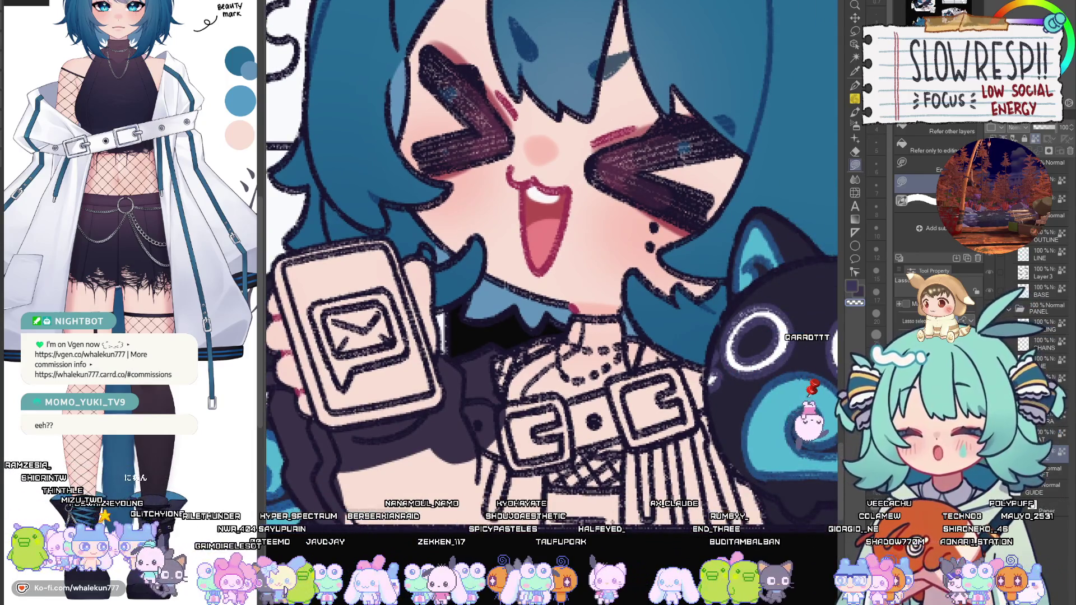
pyautogui.moveTo(650, 485); pyautogui.dragTo(670, 438)
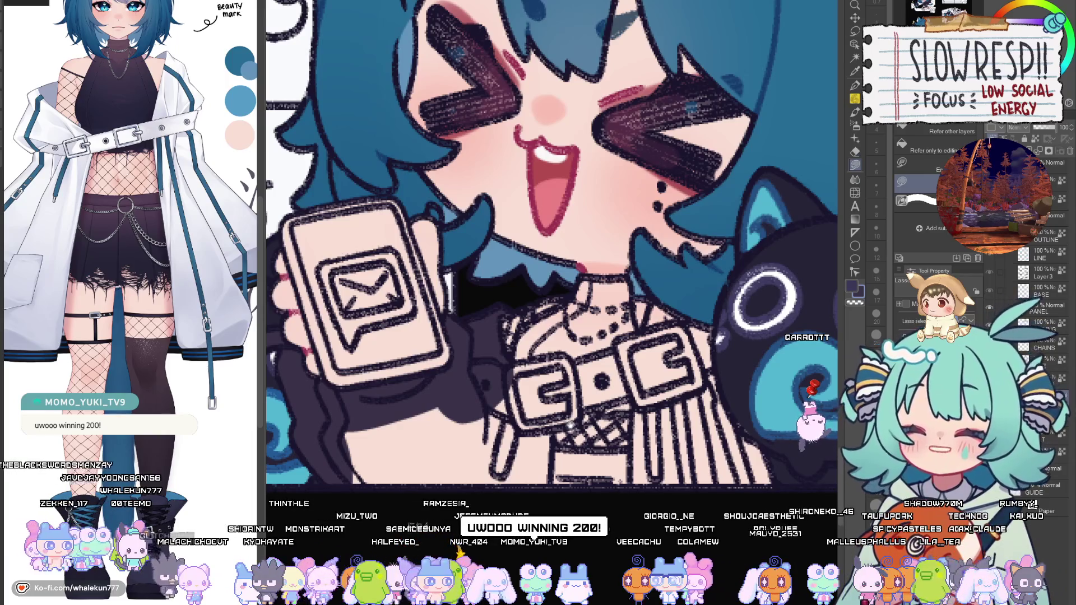
pyautogui.moveTo(552, 246); pyautogui.dragTo(613, 221)
pyautogui.scroll(2, 632, 276)
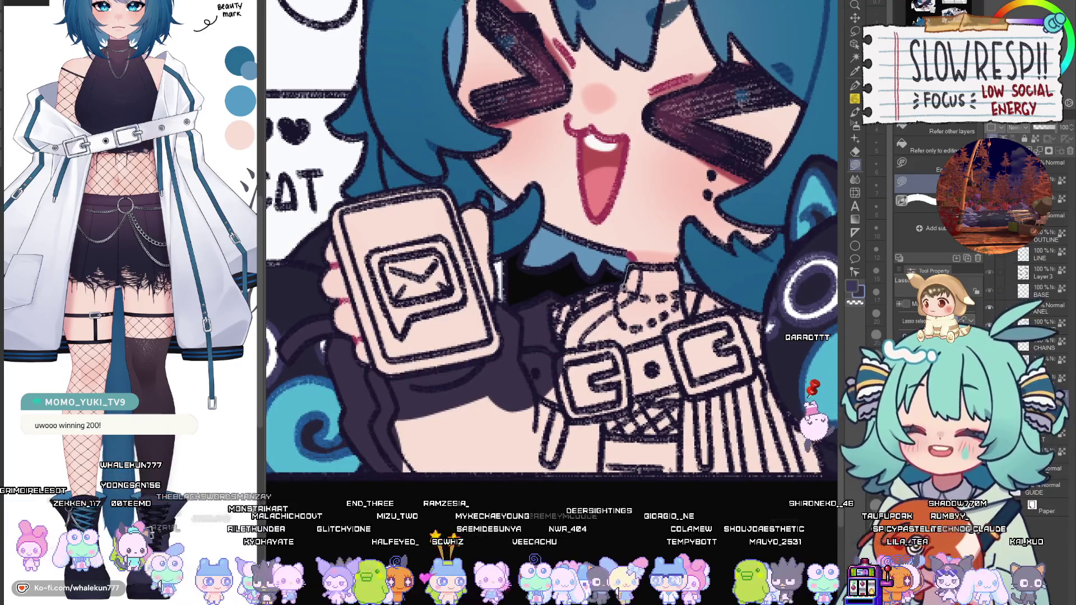
pyautogui.moveTo(628, 268)
pyautogui.mouseDown()
pyautogui.moveTo(535, 371)
pyautogui.moveTo(395, 404)
pyautogui.moveTo(532, 482)
pyautogui.moveTo(679, 459)
pyautogui.moveTo(662, 349)
pyautogui.moveTo(577, 333)
pyautogui.mouseUp()
pyautogui.moveTo(657, 330)
pyautogui.mouseDown()
pyautogui.moveTo(608, 367)
pyautogui.moveTo(614, 474)
pyautogui.moveTo(768, 377)
pyautogui.moveTo(702, 253)
pyautogui.moveTo(644, 247)
pyautogui.moveTo(611, 289)
pyautogui.mouseUp()
pyautogui.moveTo(604, 232)
pyautogui.mouseDown()
pyautogui.moveTo(619, 364)
pyautogui.moveTo(605, 415)
pyautogui.moveTo(556, 257)
pyautogui.mouseUp()
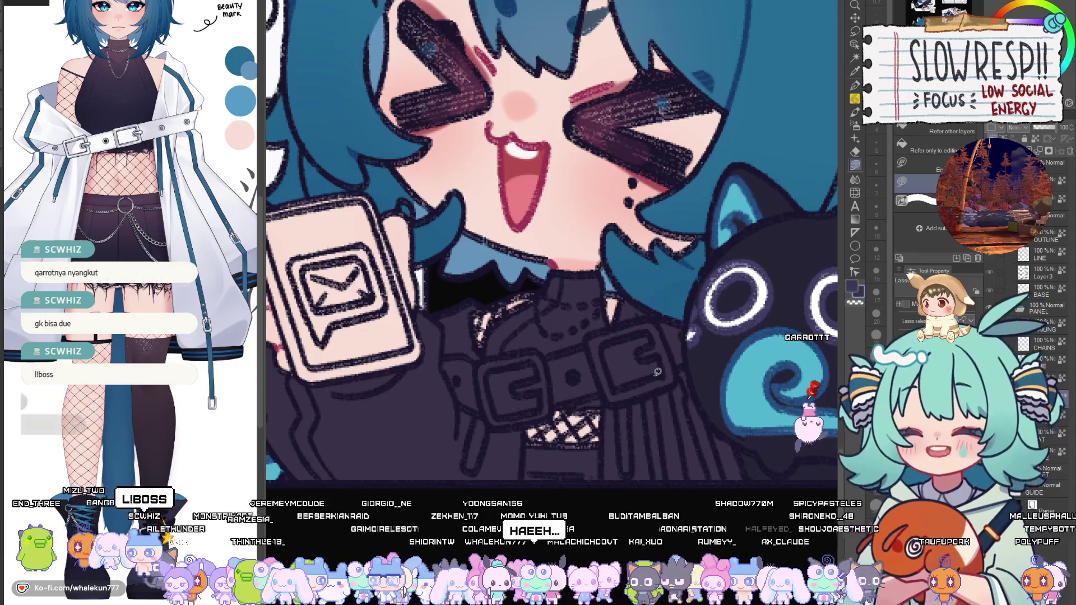
pyautogui.scroll(-3, 672, 353)
pyautogui.scroll(-3, 678, 361)
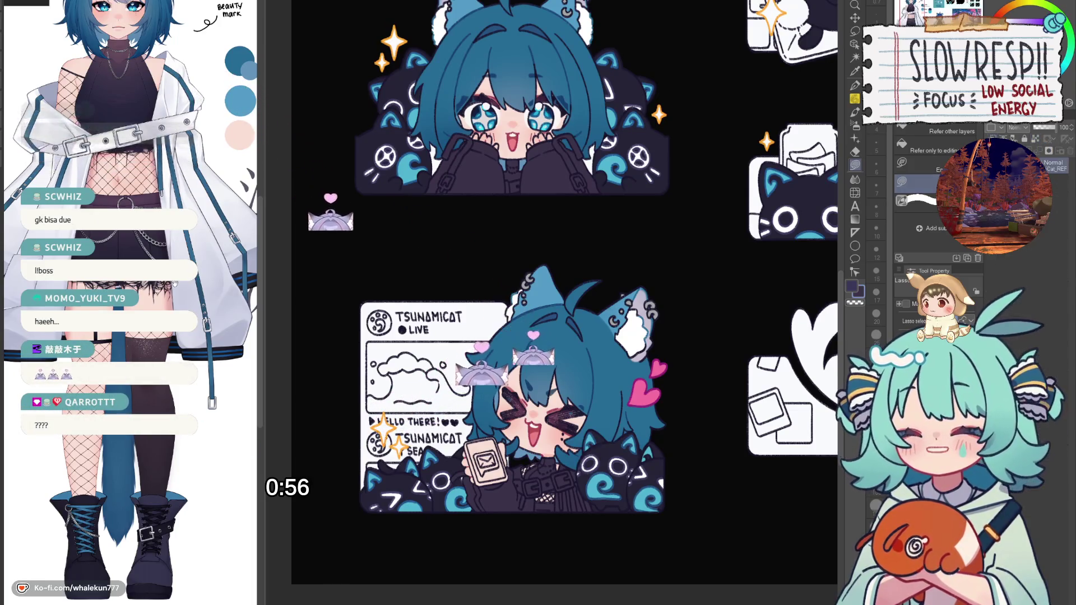
pyautogui.scroll(2, 558, 254)
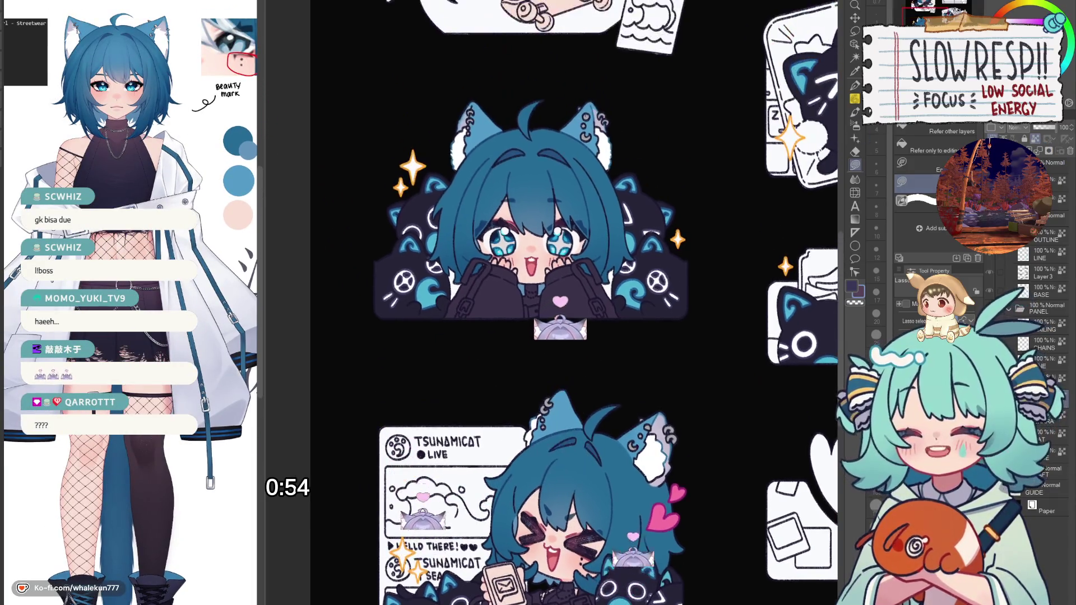
pyautogui.scroll(2, 570, 284)
pyautogui.press('j')
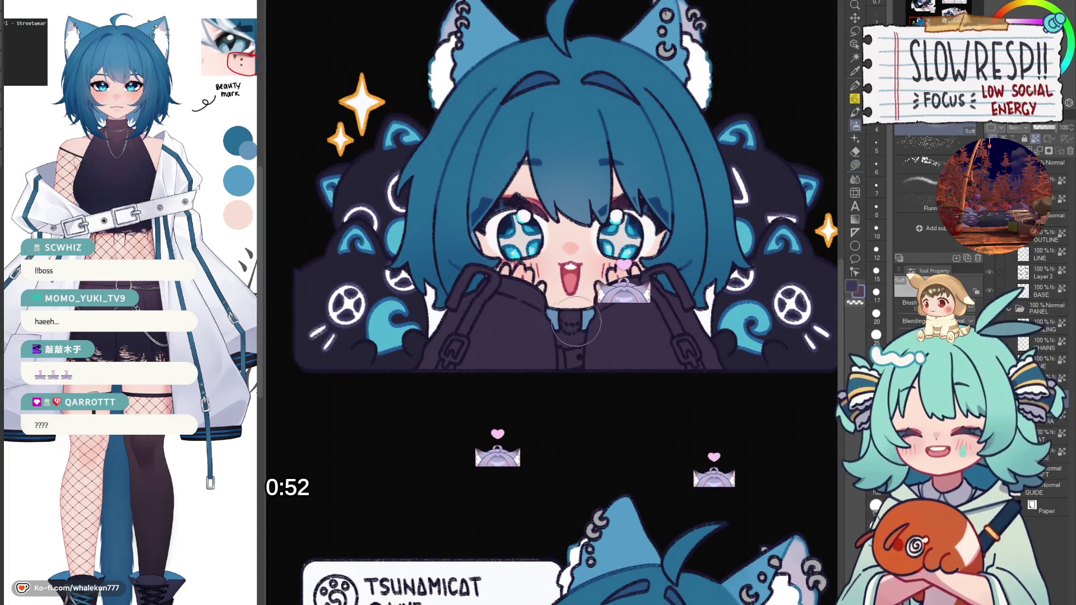
pyautogui.scroll(-3, 645, 486)
pyautogui.scroll(-3, 645, 485)
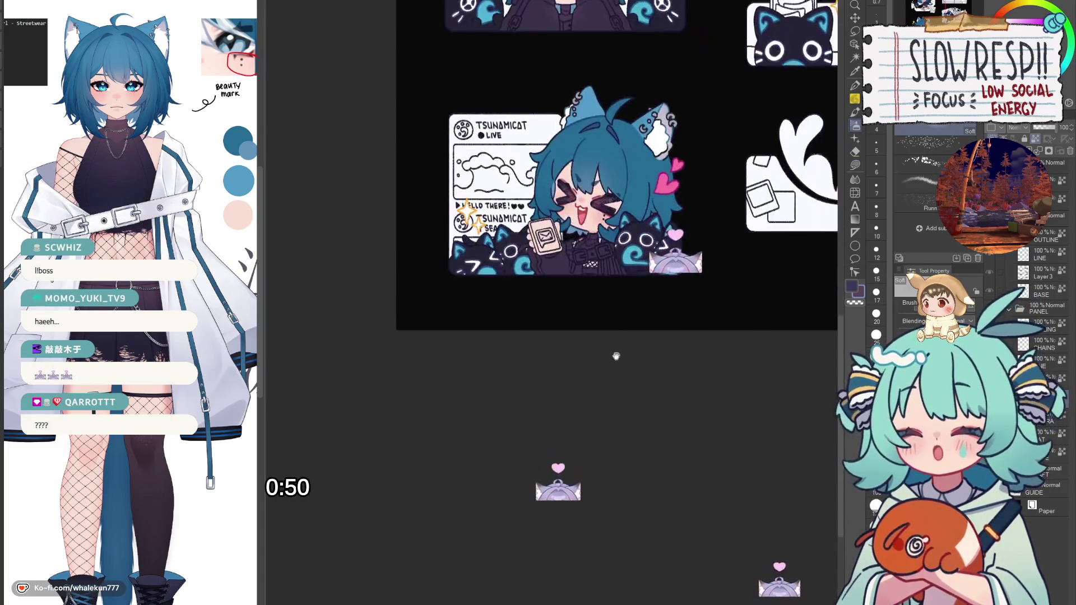
pyautogui.scroll(4, 605, 329)
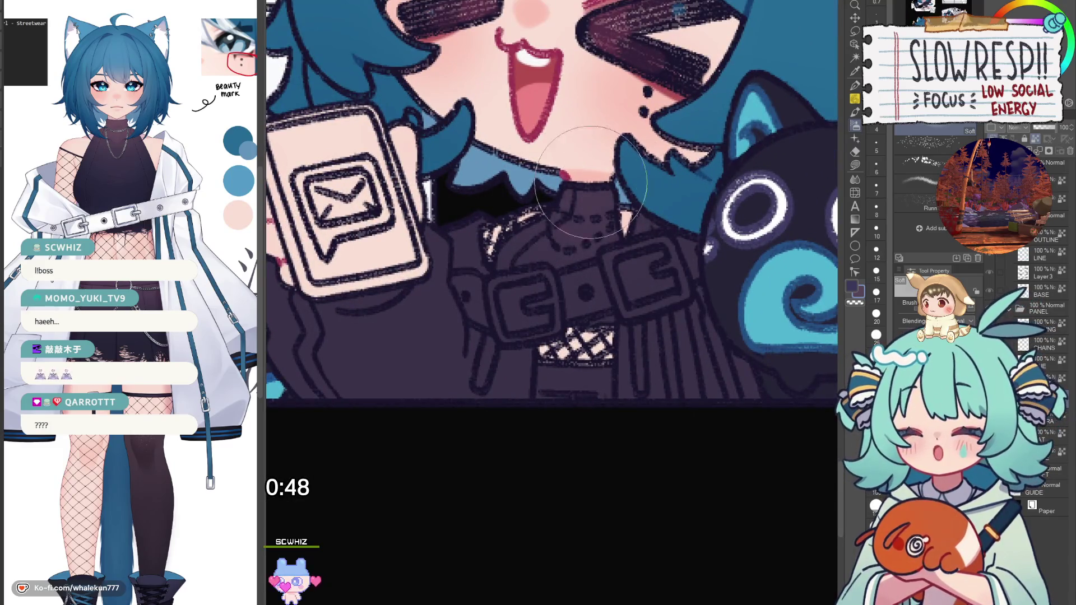
pyautogui.scroll(-3, 683, 318)
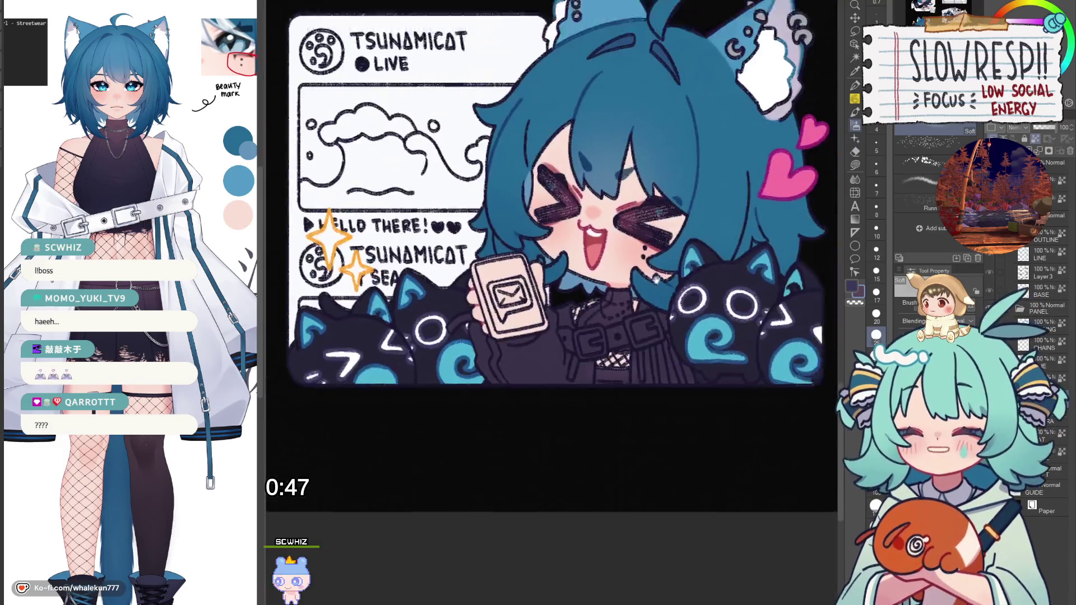
pyautogui.scroll(-3, 560, 337)
pyautogui.scroll(5, 492, 380)
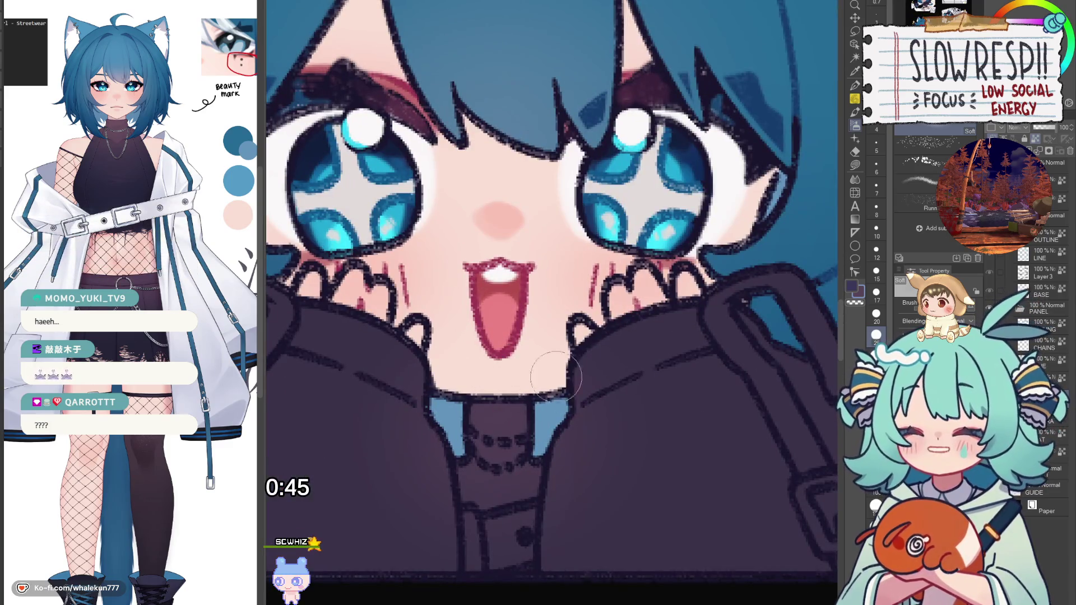
pyautogui.scroll(-5, 493, 379)
pyautogui.scroll(-3, 549, 461)
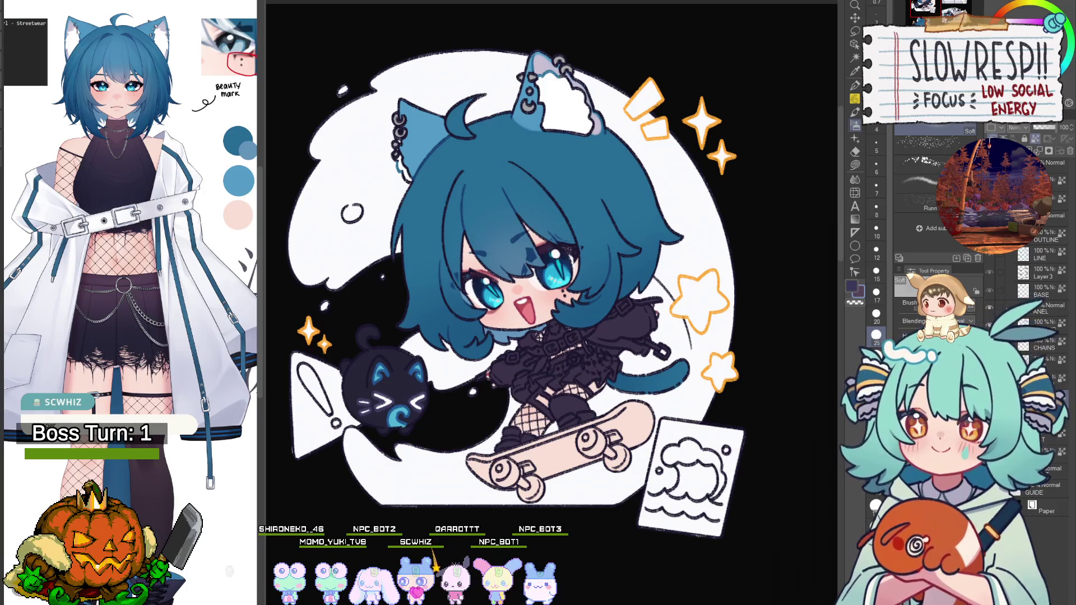
# Choose the Fill tool's Lasso fill sub-tool and zoom in on the skater chibi.
pyautogui.press('g')
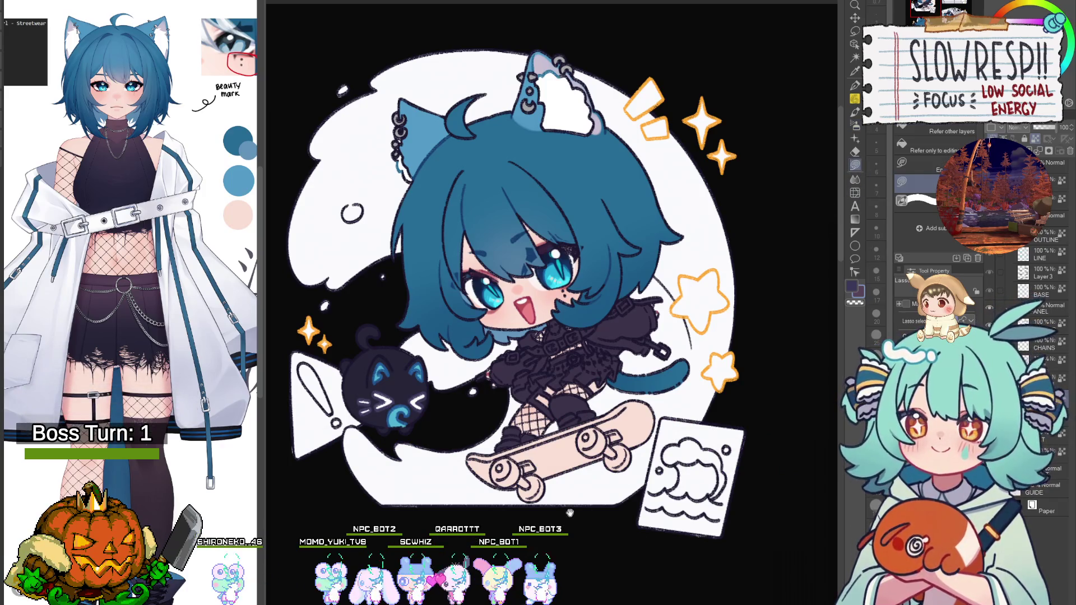
pyautogui.press('b')
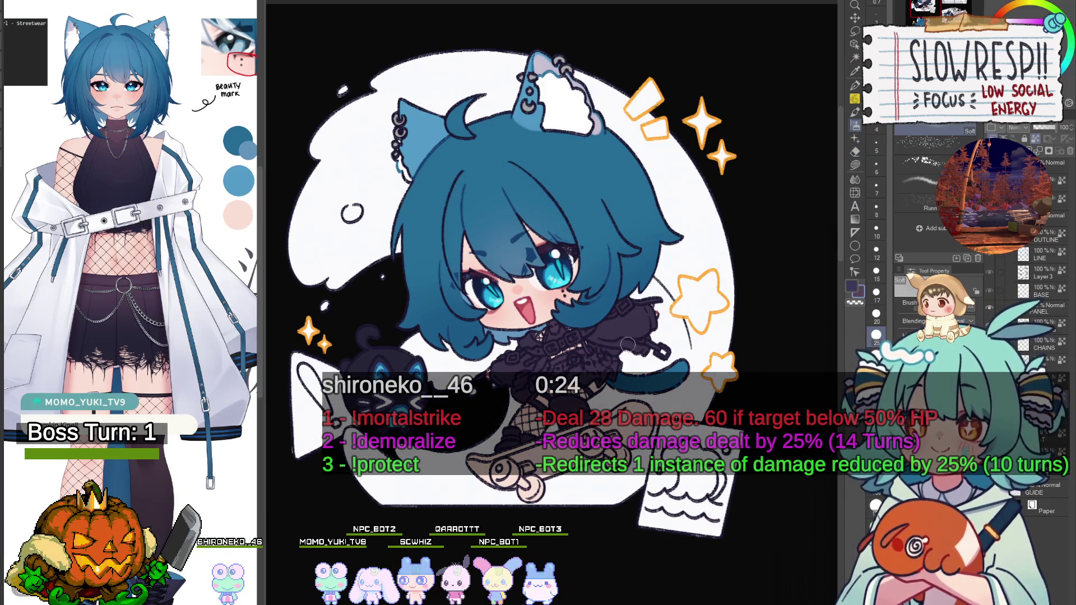
pyautogui.scroll(-2, 587, 356)
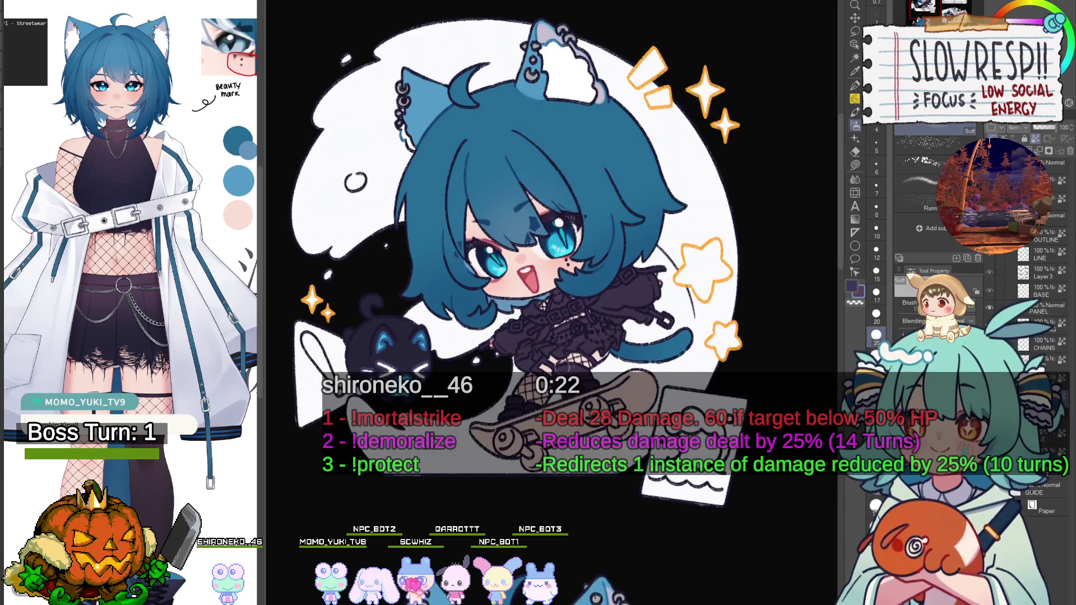
pyautogui.click(855, 165)
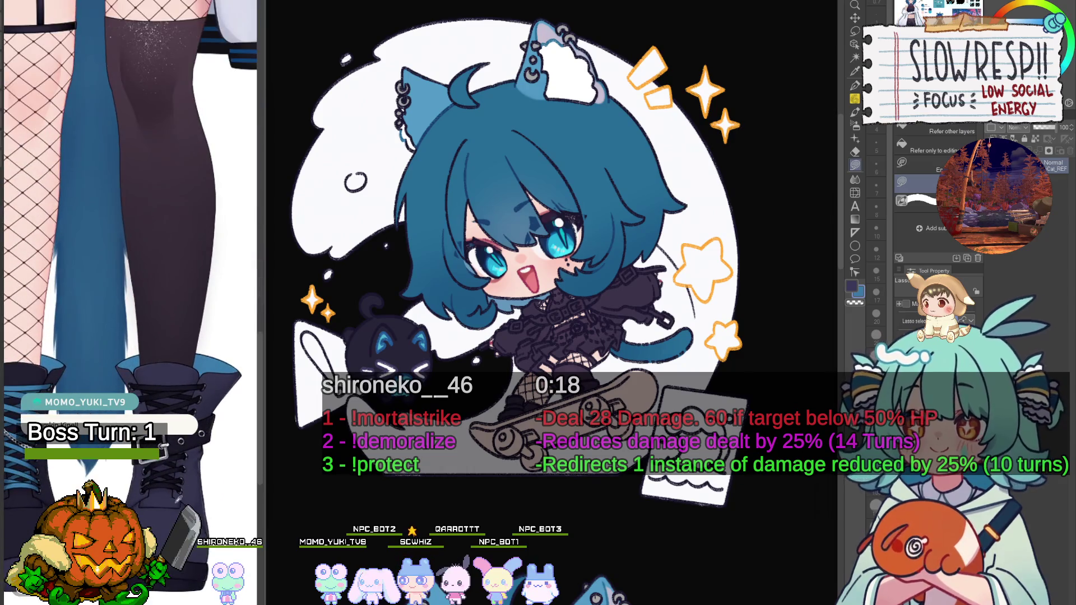
pyautogui.scroll(3, 570, 375)
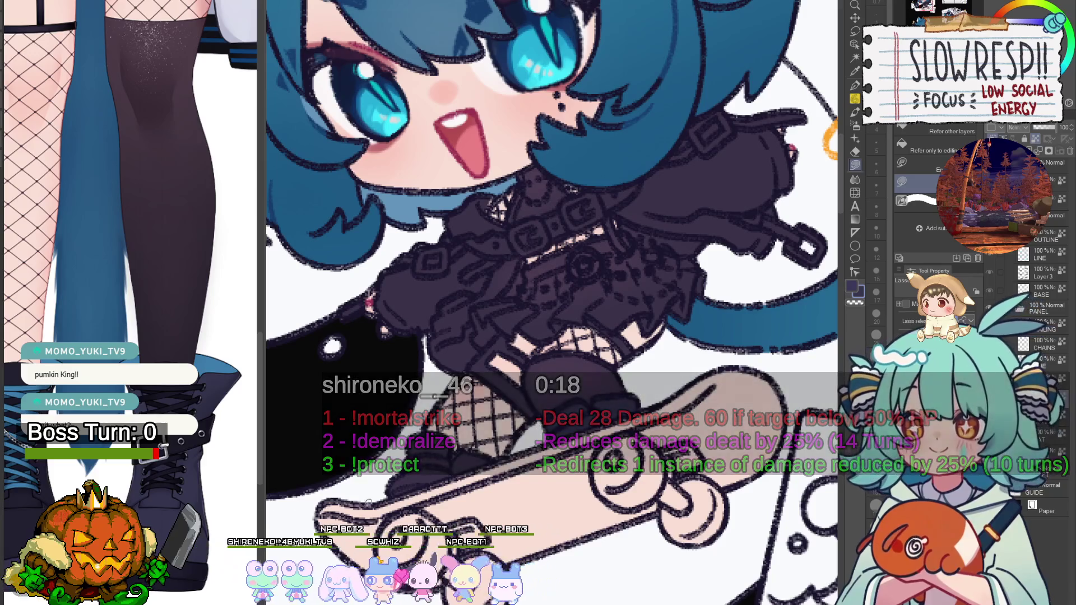
# Lasso-fill the skater's boots and lower legs dark, comparing against the reference boots.
pyautogui.moveTo(496, 462)
pyautogui.mouseDown()
pyautogui.moveTo(477, 451)
pyautogui.moveTo(387, 492)
pyautogui.mouseUp()
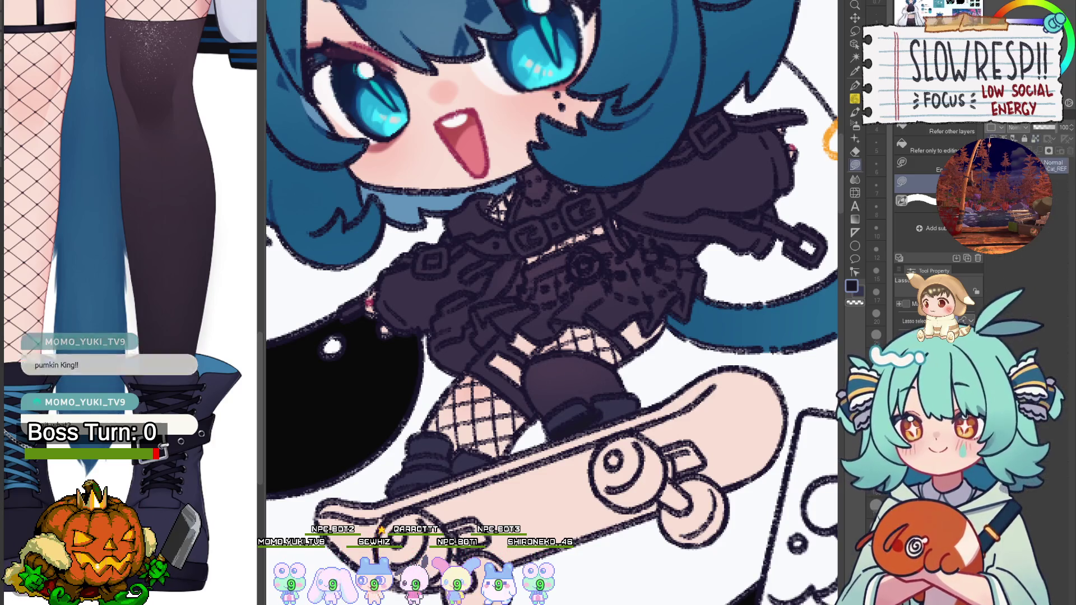
pyautogui.moveTo(141, 502)
pyautogui.mouseDown()
pyautogui.moveTo(200, 485)
pyautogui.moveTo(166, 489)
pyautogui.mouseUp()
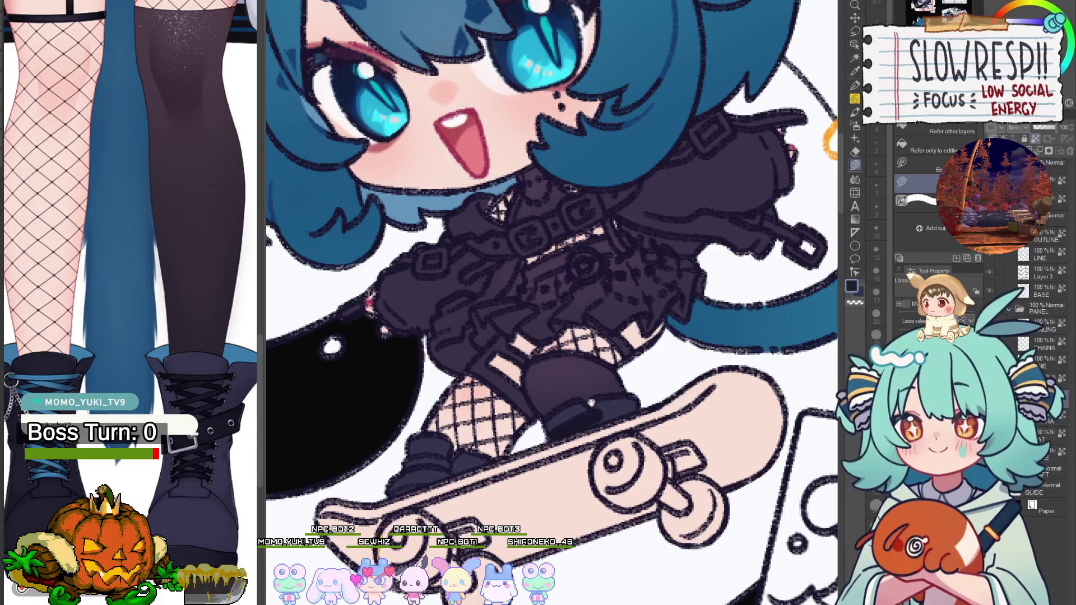
pyautogui.moveTo(546, 448)
pyautogui.mouseDown()
pyautogui.moveTo(587, 435)
pyautogui.moveTo(463, 402)
pyautogui.mouseUp()
pyautogui.moveTo(117, 538); pyautogui.dragTo(154, 510)
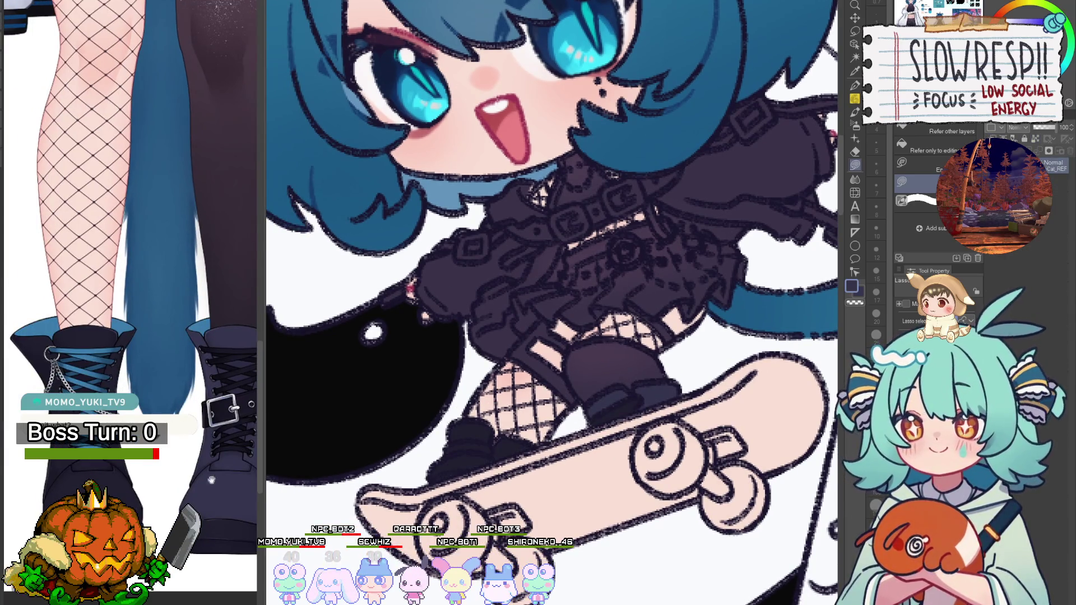
pyautogui.moveTo(499, 464); pyautogui.dragTo(560, 415)
pyautogui.moveTo(586, 378); pyautogui.dragTo(572, 391)
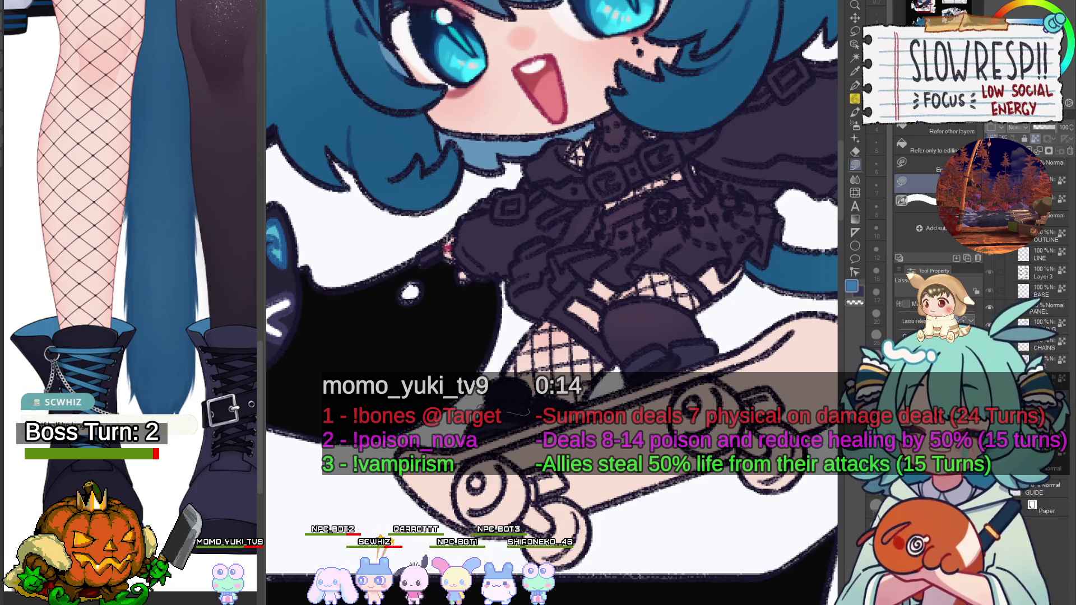
pyautogui.moveTo(552, 303); pyautogui.dragTo(445, 426)
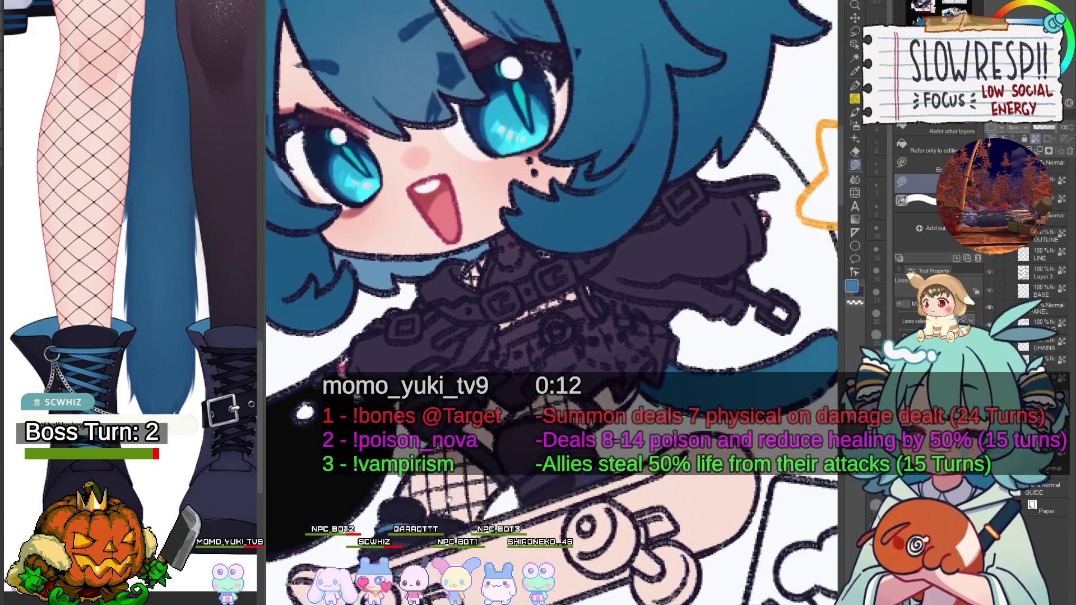
pyautogui.scroll(5, 130, 303)
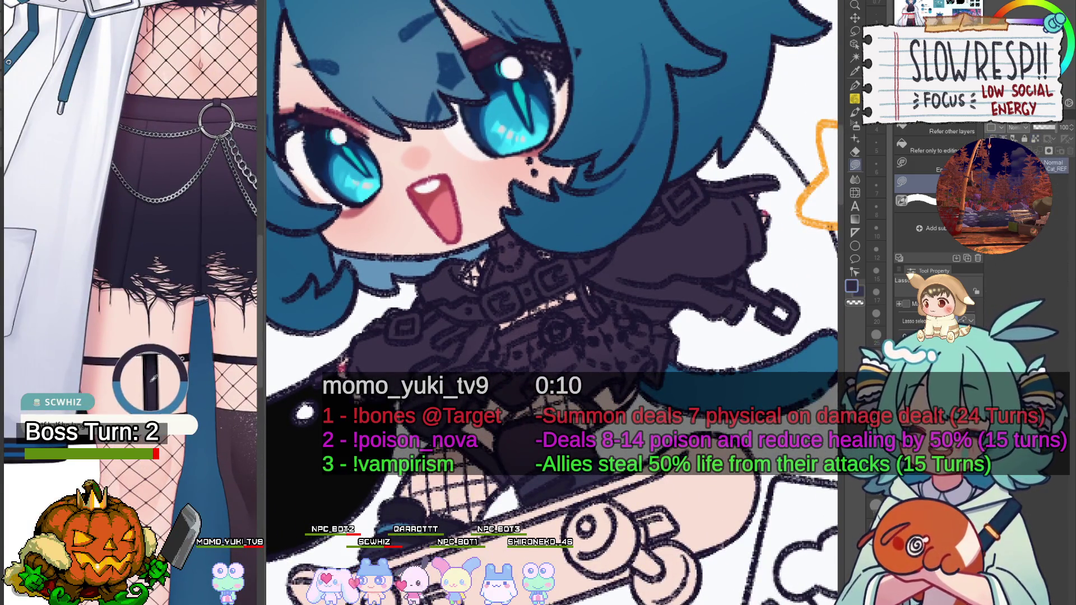
pyautogui.moveTo(552, 302); pyautogui.dragTo(567, 301)
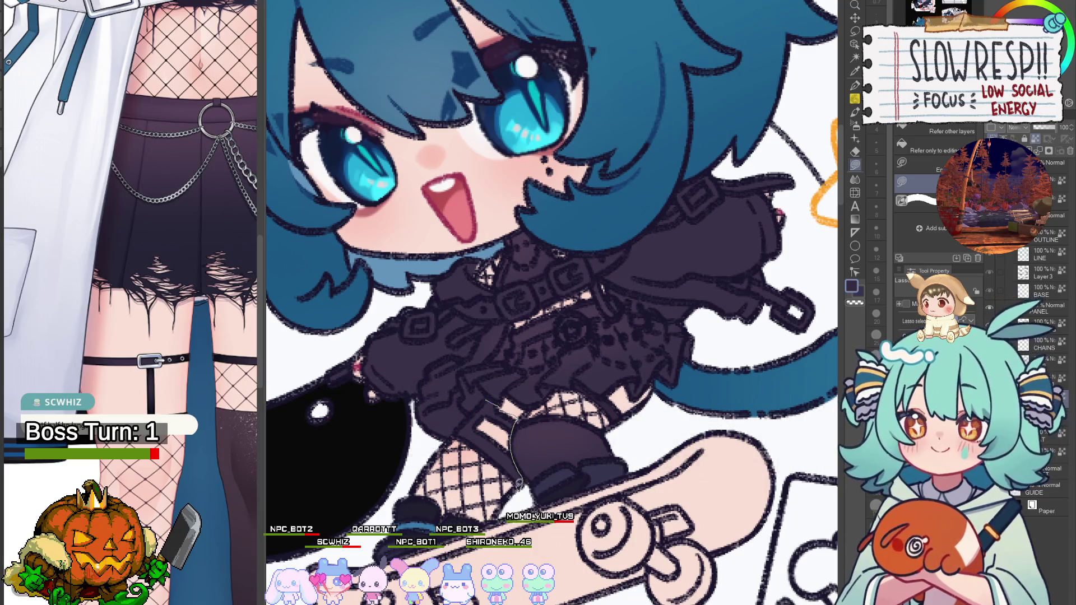
pyautogui.moveTo(518, 484)
pyautogui.mouseDown()
pyautogui.moveTo(476, 448)
pyautogui.moveTo(473, 417)
pyautogui.mouseUp()
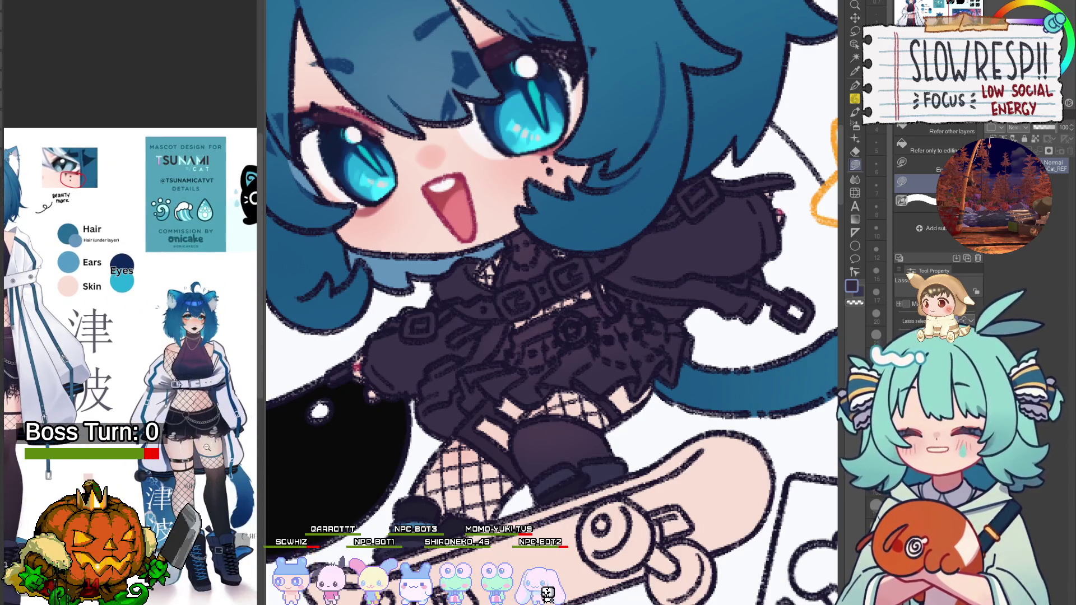
# Lasso-fill the jacket area grey, checking the reference belt close-up.
pyautogui.scroll(3, 207, 447)
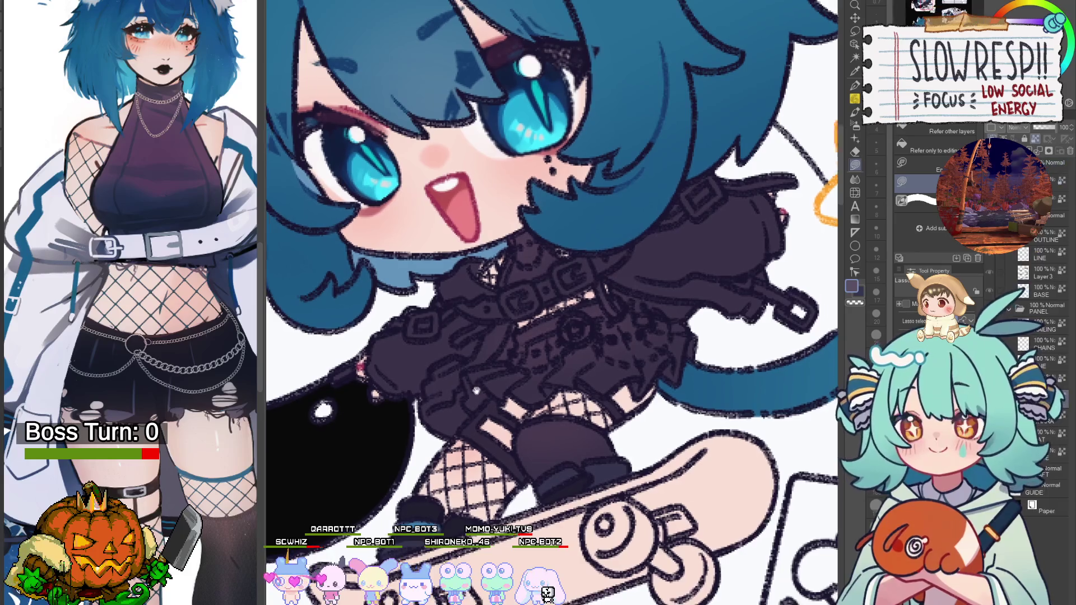
pyautogui.scroll(3, 169, 472)
pyautogui.scroll(3, 168, 472)
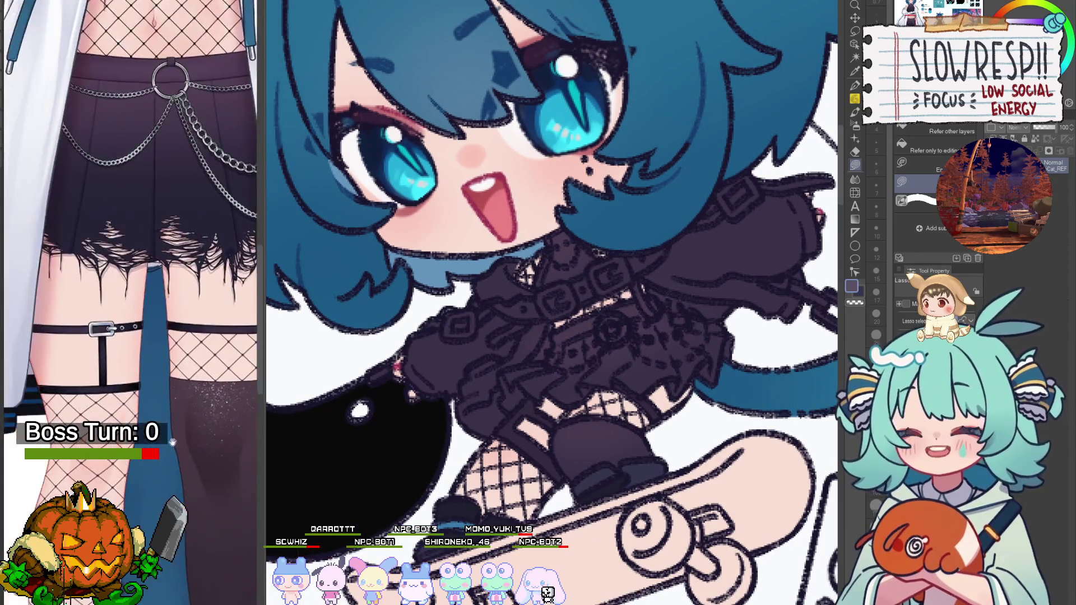
pyautogui.moveTo(233, 511); pyautogui.dragTo(206, 509)
pyautogui.scroll(3, 537, 393)
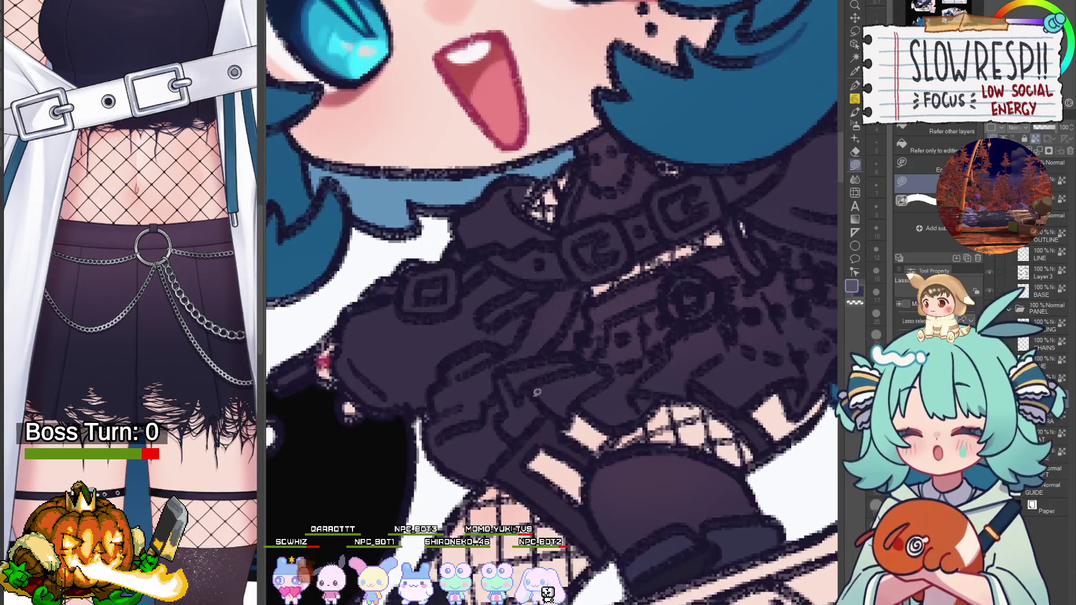
pyautogui.moveTo(507, 373); pyautogui.dragTo(506, 374)
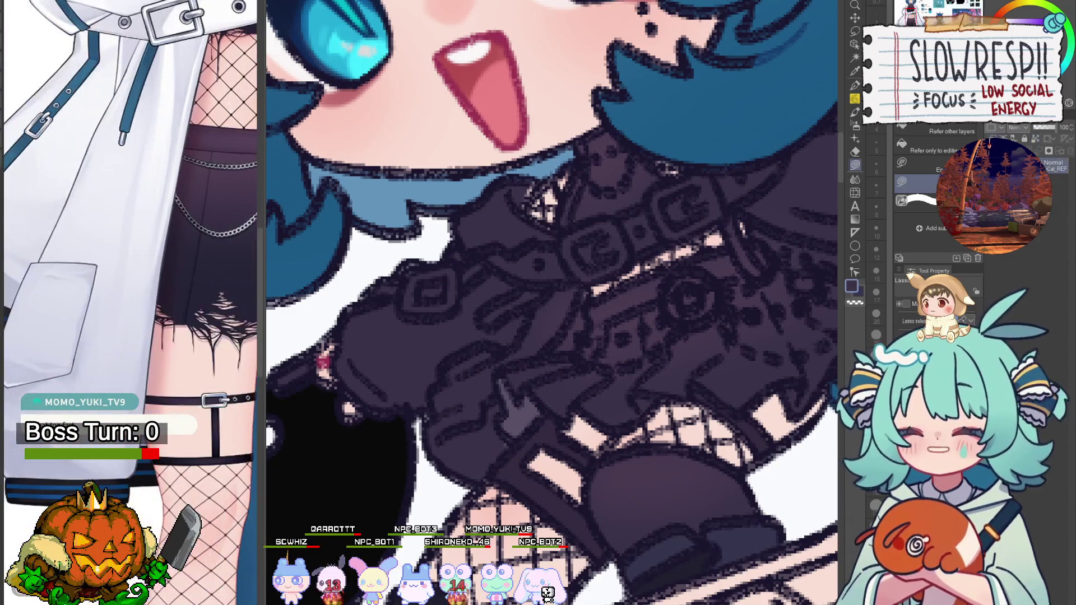
pyautogui.moveTo(586, 286); pyautogui.dragTo(597, 352)
pyautogui.moveTo(560, 416)
pyautogui.mouseDown()
pyautogui.moveTo(507, 440)
pyautogui.moveTo(522, 515)
pyautogui.mouseUp()
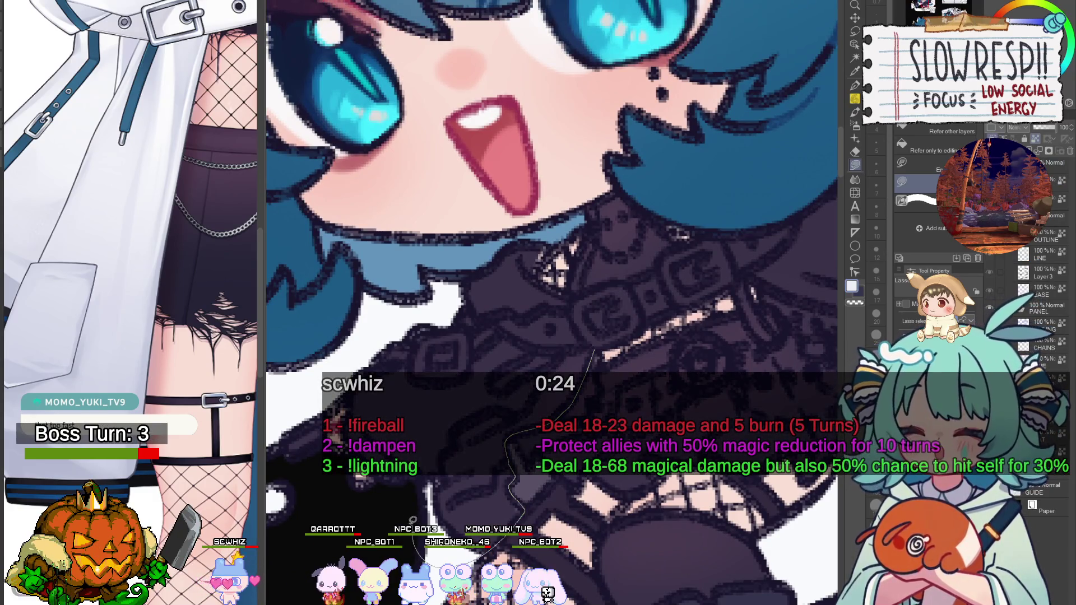
pyautogui.moveTo(413, 519)
pyautogui.mouseDown()
pyautogui.moveTo(291, 457)
pyautogui.moveTo(353, 345)
pyautogui.moveTo(535, 322)
pyautogui.moveTo(595, 351)
pyautogui.mouseUp()
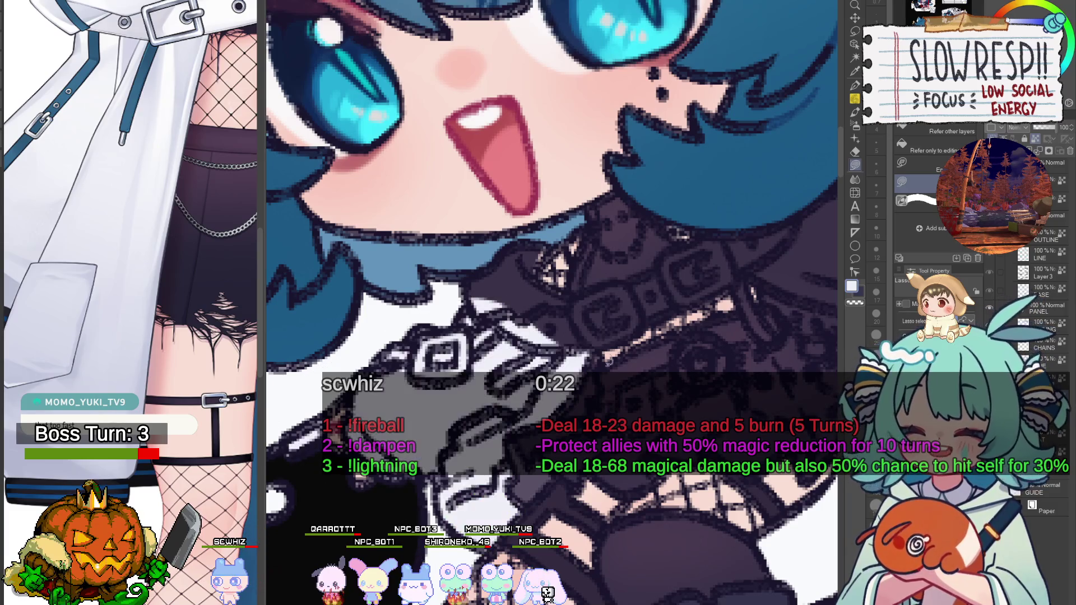
pyautogui.scroll(1, 583, 402)
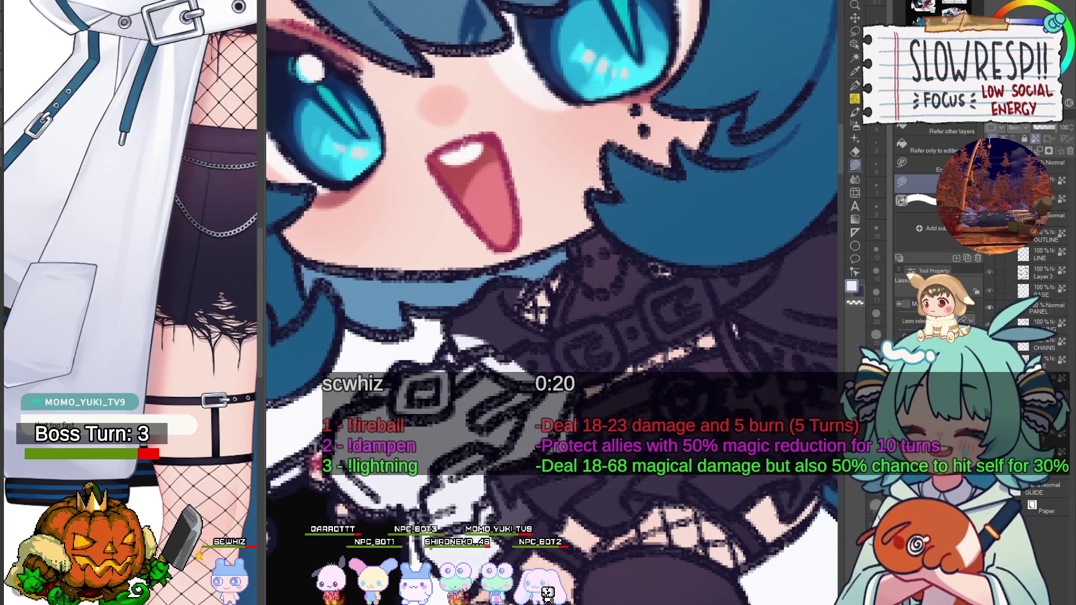
pyautogui.scroll(1, 569, 402)
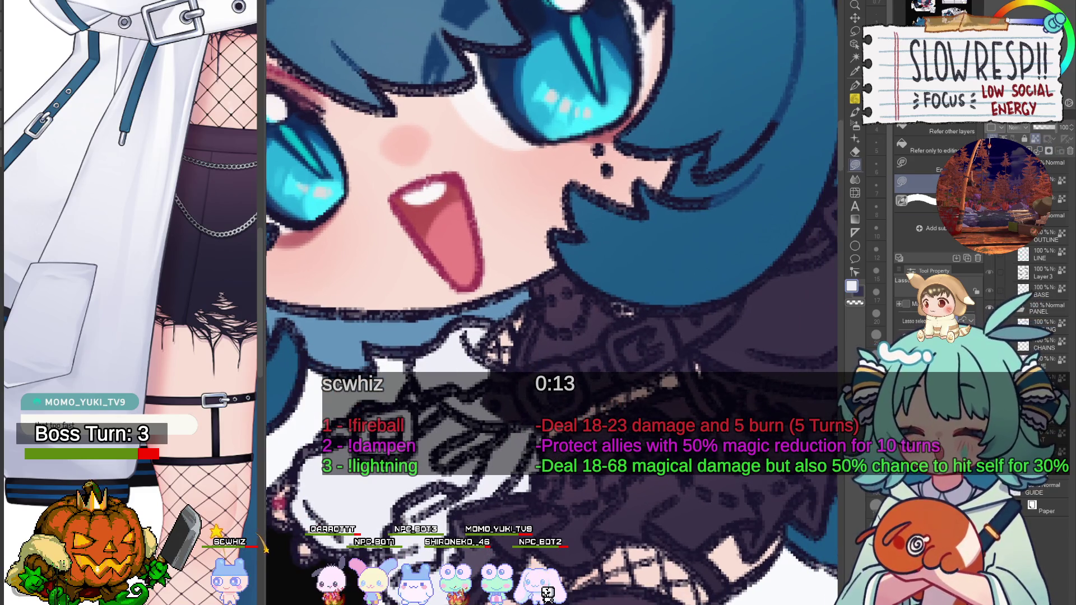
# Outline the strap and buckle sections and fill the collar strap teal blue.
pyautogui.moveTo(477, 356)
pyautogui.mouseDown()
pyautogui.moveTo(508, 369)
pyautogui.moveTo(535, 406)
pyautogui.moveTo(516, 454)
pyautogui.mouseUp()
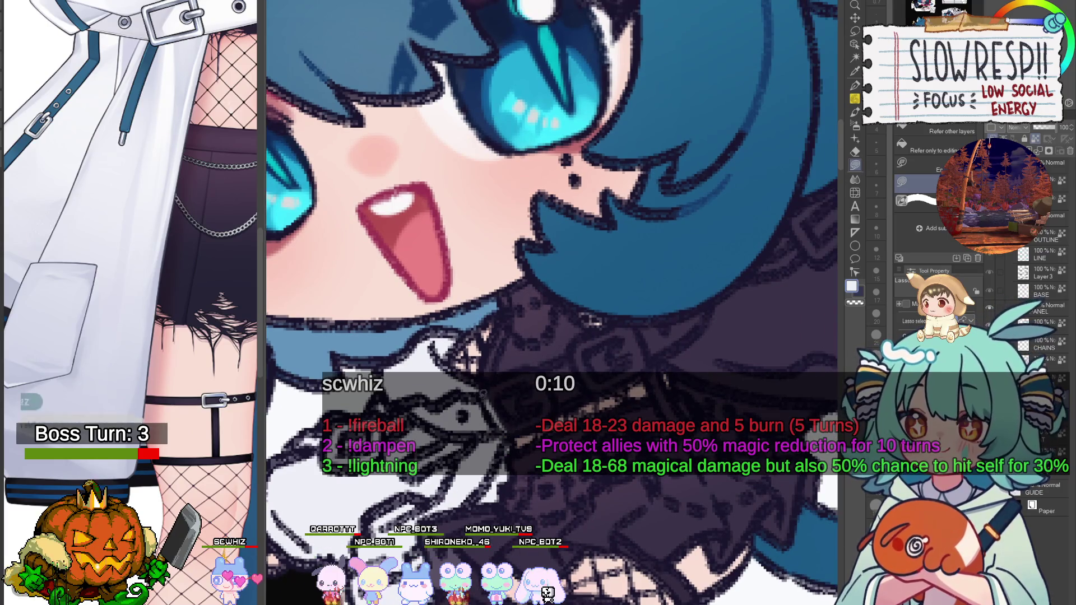
pyautogui.moveTo(477, 401)
pyautogui.mouseDown()
pyautogui.moveTo(519, 368)
pyautogui.moveTo(654, 352)
pyautogui.mouseUp()
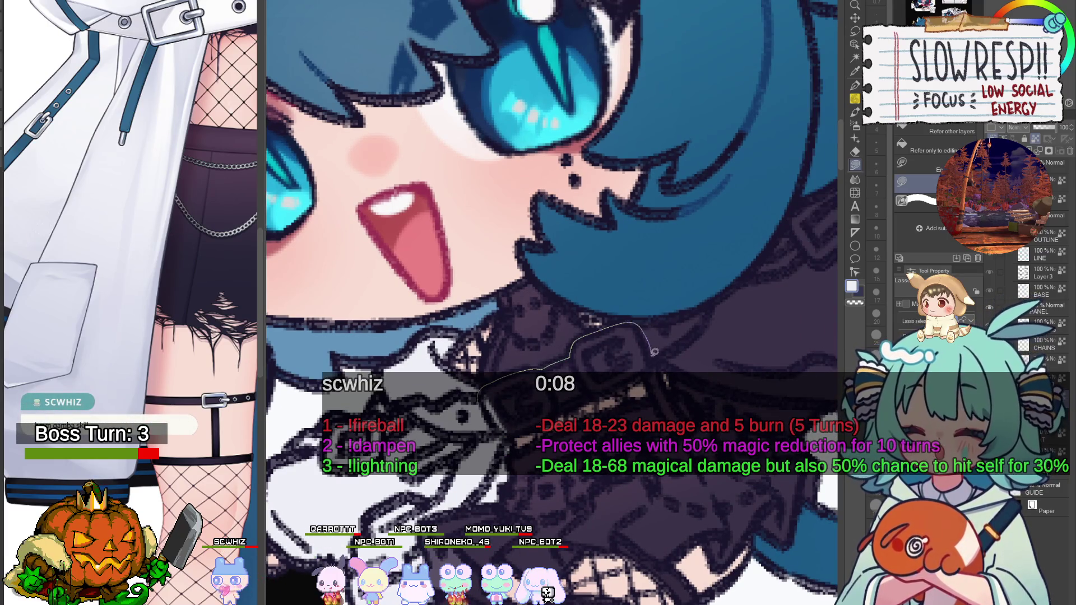
pyautogui.moveTo(605, 391); pyautogui.dragTo(469, 432)
pyautogui.moveTo(561, 412)
pyautogui.mouseDown()
pyautogui.moveTo(540, 354)
pyautogui.moveTo(612, 365)
pyautogui.moveTo(454, 300)
pyautogui.mouseUp()
pyautogui.moveTo(600, 383); pyautogui.dragTo(589, 346)
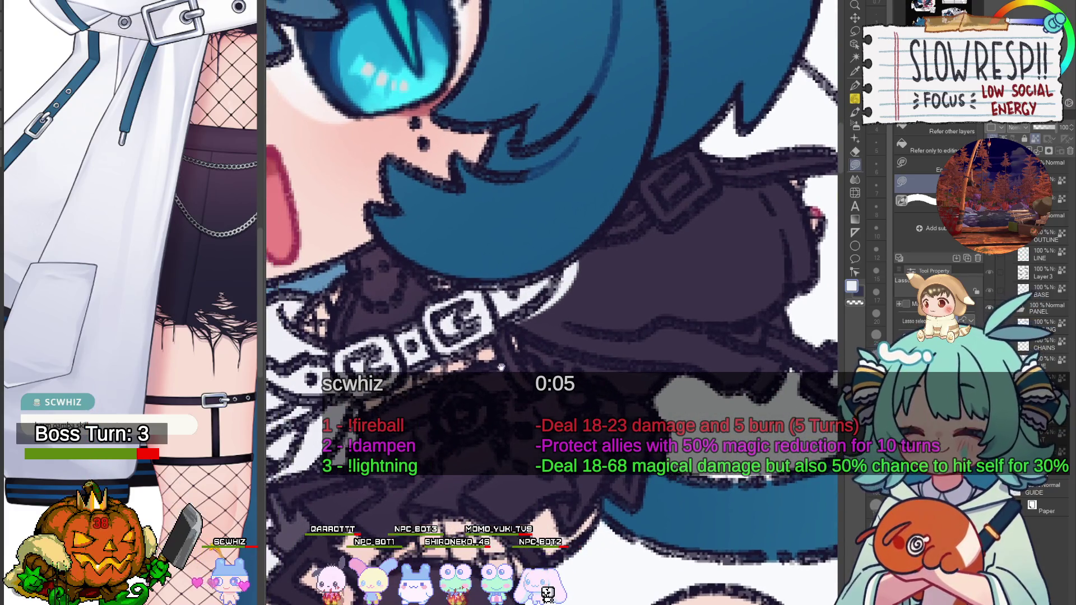
pyautogui.moveTo(480, 324); pyautogui.dragTo(525, 329)
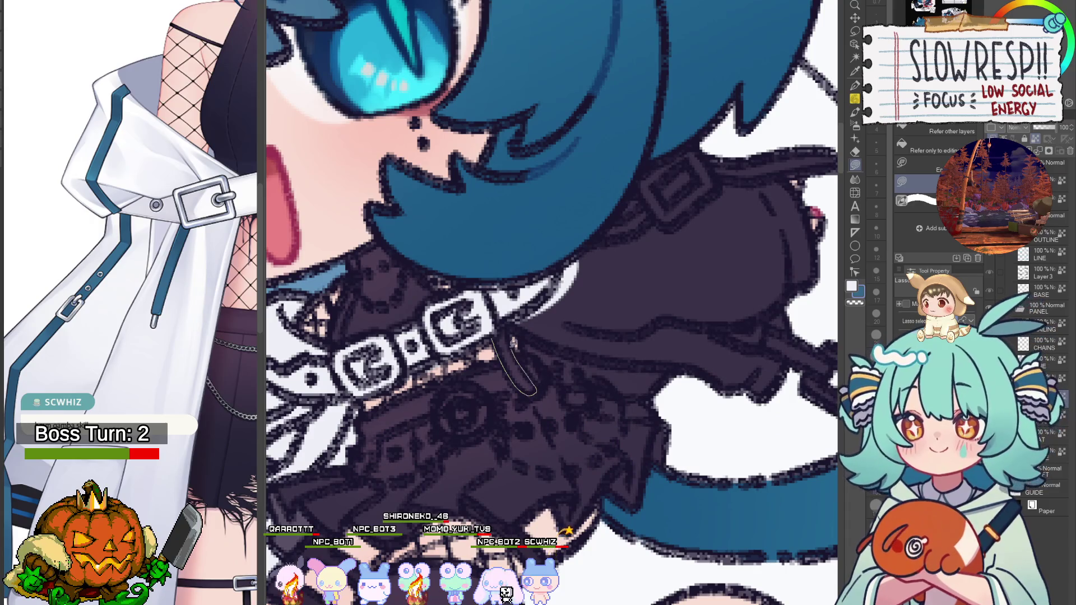
pyautogui.moveTo(504, 331); pyautogui.dragTo(533, 369)
pyautogui.moveTo(470, 337)
pyautogui.mouseDown()
pyautogui.moveTo(427, 370)
pyautogui.moveTo(474, 345)
pyautogui.mouseUp()
# Fill the strap area white, the strap end lighter, and the buckle's inner area darker blue.
pyautogui.moveTo(487, 470); pyautogui.dragTo(431, 509)
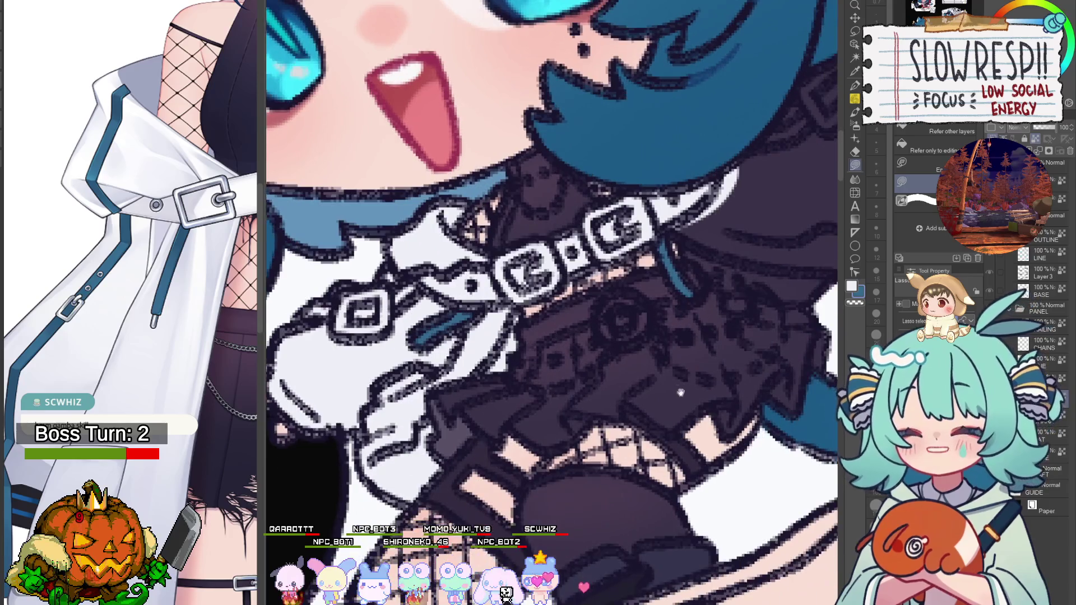
pyautogui.moveTo(690, 350)
pyautogui.mouseDown()
pyautogui.moveTo(522, 355)
pyautogui.moveTo(538, 373)
pyautogui.moveTo(617, 386)
pyautogui.moveTo(734, 385)
pyautogui.moveTo(770, 314)
pyautogui.moveTo(737, 110)
pyautogui.moveTo(533, 168)
pyautogui.mouseUp()
pyautogui.moveTo(729, 232)
pyautogui.mouseDown()
pyautogui.moveTo(679, 306)
pyautogui.moveTo(715, 227)
pyautogui.mouseUp()
pyautogui.moveTo(751, 345)
pyautogui.mouseDown()
pyautogui.moveTo(779, 303)
pyautogui.moveTo(796, 337)
pyautogui.mouseUp()
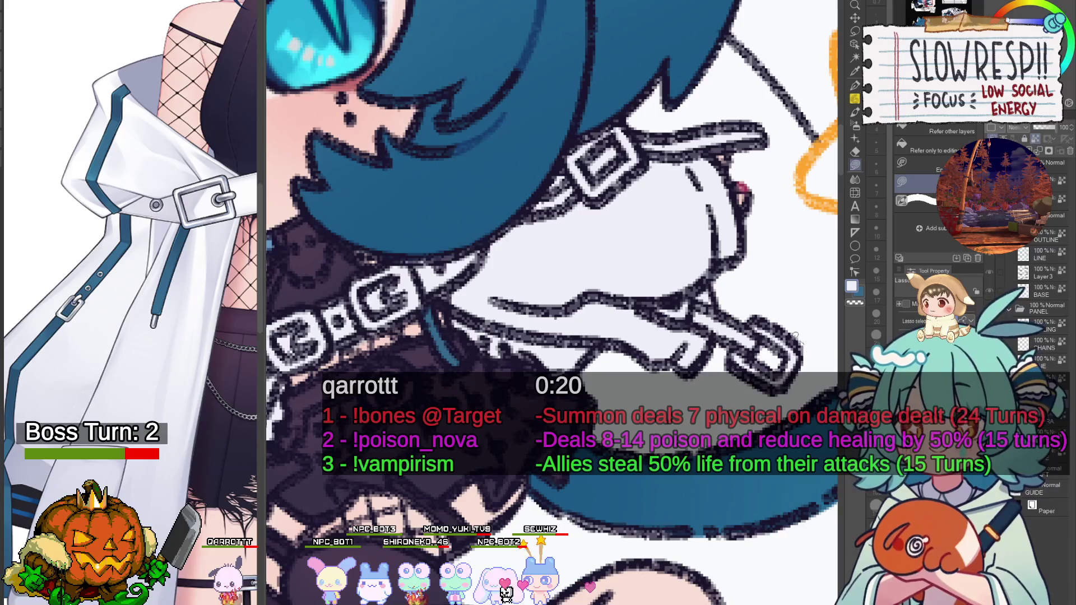
pyautogui.hscroll(-5, 771, 352)
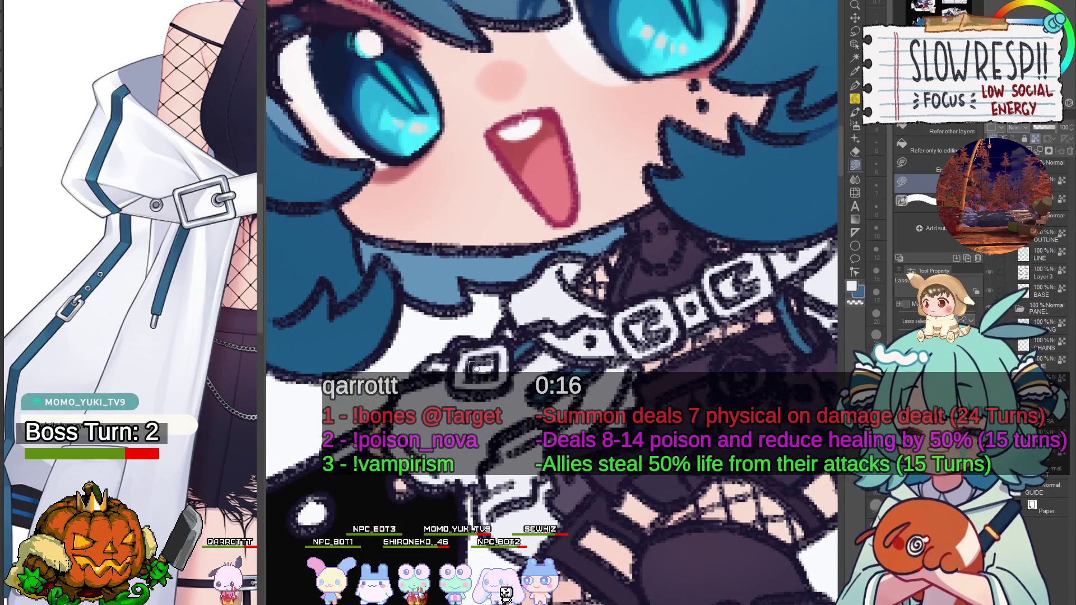
pyautogui.moveTo(477, 367); pyautogui.dragTo(470, 362)
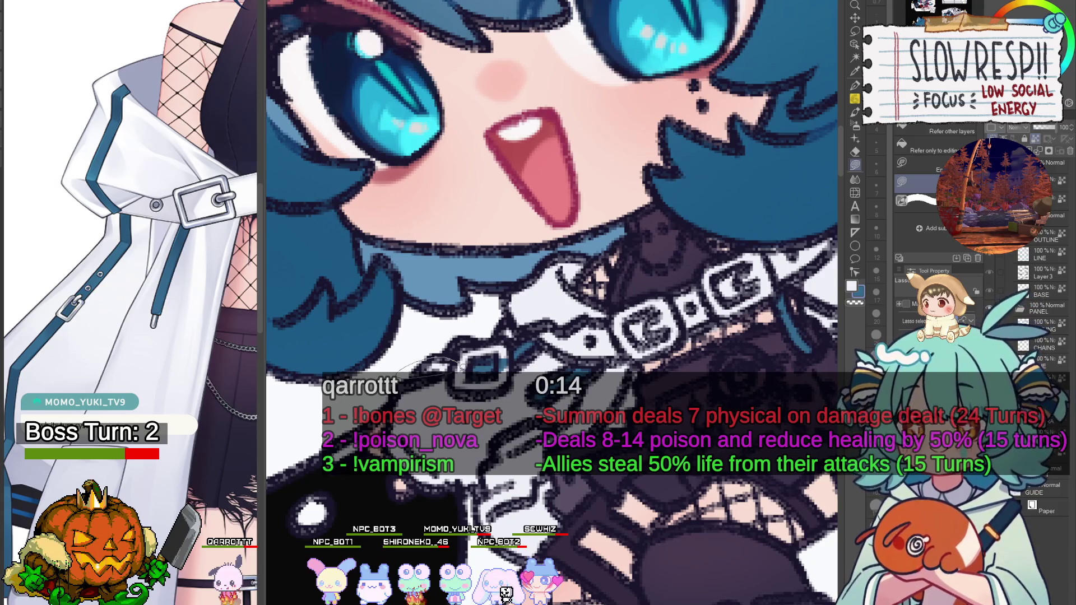
# Ink outlines around the collar buckle, then zoom out to the whole illustration.
pyautogui.moveTo(566, 491); pyautogui.dragTo(567, 418)
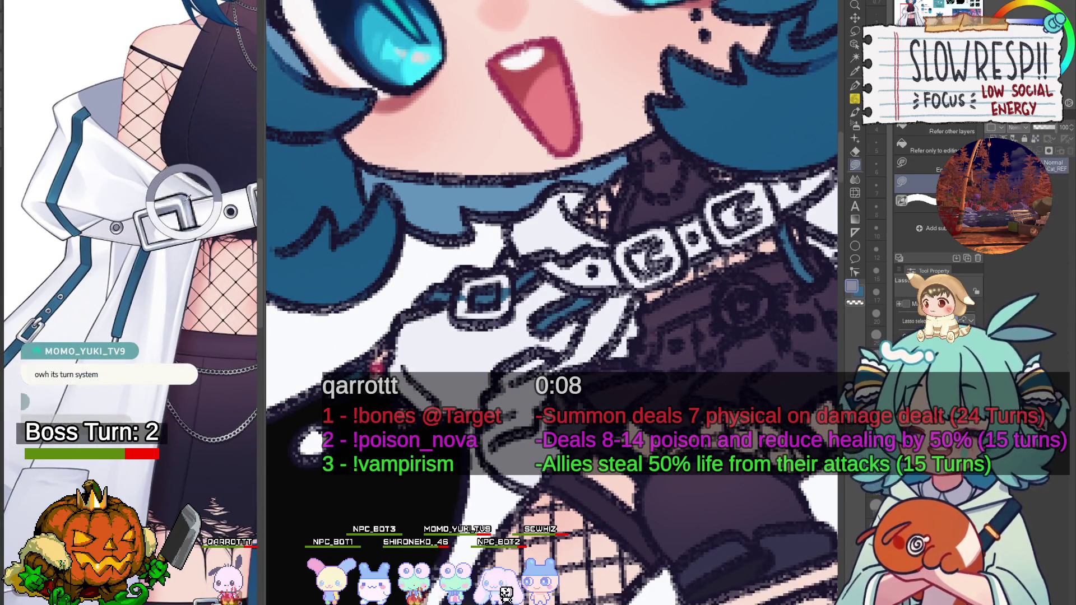
pyautogui.click(856, 85)
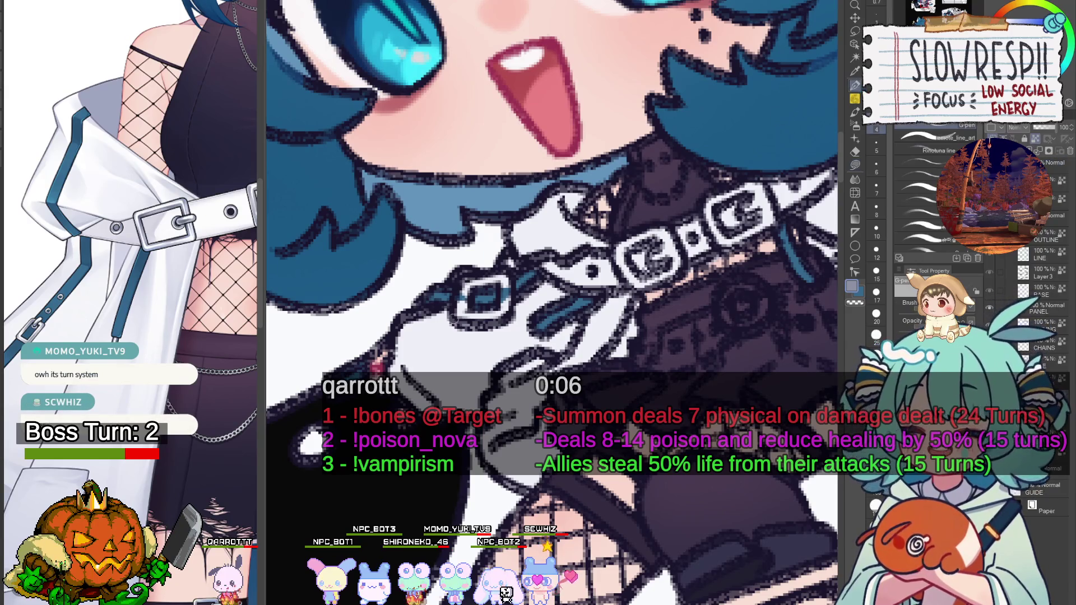
pyautogui.moveTo(465, 282)
pyautogui.mouseDown()
pyautogui.moveTo(498, 319)
pyautogui.moveTo(508, 275)
pyautogui.moveTo(462, 301)
pyautogui.moveTo(507, 273)
pyautogui.mouseUp()
pyautogui.press('g')
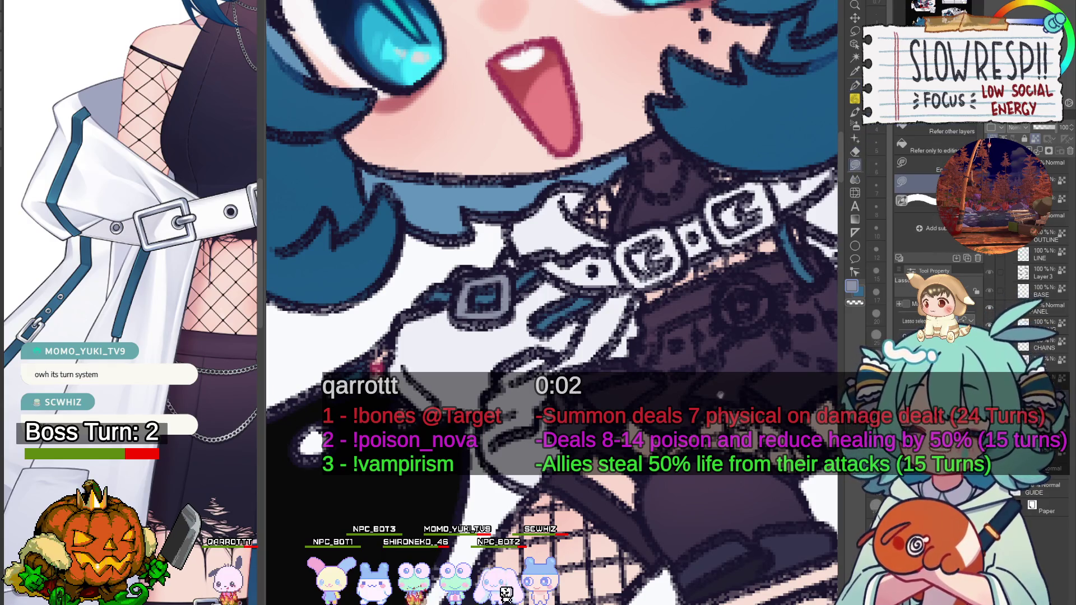
pyautogui.moveTo(740, 269); pyautogui.dragTo(538, 317)
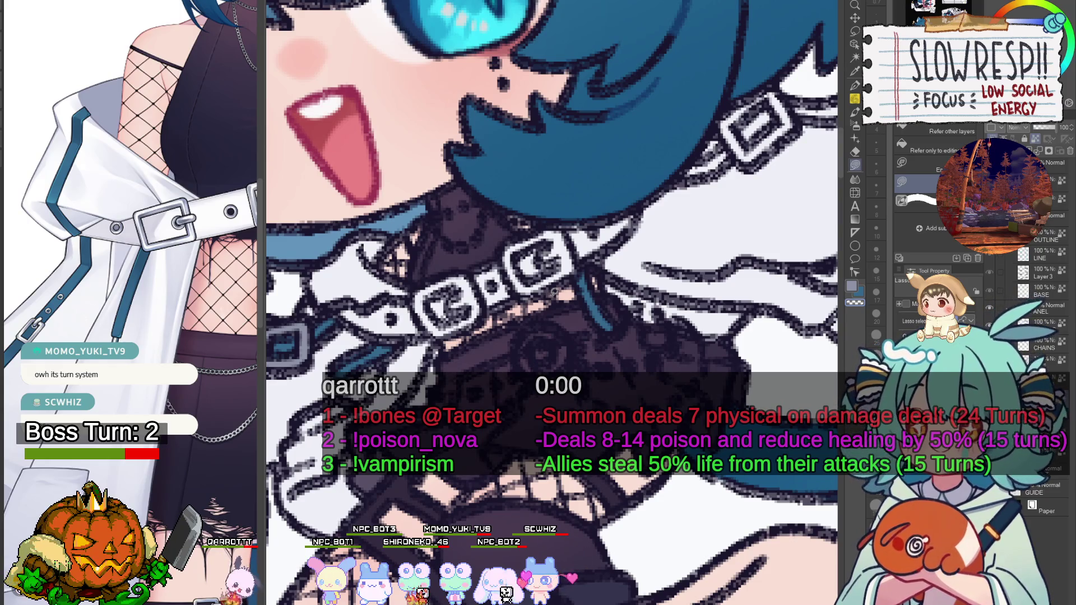
pyautogui.hotkey('ctrl', '0')
pyautogui.scroll(3, 532, 252)
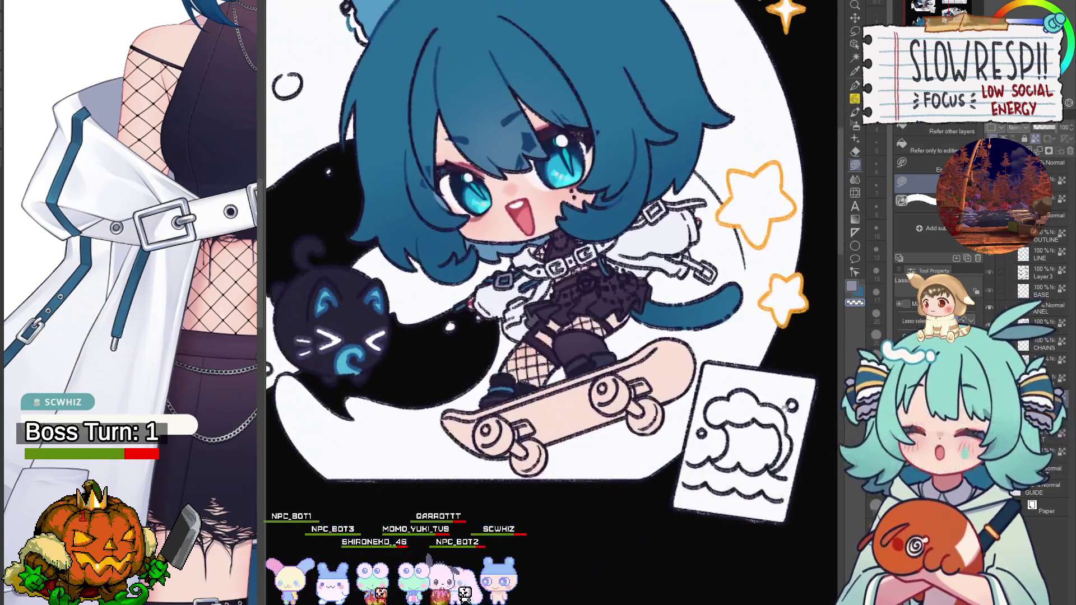
# Add a new layer and set up the soft pencil at size 4 in light pink.
pyautogui.hotkey('ctrl', 'shift', 'n')
pyautogui.press('p')
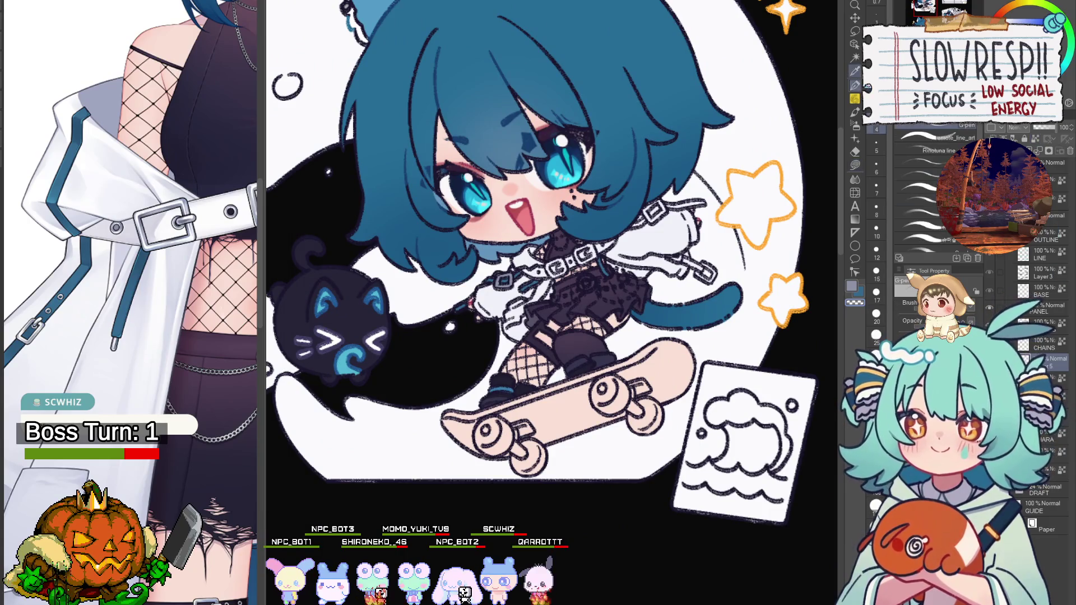
pyautogui.press('p')
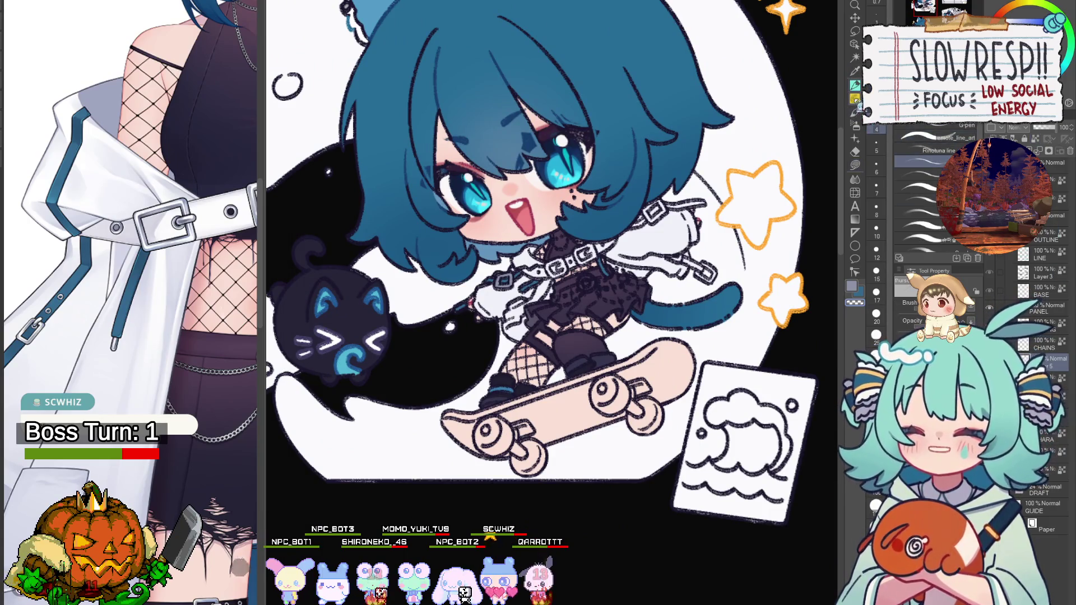
pyautogui.scroll(3, 565, 365)
pyautogui.moveTo(555, 256); pyautogui.dragTo(539, 336)
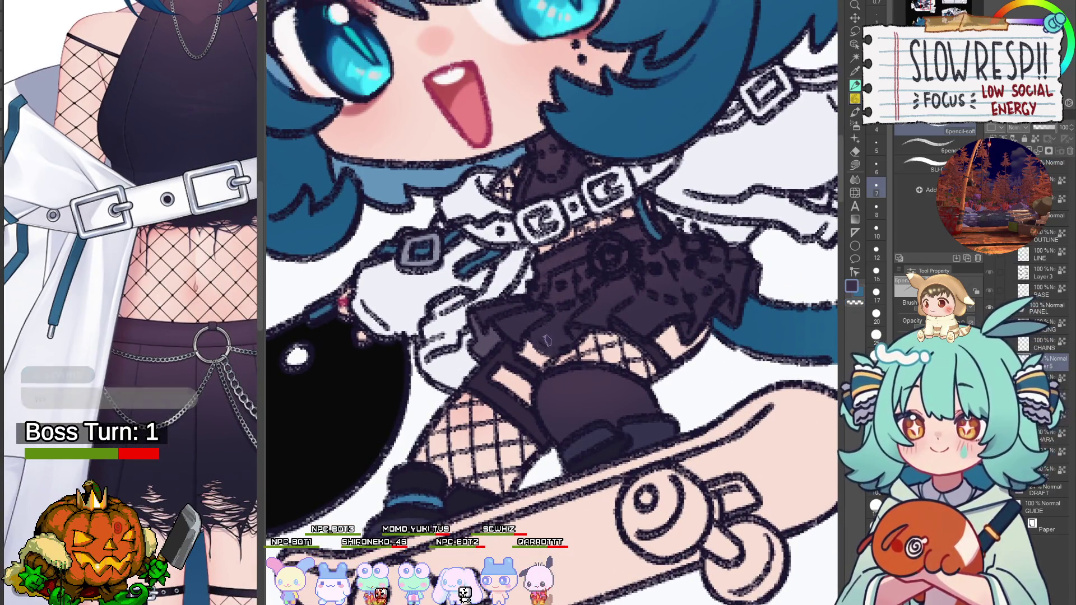
pyautogui.press('[')
pyautogui.press('[')
pyautogui.press('[')
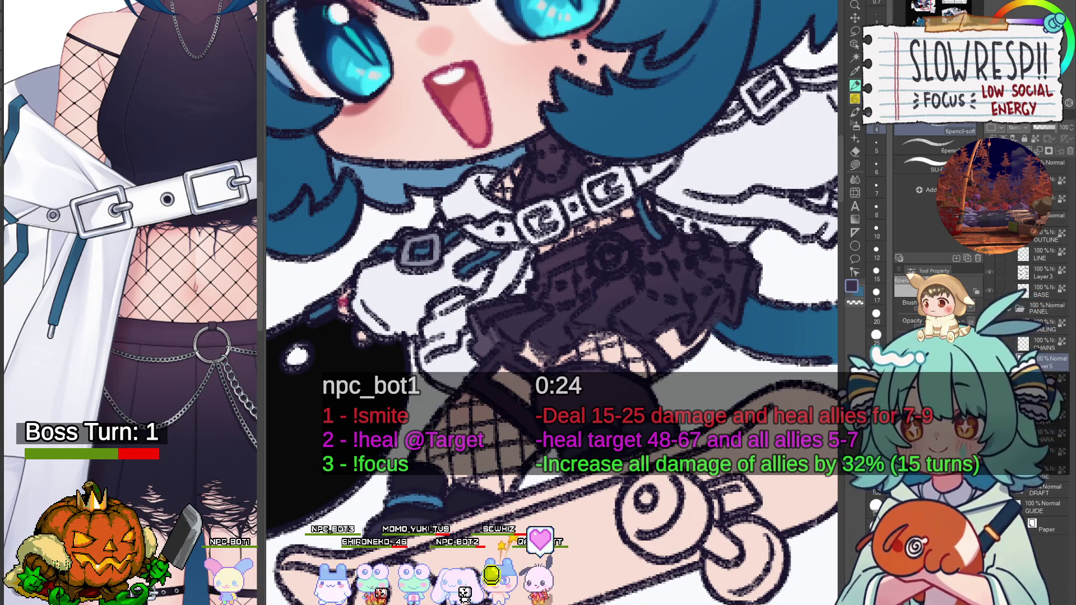
pyautogui.keyDown('alt'); pyautogui.click(591, 338); pyautogui.keyUp('alt')
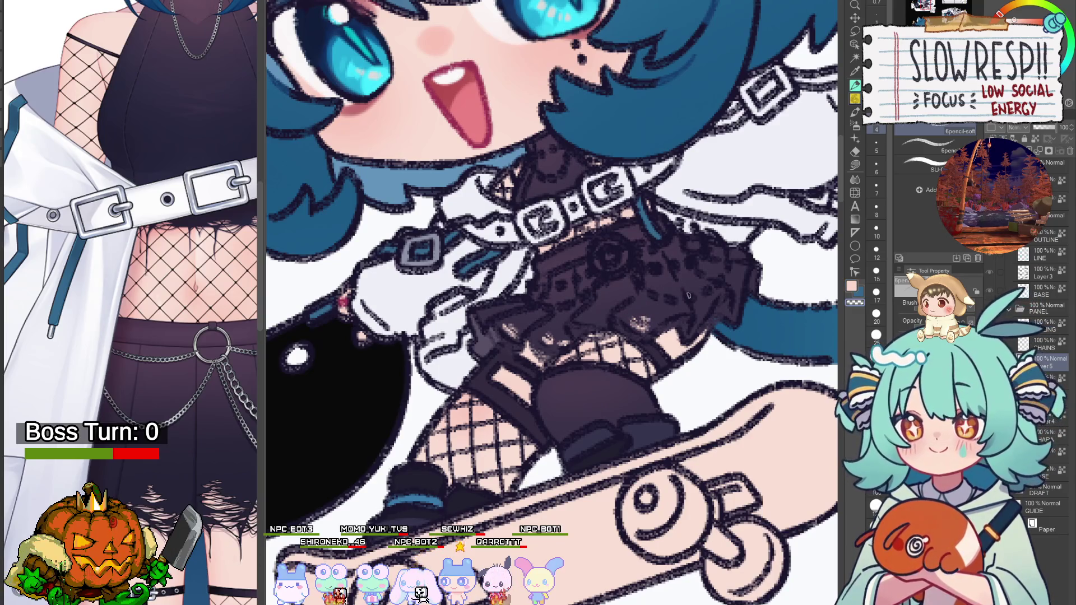
pyautogui.scroll(-5, 672, 292)
pyautogui.moveTo(673, 571); pyautogui.dragTo(559, 433)
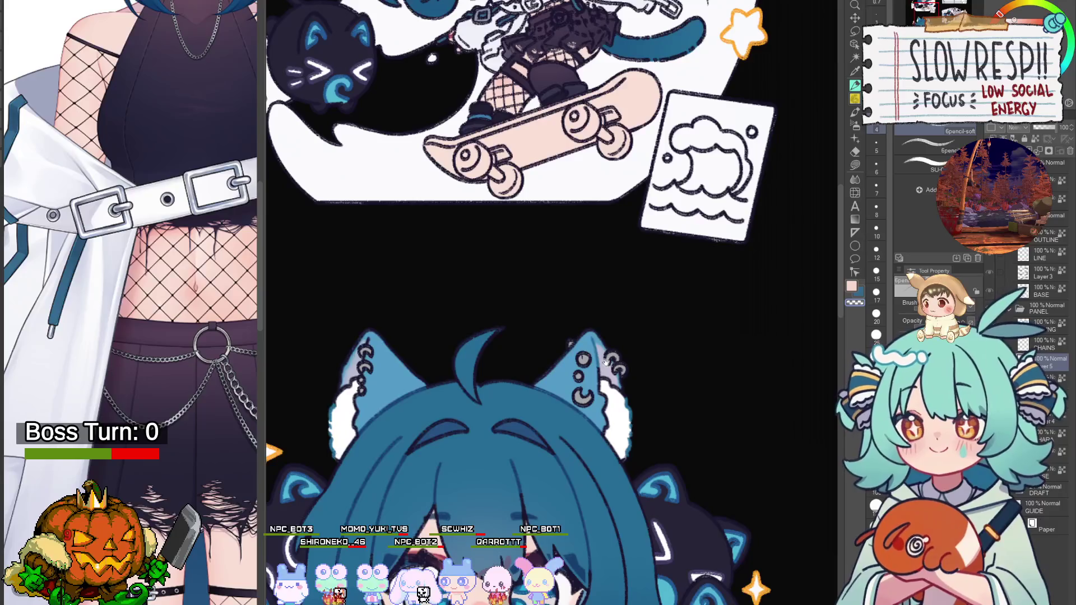
# Scroll to the peeking chibi emote and eyedrop its dark purple clothing.
pyautogui.scroll(-10, 605, 361)
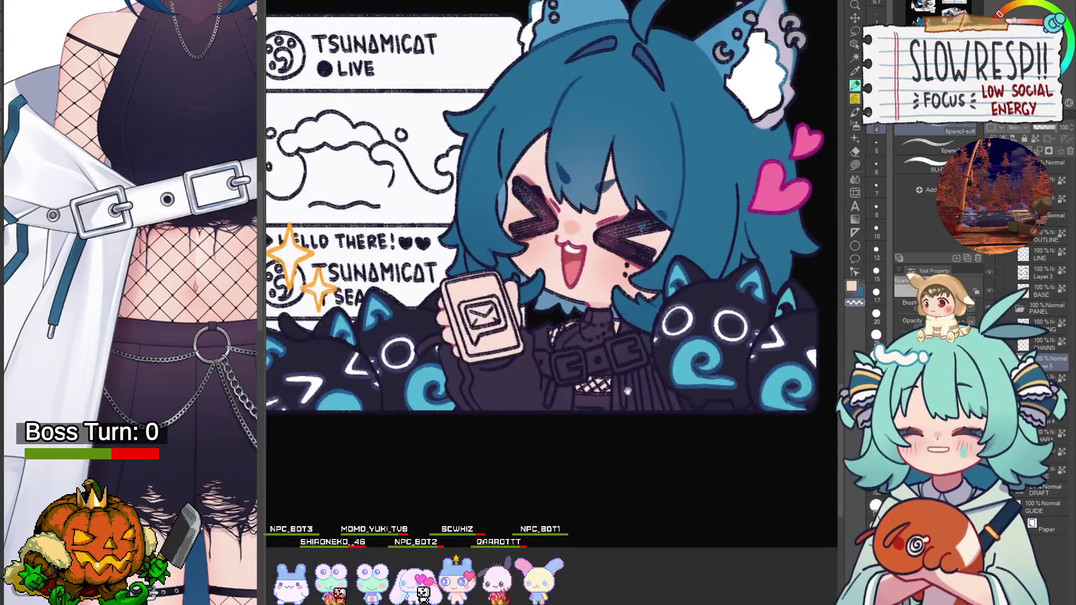
pyautogui.scroll(-3, 624, 344)
pyautogui.scroll(5, 656, 347)
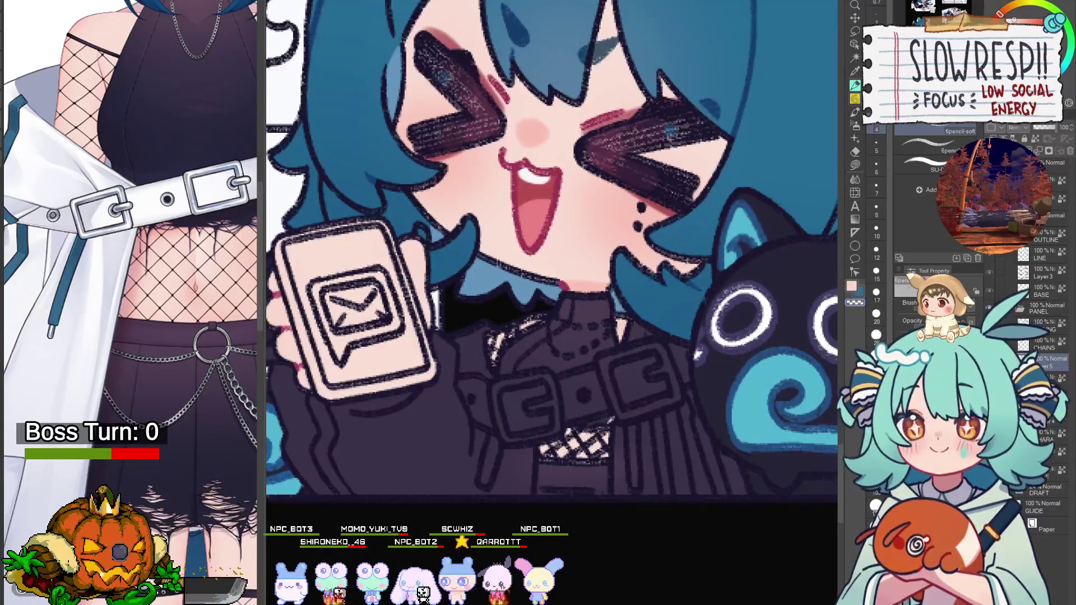
pyautogui.keyDown('alt'); pyautogui.click(577, 427); pyautogui.keyUp('alt')
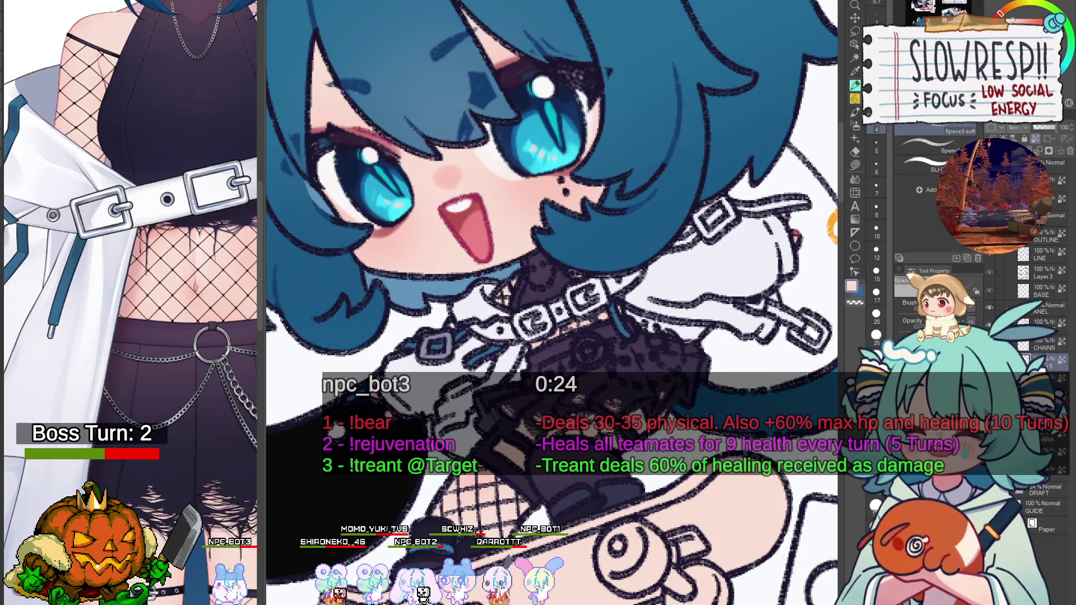
# Eyedrop the near-white of the reference's belt, then toggle to transparent colour with C.
pyautogui.press('m')
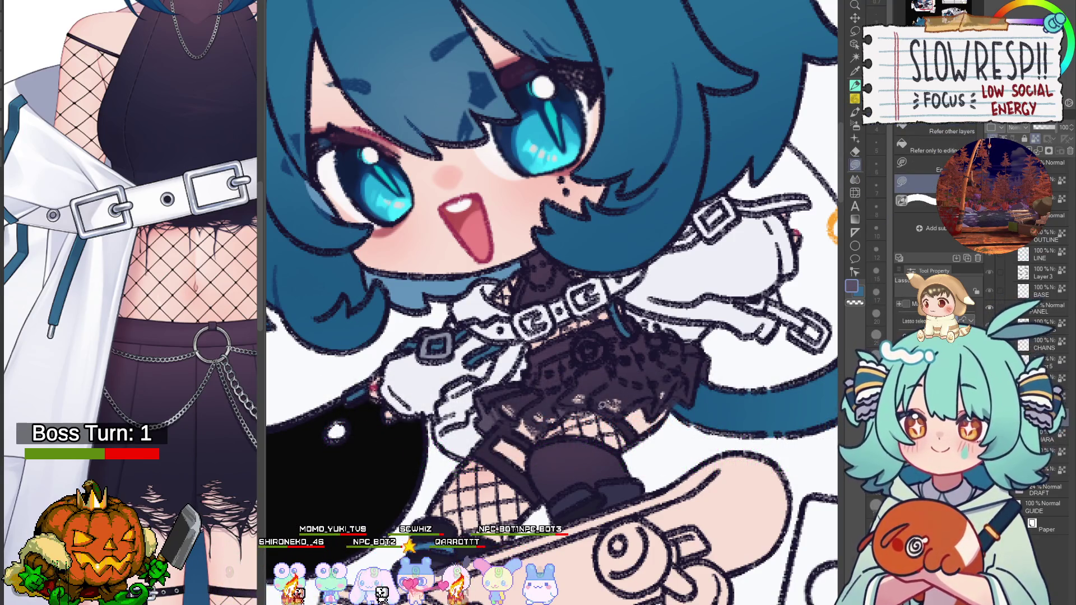
pyautogui.scroll(2, 601, 406)
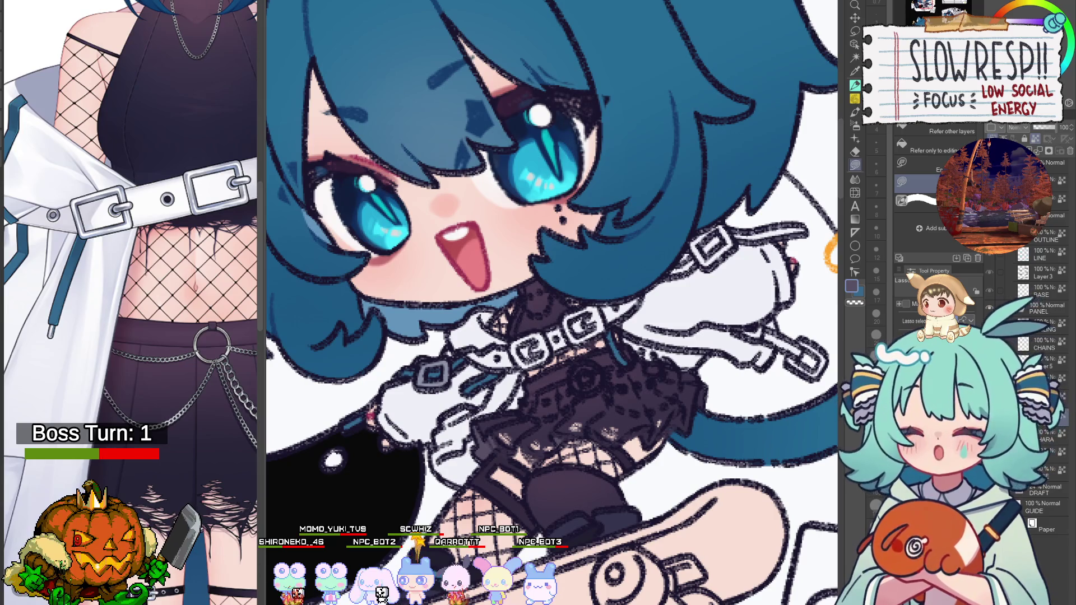
pyautogui.moveTo(603, 437); pyautogui.dragTo(617, 386)
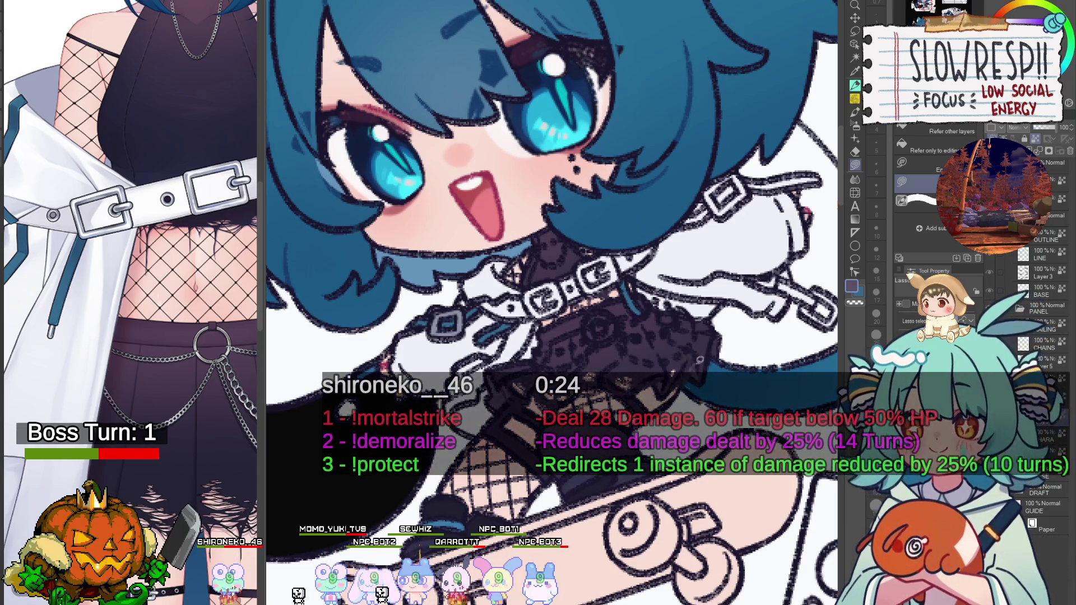
pyautogui.scroll(-5, 732, 345)
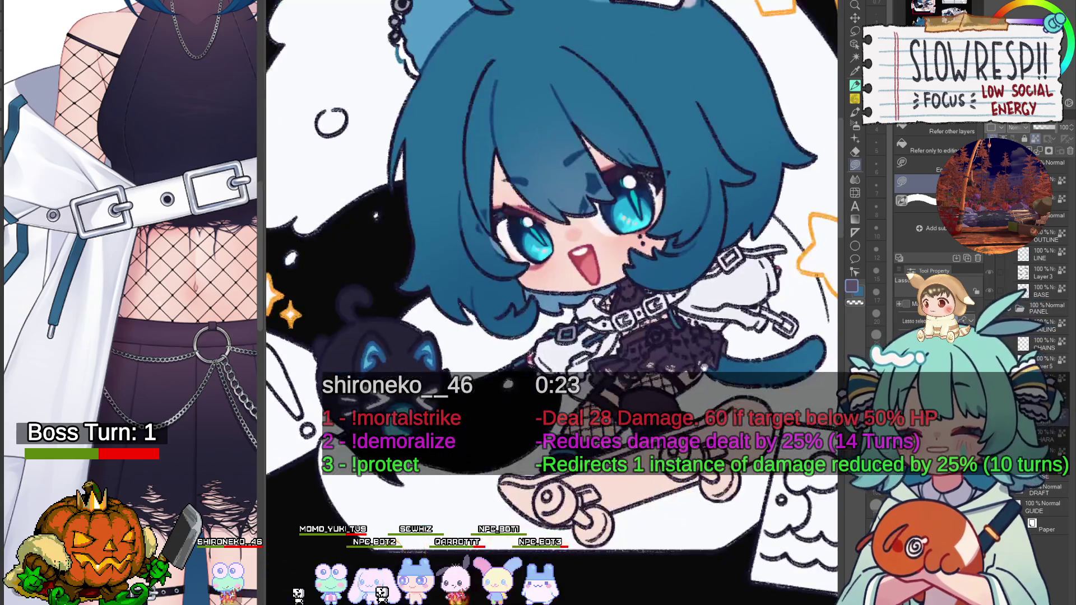
pyautogui.scroll(3, 732, 345)
pyautogui.press('p')
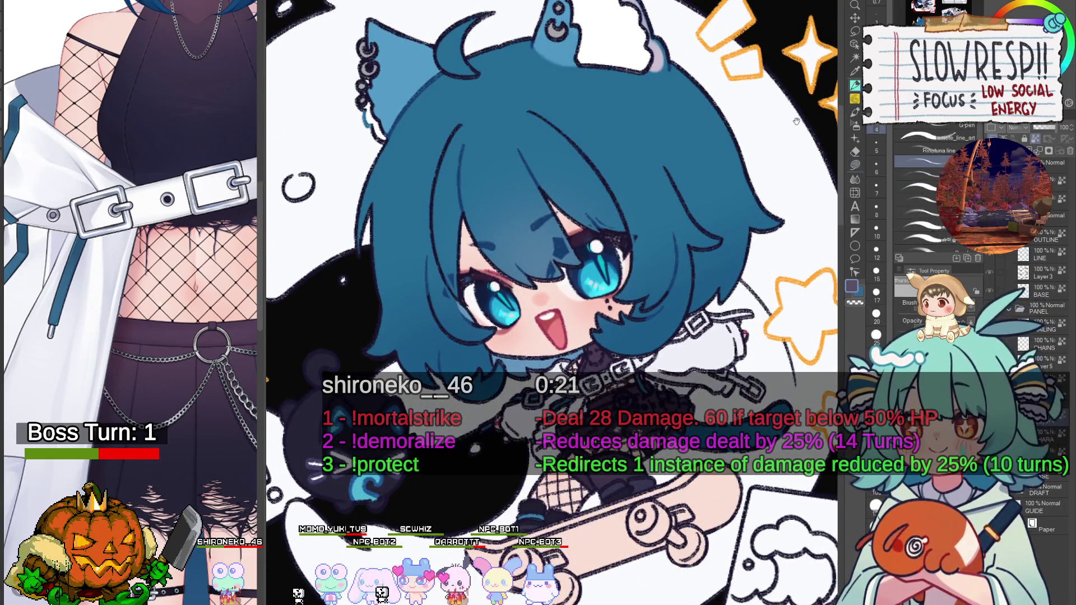
pyautogui.scroll(2, 608, 387)
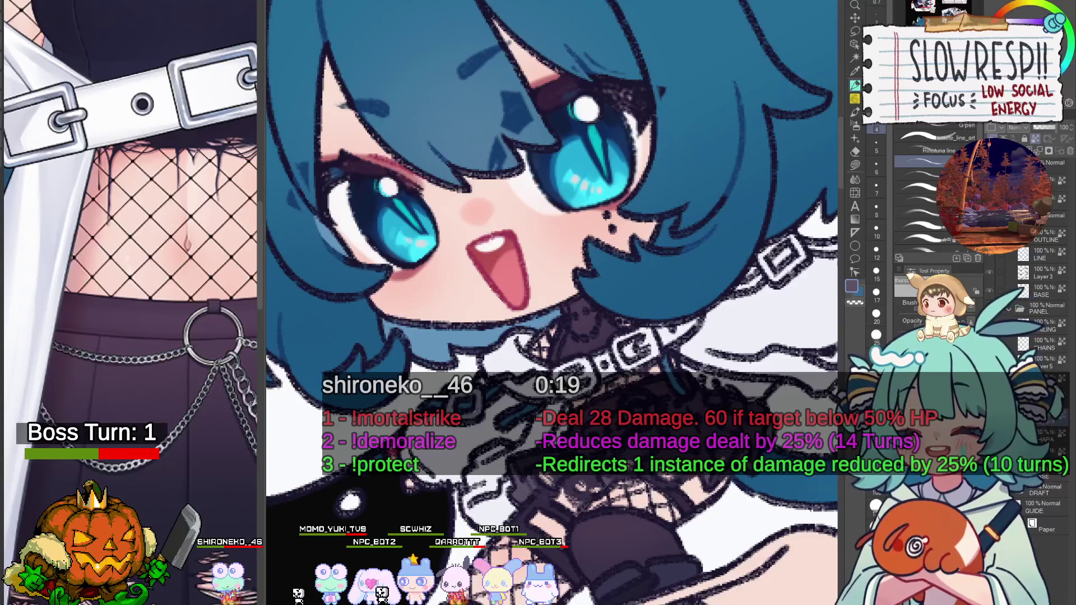
pyautogui.click(182, 109)
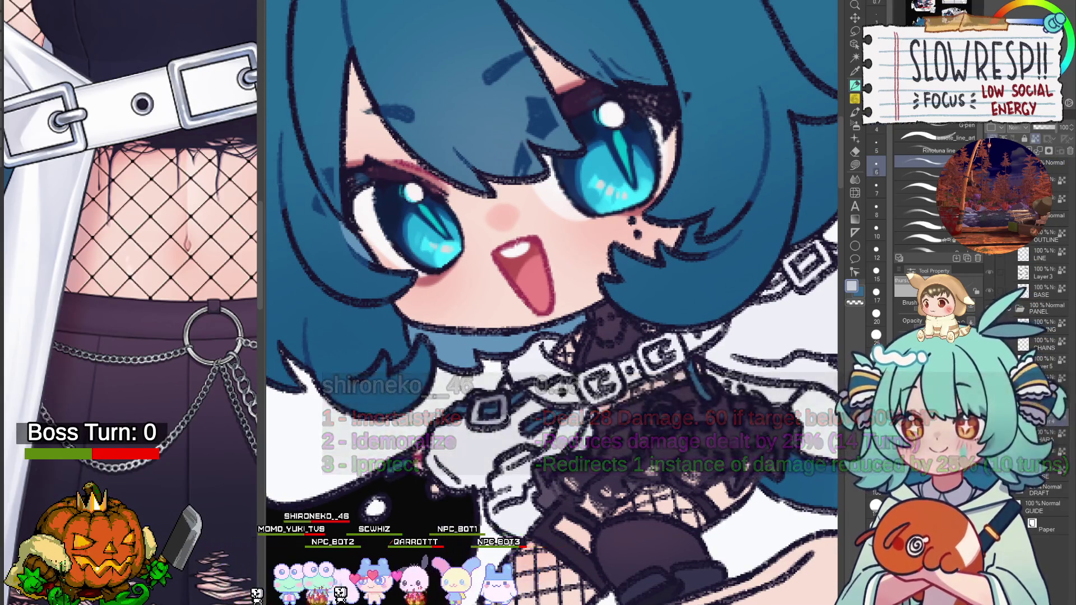
pyautogui.moveTo(616, 437); pyautogui.dragTo(596, 412)
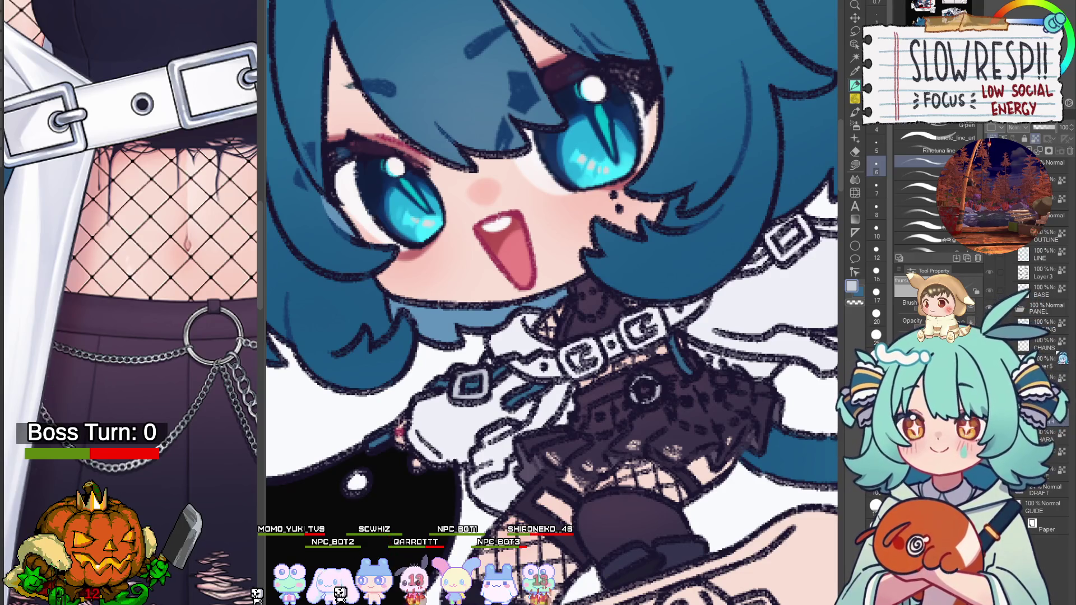
pyautogui.press('c')
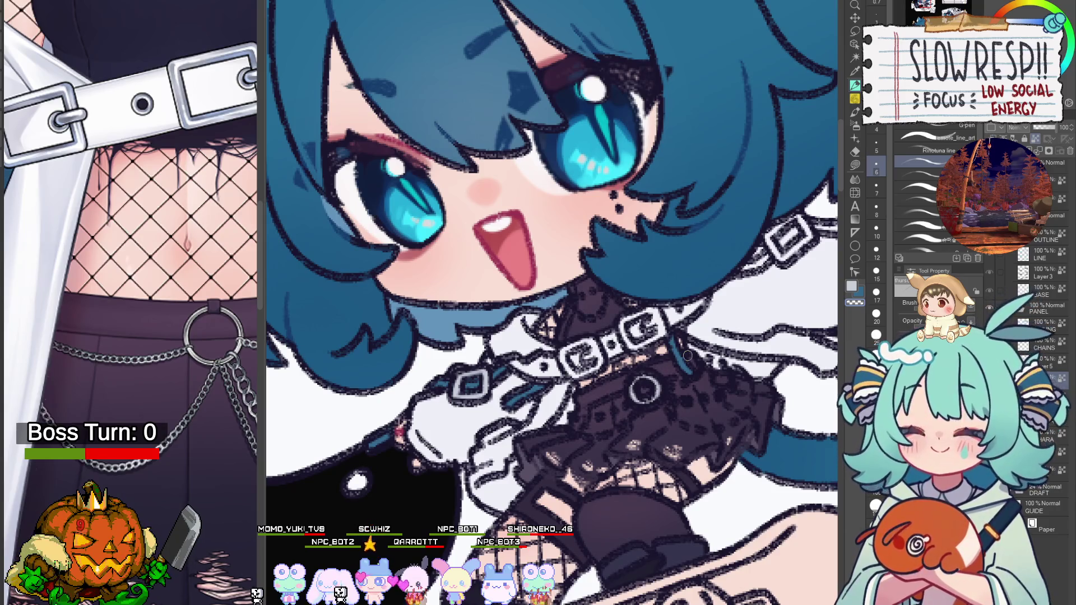
pyautogui.moveTo(687, 355); pyautogui.dragTo(661, 382)
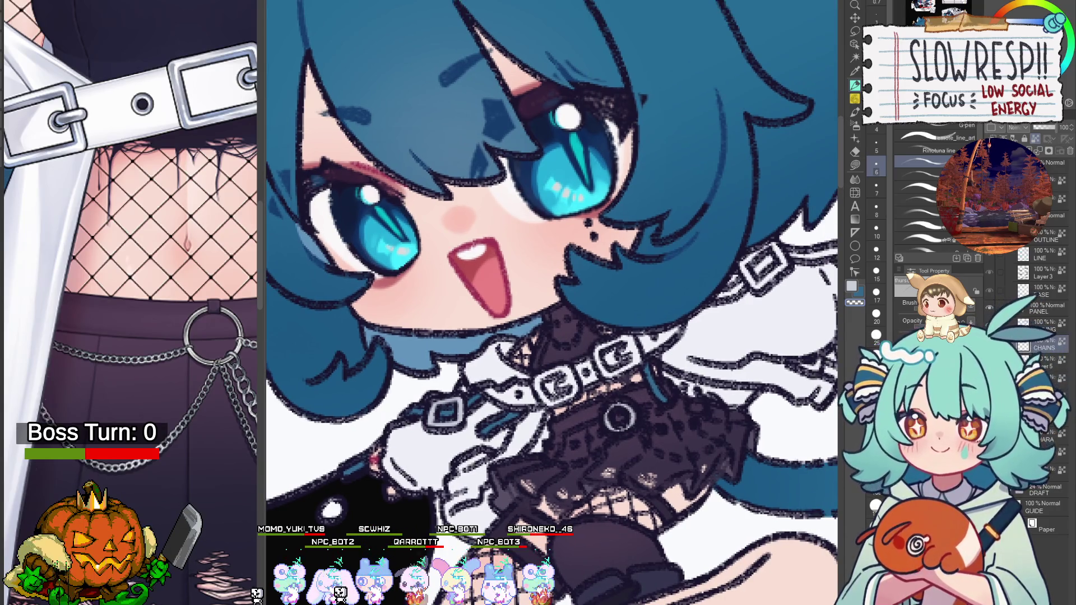
# Paint pale beaded chains over the skirt at brush size 12, then zoom out to the emote sheet.
pyautogui.click(851, 286)
pyautogui.hotkey('ctrl', 'z')
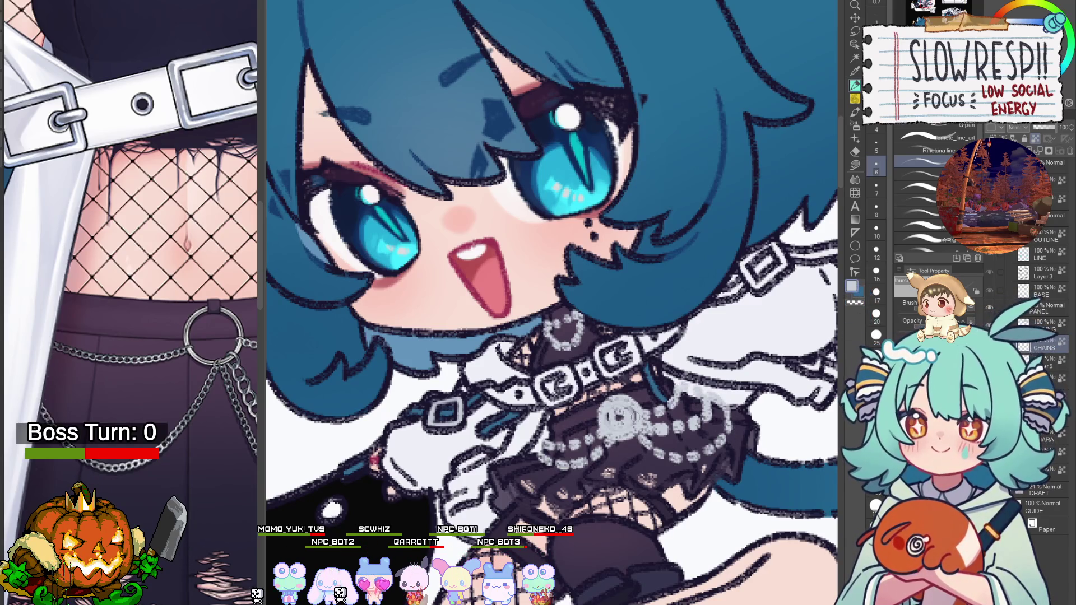
pyautogui.press('x')
pyautogui.press(']')
pyautogui.press(']')
pyautogui.press(']')
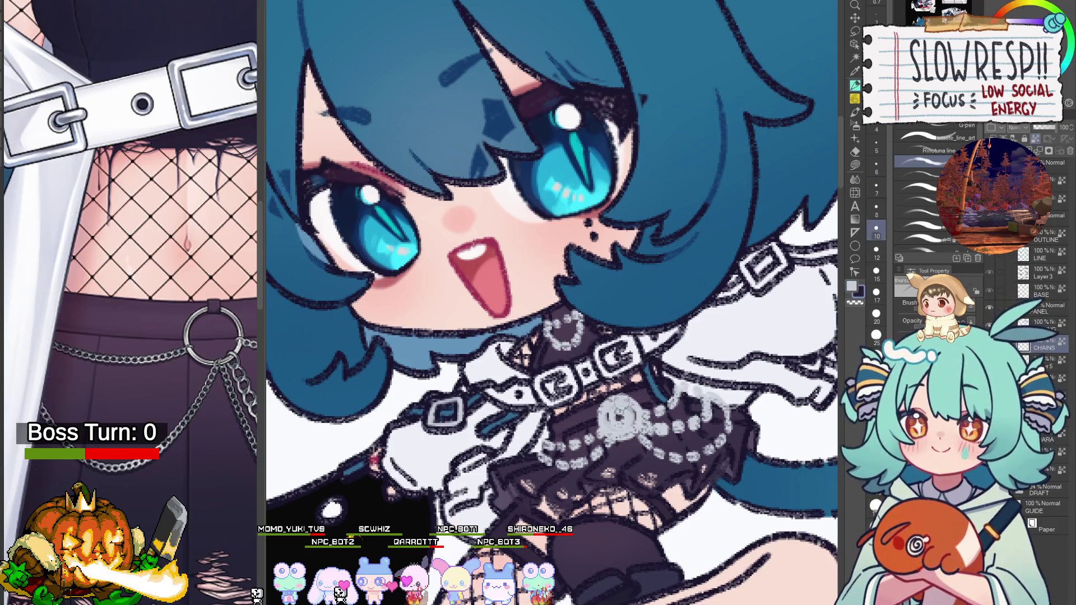
pyautogui.moveTo(620, 417)
pyautogui.mouseDown()
pyautogui.moveTo(628, 428)
pyautogui.moveTo(605, 418)
pyautogui.moveTo(611, 429)
pyautogui.moveTo(620, 417)
pyautogui.mouseUp()
pyautogui.press('p')
pyautogui.press(']')
pyautogui.press(']')
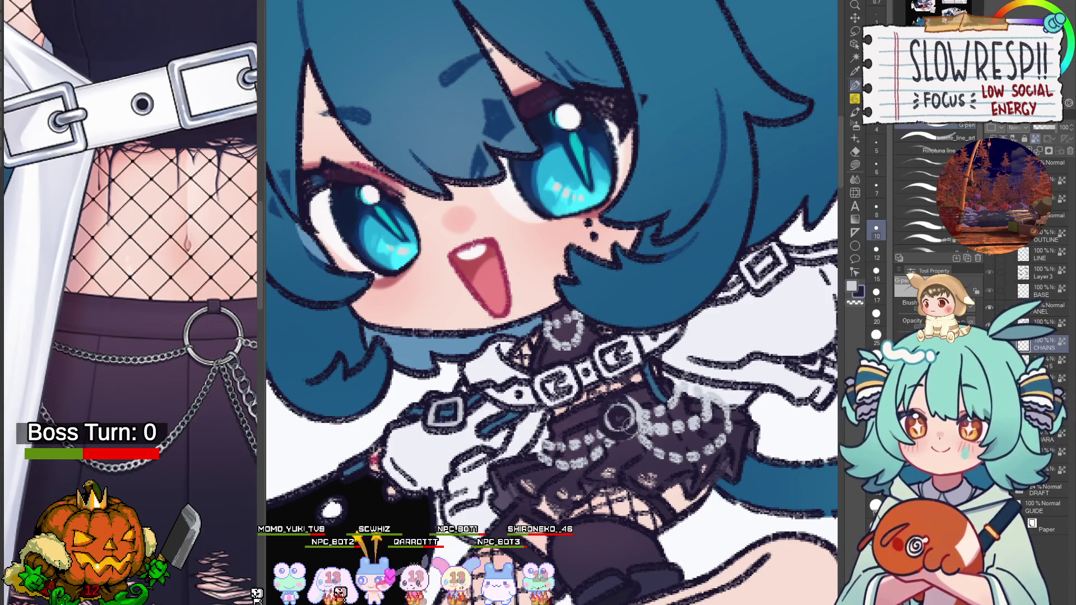
pyautogui.scroll(-5, 654, 386)
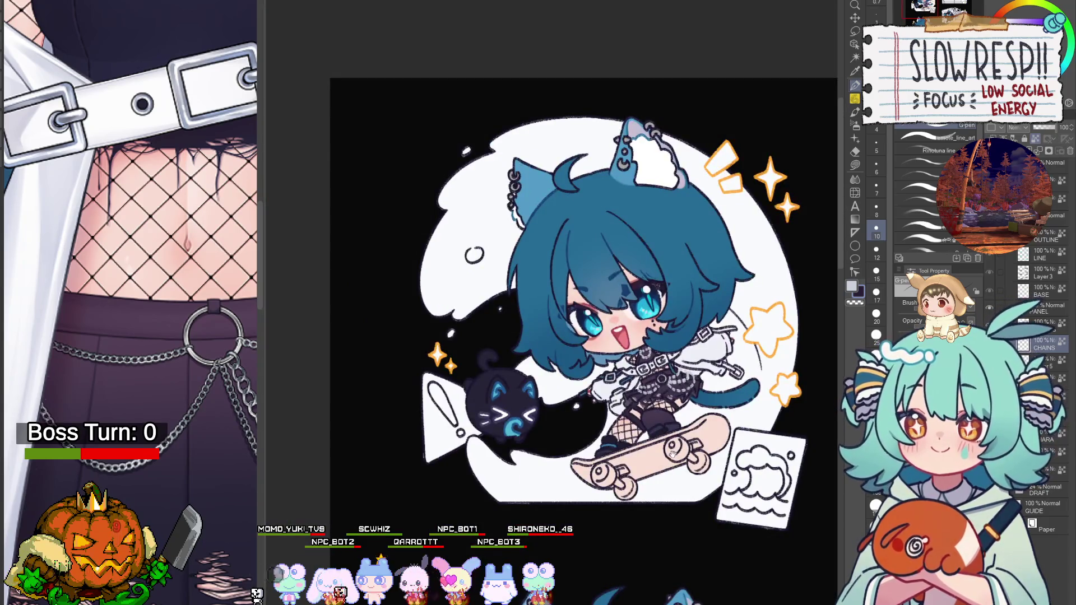
pyautogui.scroll(-3, 582, 303)
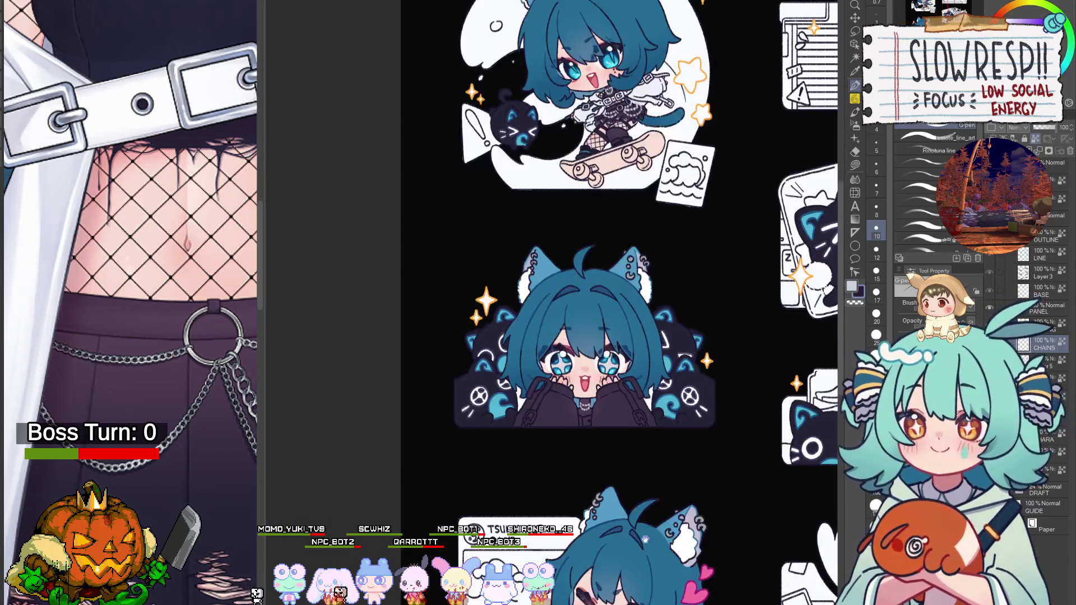
pyautogui.scroll(3, 583, 303)
pyautogui.scroll(5, 631, 339)
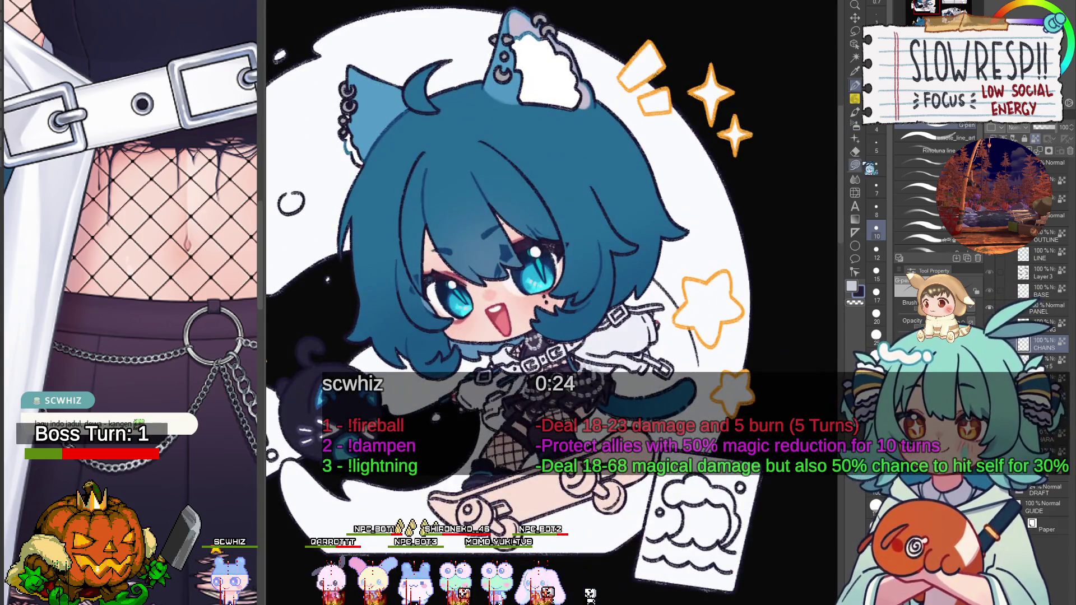
# Lasso-select the strap area beside the skater chibi on a layer in the PANEL folder.
pyautogui.click(856, 166)
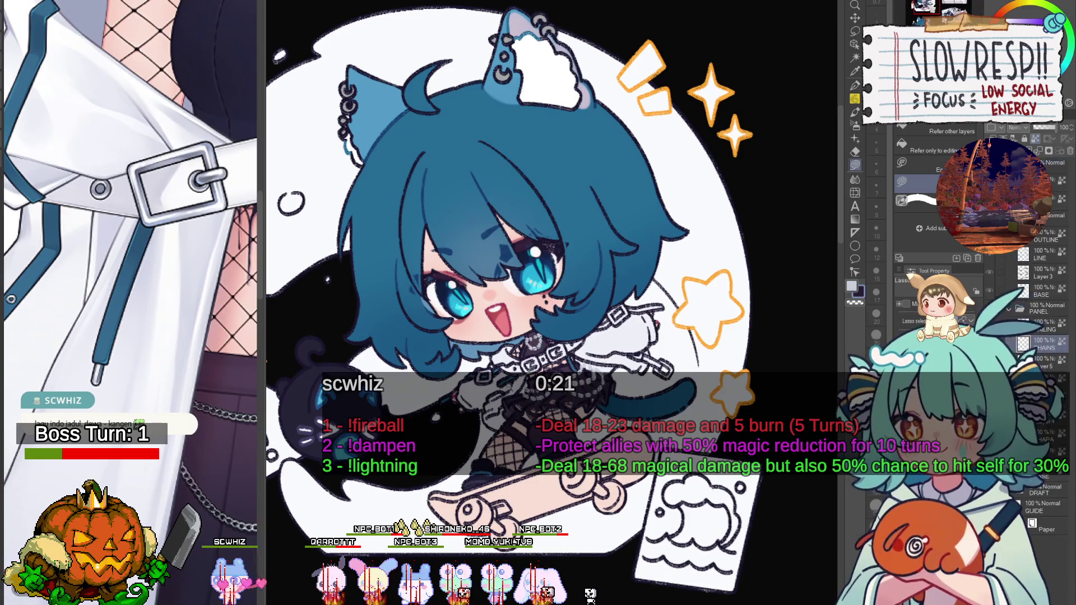
pyautogui.scroll(3, 509, 351)
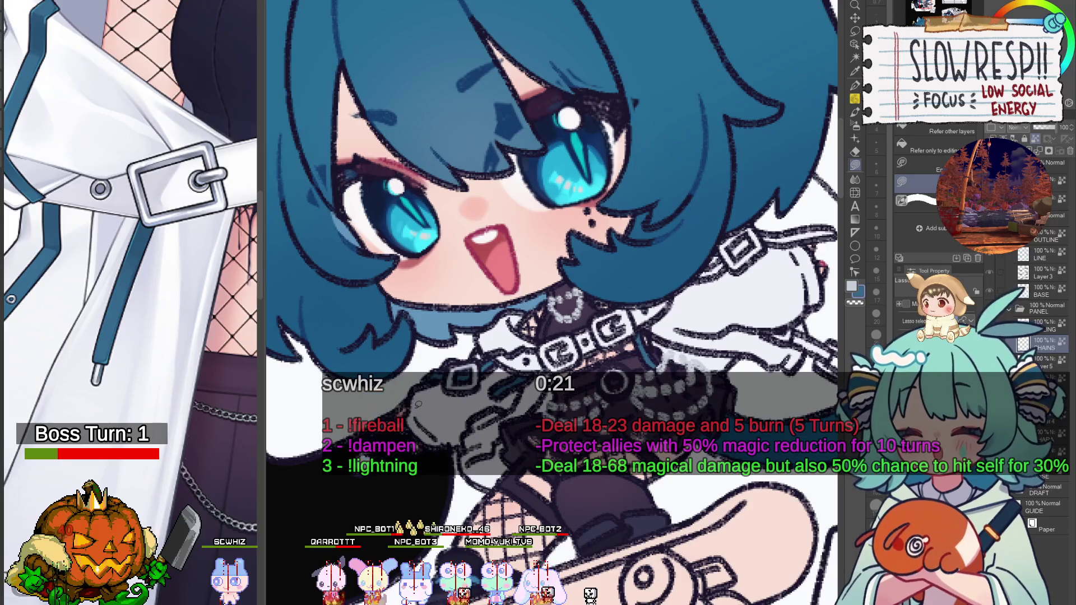
pyautogui.moveTo(764, 307)
pyautogui.mouseDown()
pyautogui.moveTo(664, 327)
pyautogui.moveTo(654, 369)
pyautogui.mouseUp()
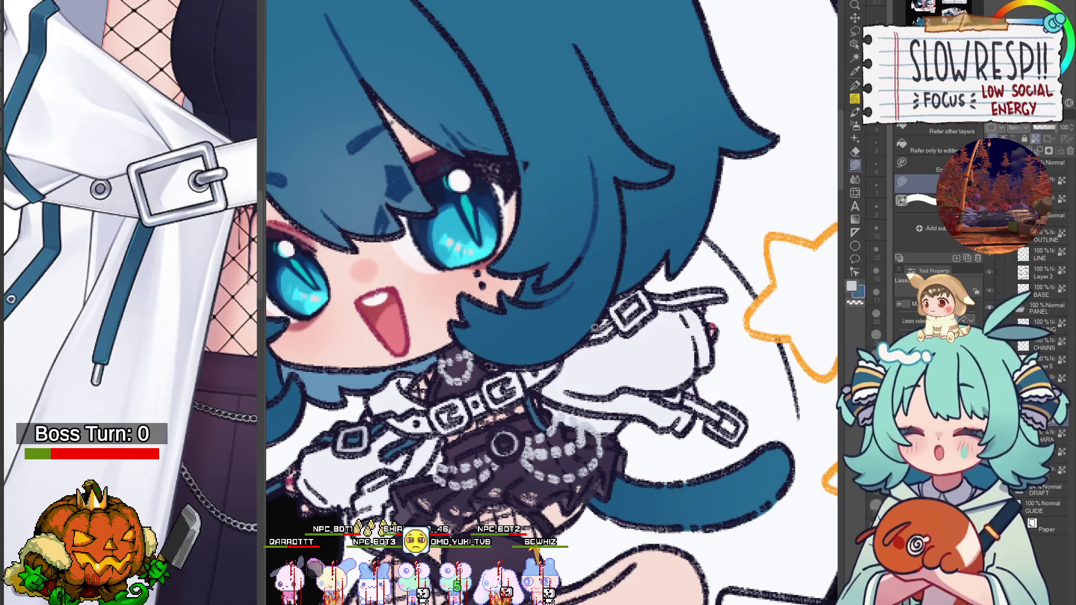
pyautogui.keyDown('ctrl'); pyautogui.click(630, 311); pyautogui.keyUp('ctrl')
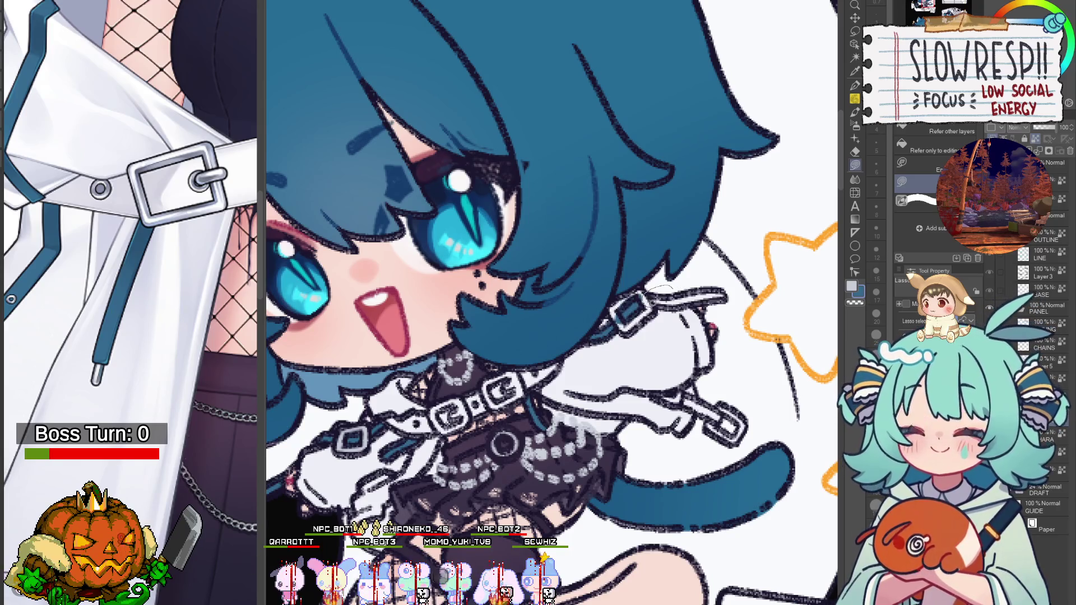
pyautogui.moveTo(750, 287); pyautogui.dragTo(737, 288)
# Paint the strap by the chain buckle teal with the G-pen at size 7.
pyautogui.press('x')
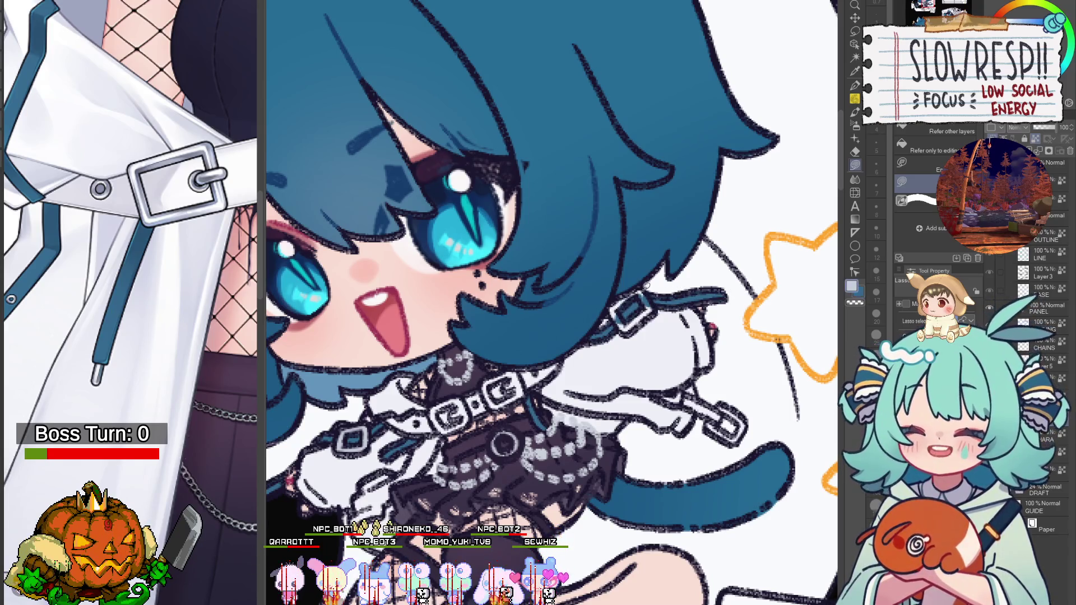
pyautogui.press('p')
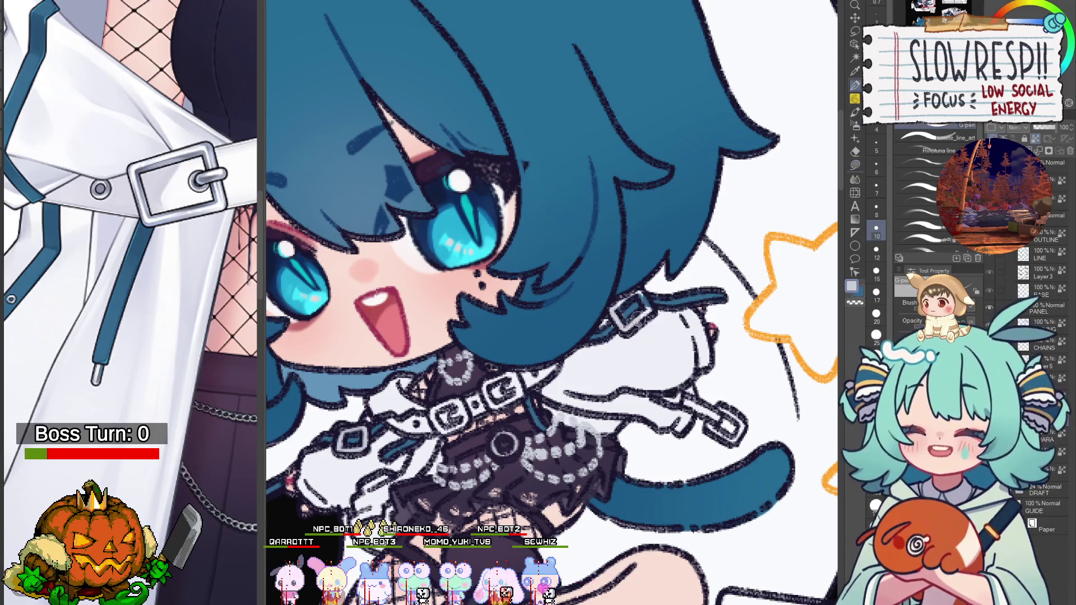
pyautogui.press('[')
pyautogui.press('[')
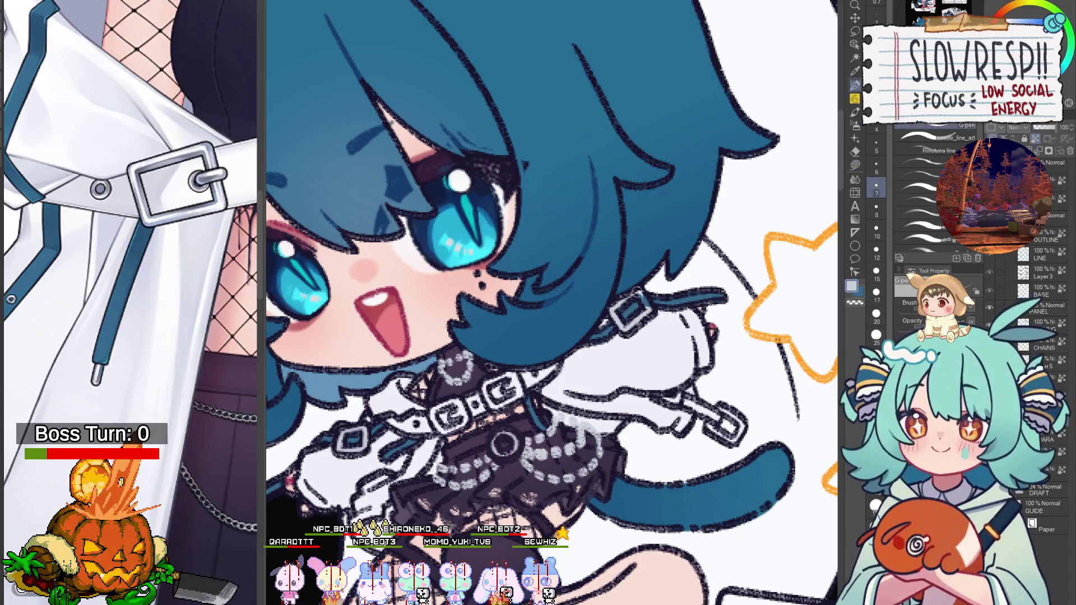
pyautogui.moveTo(637, 290); pyautogui.dragTo(699, 257)
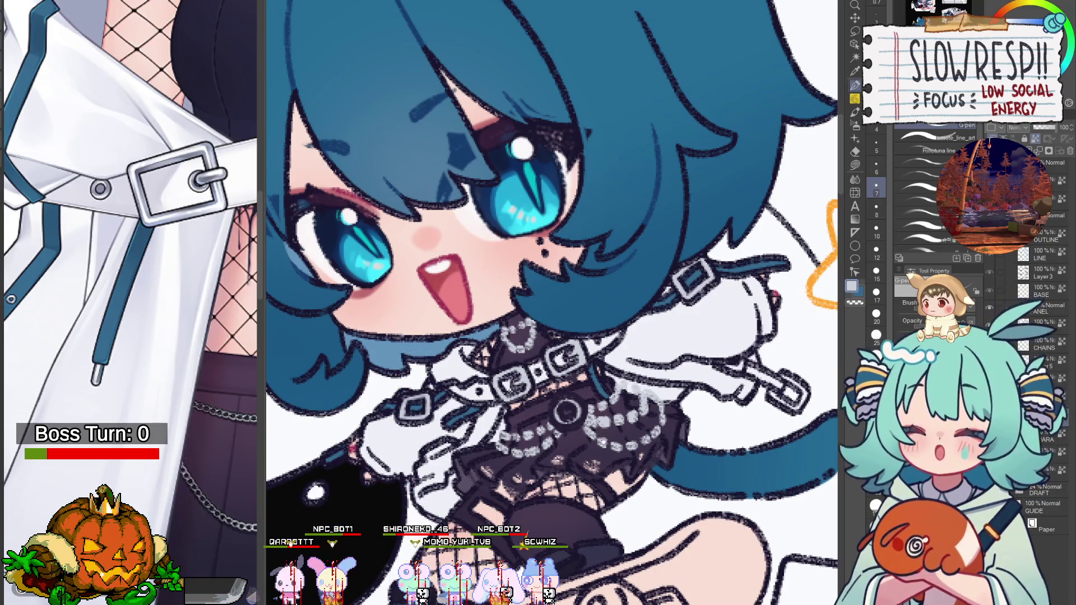
pyautogui.moveTo(538, 451); pyautogui.dragTo(592, 389)
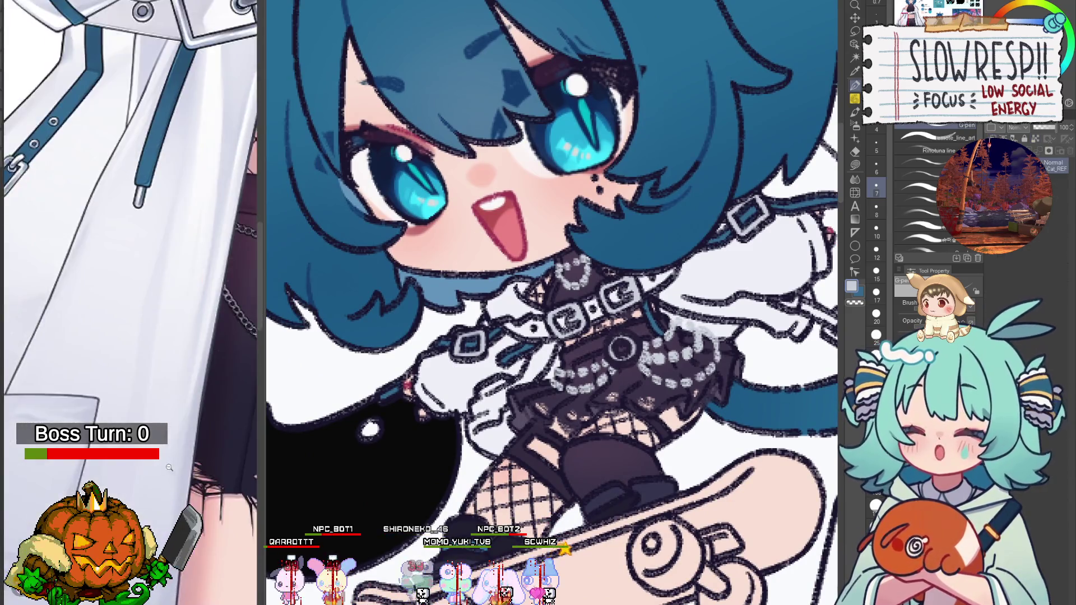
pyautogui.scroll(-3, 566, 381)
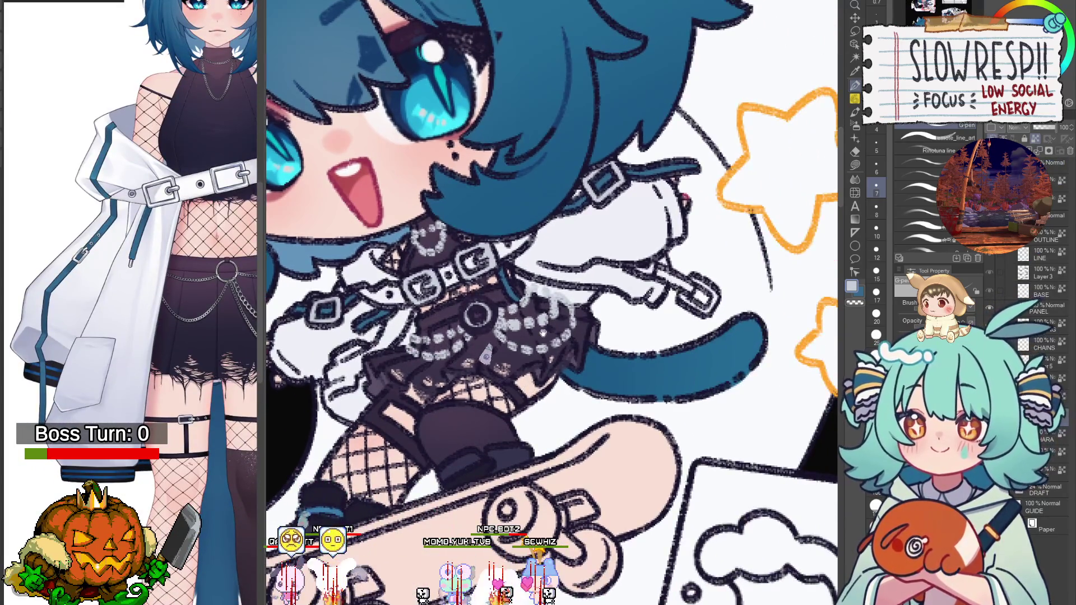
pyautogui.scroll(4, 662, 328)
pyautogui.moveTo(662, 328); pyautogui.dragTo(608, 417)
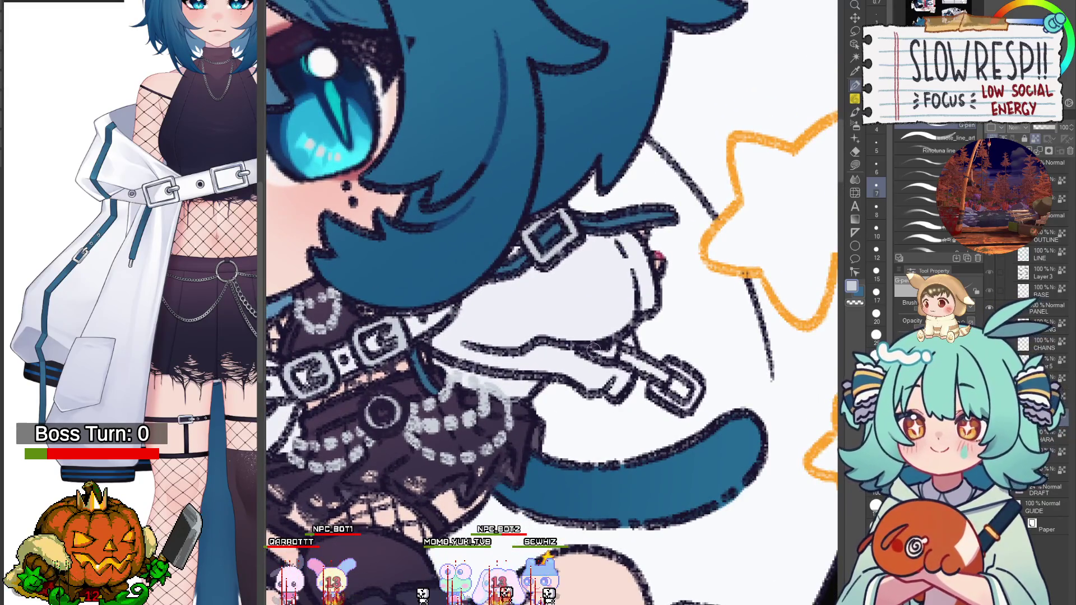
pyautogui.moveTo(592, 350)
pyautogui.mouseDown()
pyautogui.moveTo(620, 344)
pyautogui.moveTo(594, 348)
pyautogui.moveTo(645, 384)
pyautogui.mouseUp()
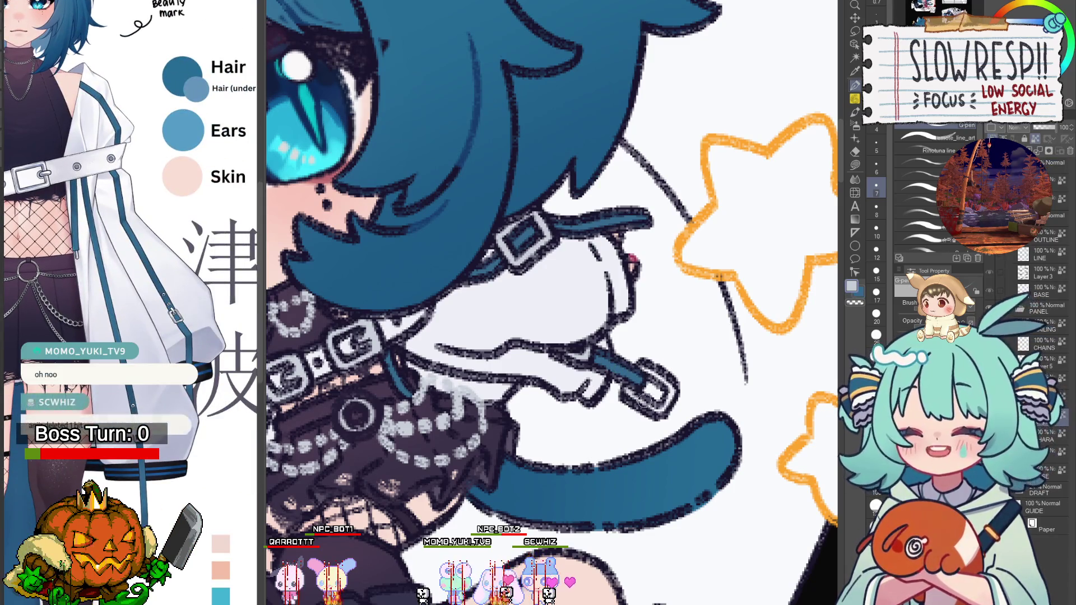
pyautogui.hotkey('ctrl', '0')
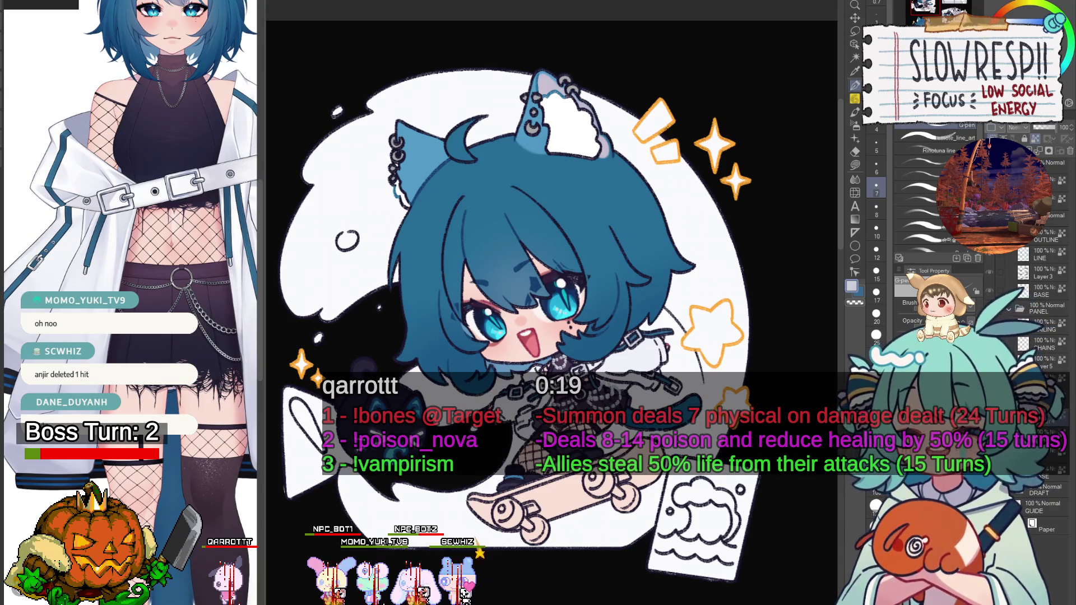
# Lasso around the hands-on-cheeks chibi's hoodie sleeves and fill them white.
pyautogui.scroll(-10, 551, 524)
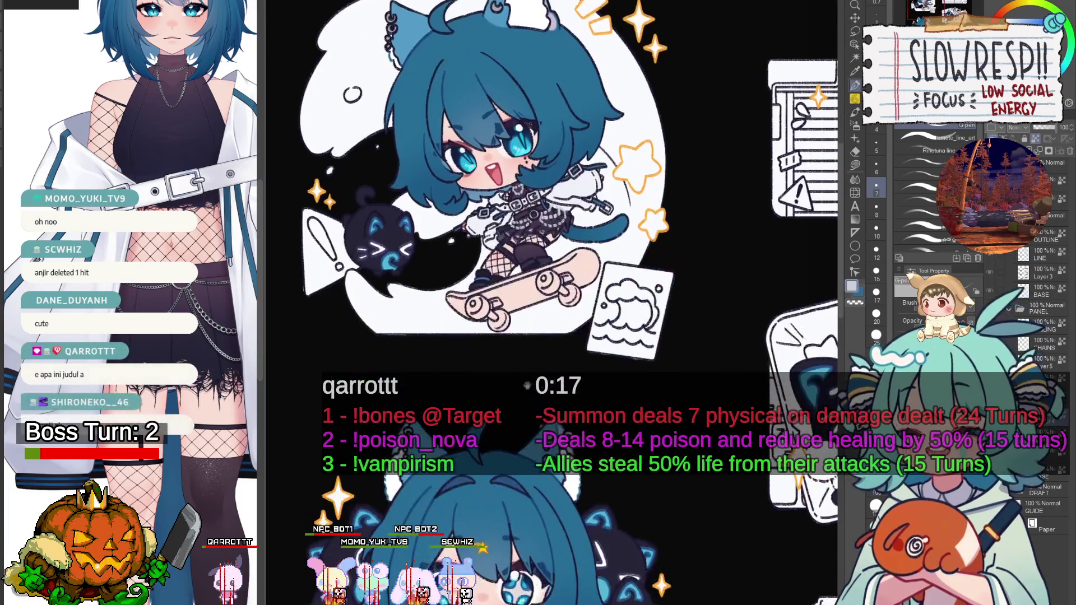
pyautogui.scroll(5, 521, 380)
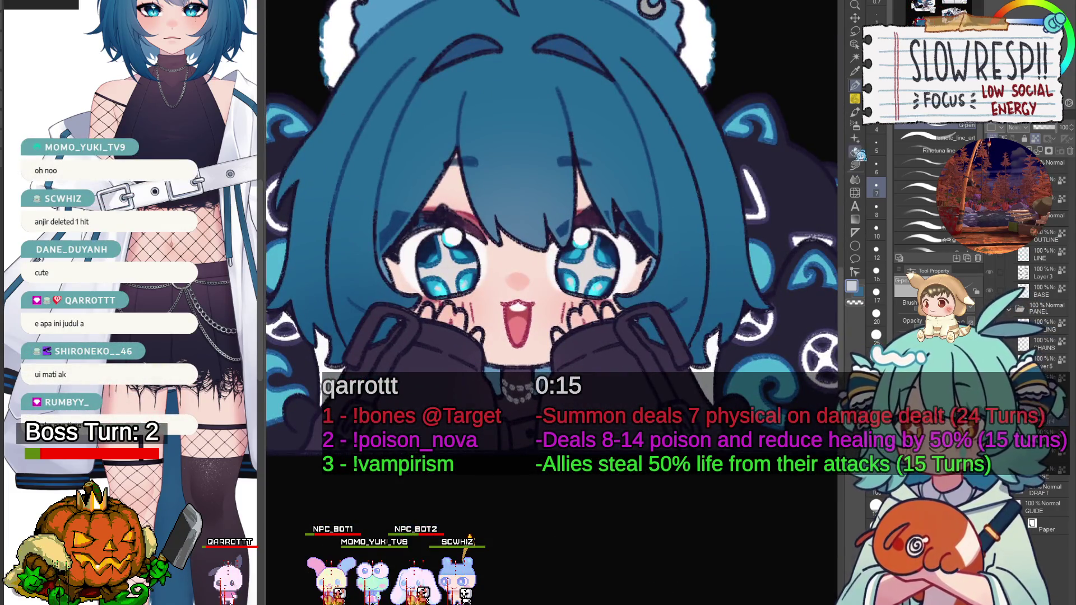
pyautogui.click(856, 164)
pyautogui.moveTo(552, 236); pyautogui.dragTo(616, 257)
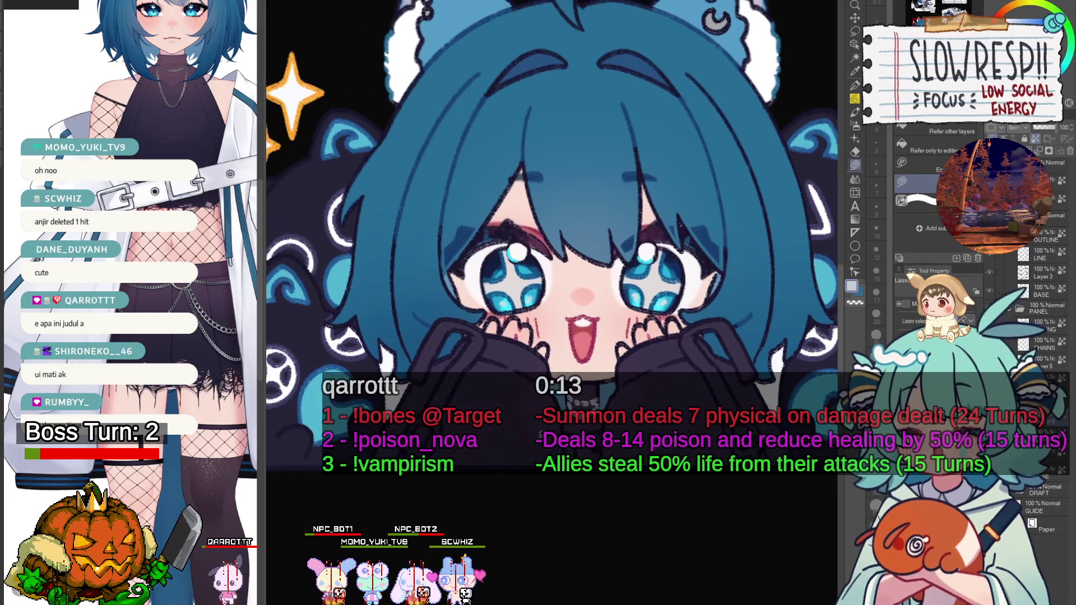
pyautogui.scroll(-2, 575, 387)
pyautogui.moveTo(575, 386)
pyautogui.mouseDown()
pyautogui.moveTo(571, 235)
pyautogui.moveTo(572, 392)
pyautogui.moveTo(572, 343)
pyautogui.mouseUp()
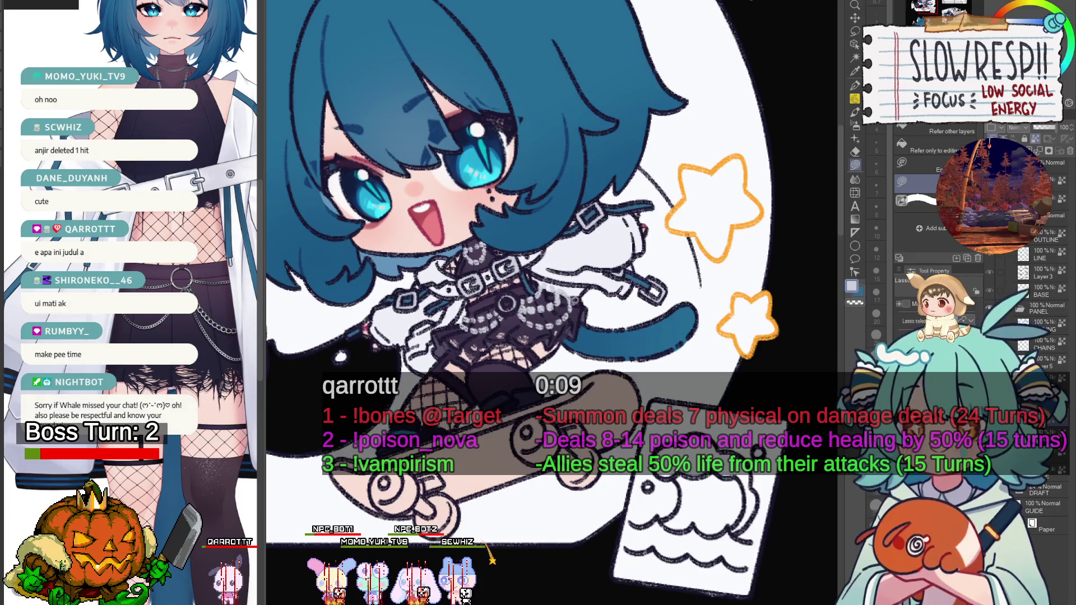
pyautogui.scroll(-3, 582, 264)
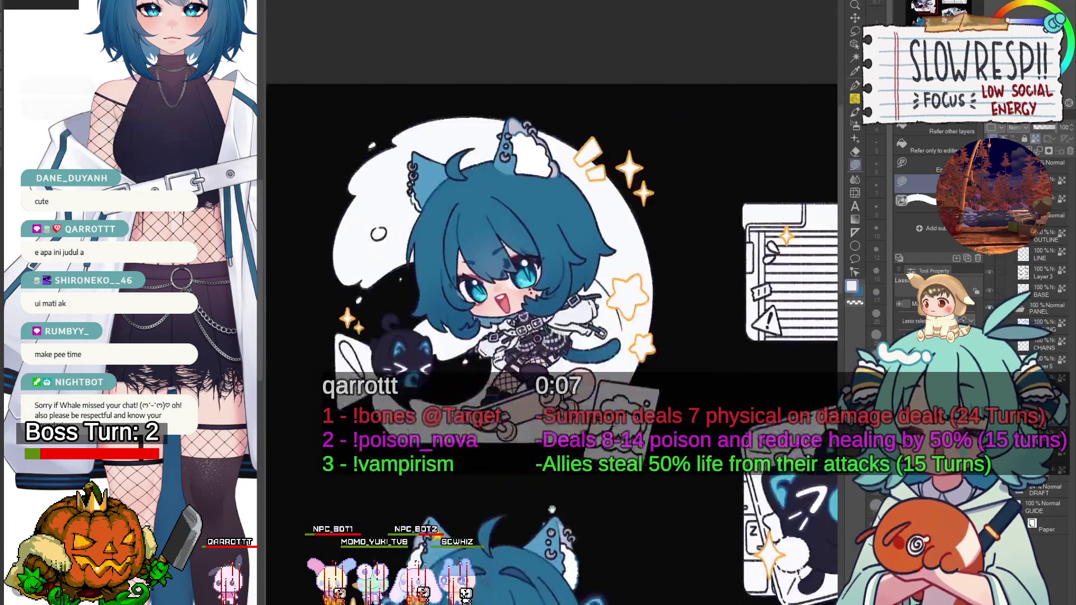
pyautogui.scroll(2, 524, 429)
pyautogui.scroll(2, 524, 428)
pyautogui.scroll(1, 549, 350)
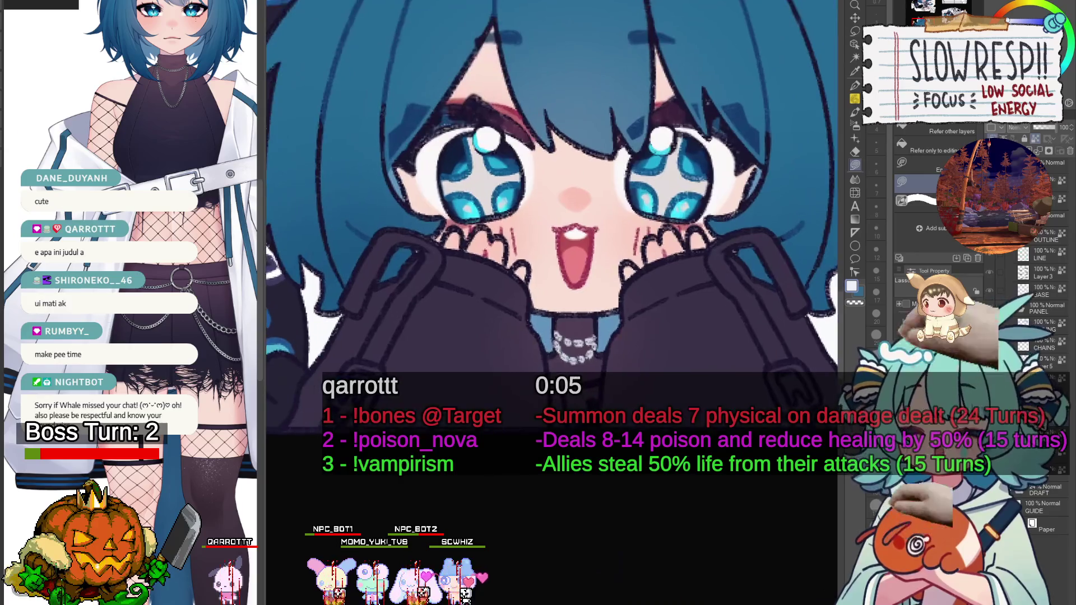
pyautogui.moveTo(546, 347)
pyautogui.mouseDown()
pyautogui.moveTo(281, 439)
pyautogui.moveTo(337, 253)
pyautogui.moveTo(504, 308)
pyautogui.mouseUp()
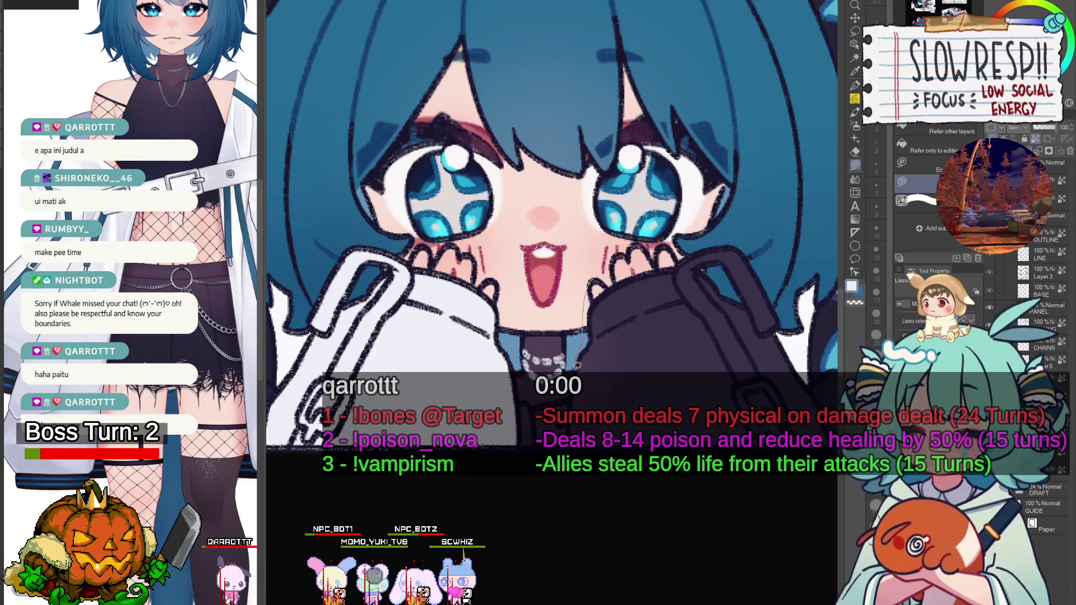
pyautogui.moveTo(586, 370)
pyautogui.mouseDown()
pyautogui.moveTo(588, 482)
pyautogui.moveTo(784, 482)
pyautogui.moveTo(818, 348)
pyautogui.moveTo(731, 224)
pyautogui.moveTo(555, 269)
pyautogui.mouseUp()
pyautogui.moveTo(587, 413)
pyautogui.mouseDown()
pyautogui.moveTo(713, 407)
pyautogui.moveTo(608, 438)
pyautogui.moveTo(653, 419)
pyautogui.mouseUp()
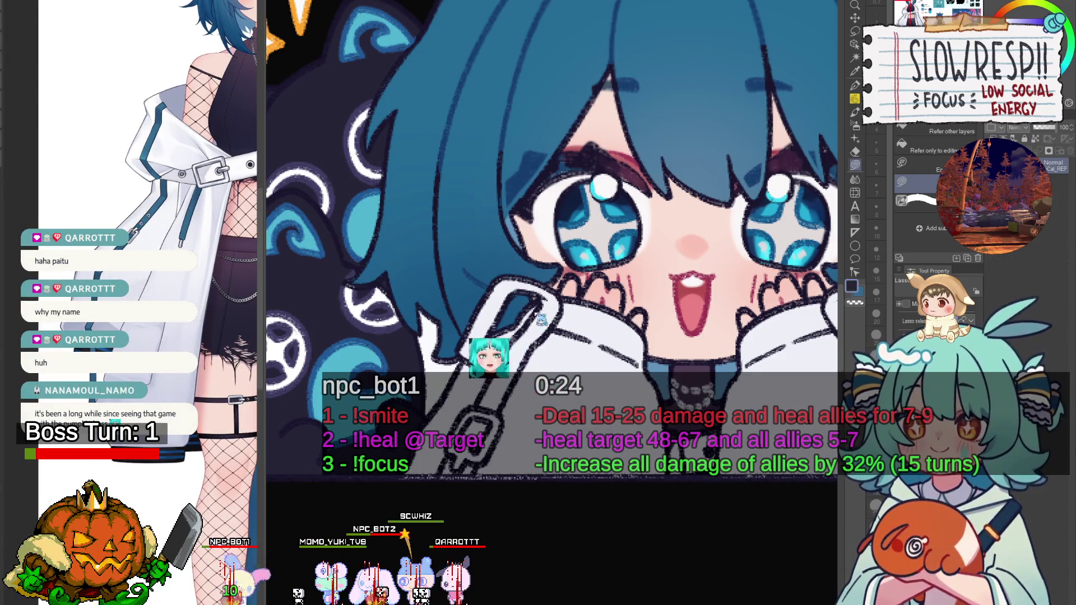
# Paint the left and right collar bands of the Subscribe chibi dark with the G-pen.
pyautogui.press('p')
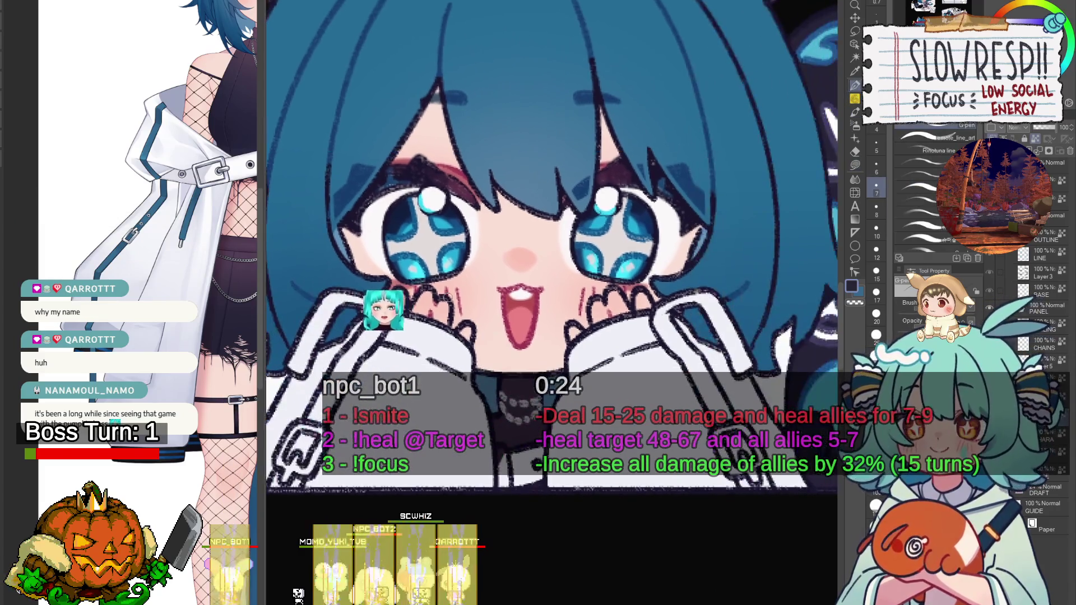
pyautogui.moveTo(354, 325); pyautogui.dragTo(467, 347)
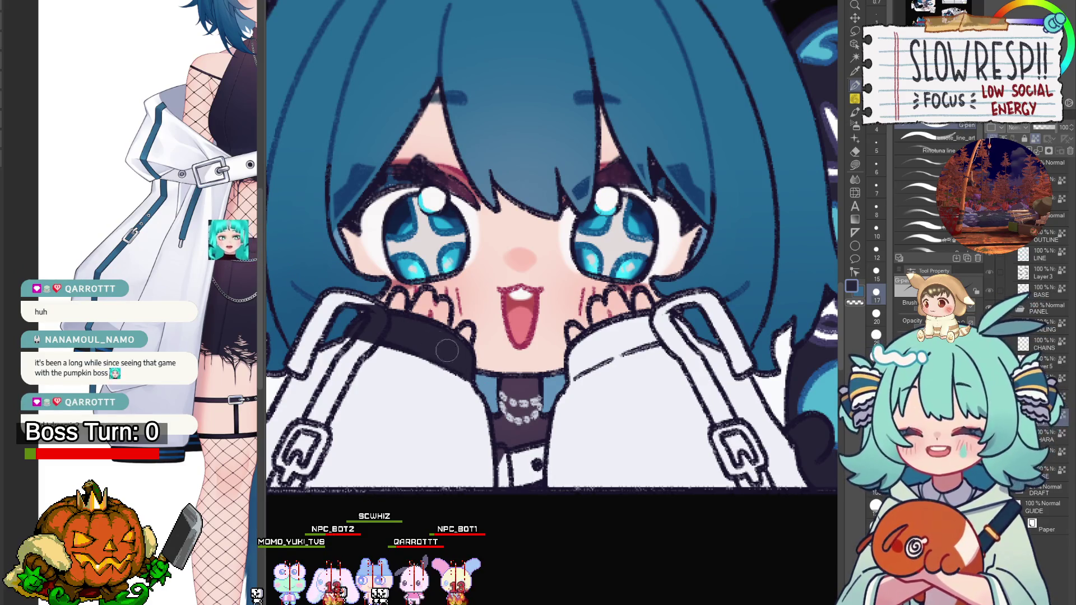
pyautogui.moveTo(561, 362); pyautogui.dragTo(674, 331)
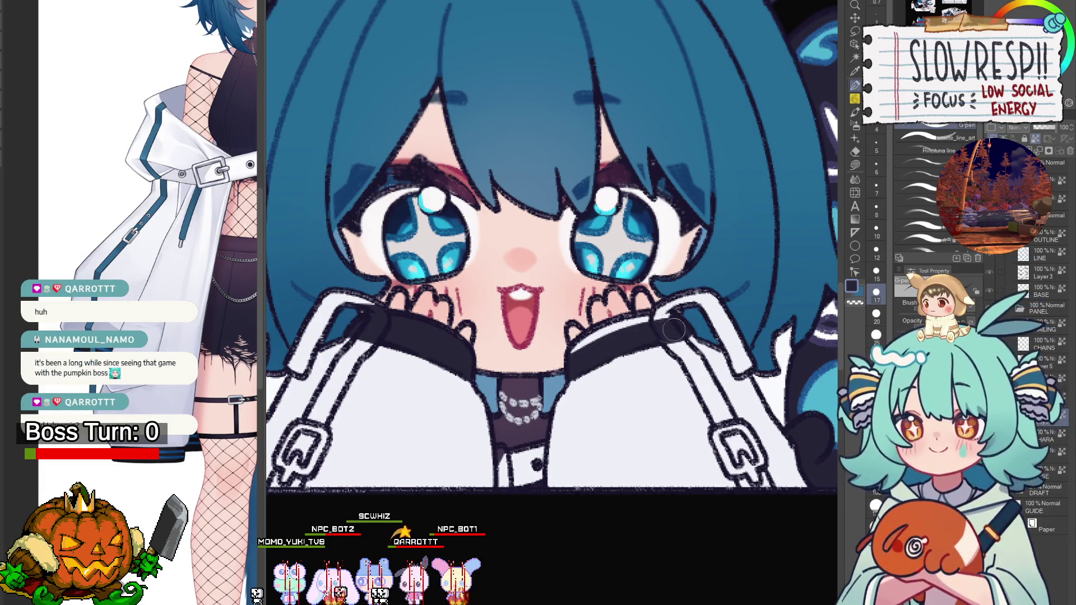
pyautogui.moveTo(578, 359)
pyautogui.mouseDown()
pyautogui.moveTo(706, 331)
pyautogui.moveTo(661, 331)
pyautogui.moveTo(677, 310)
pyautogui.mouseUp()
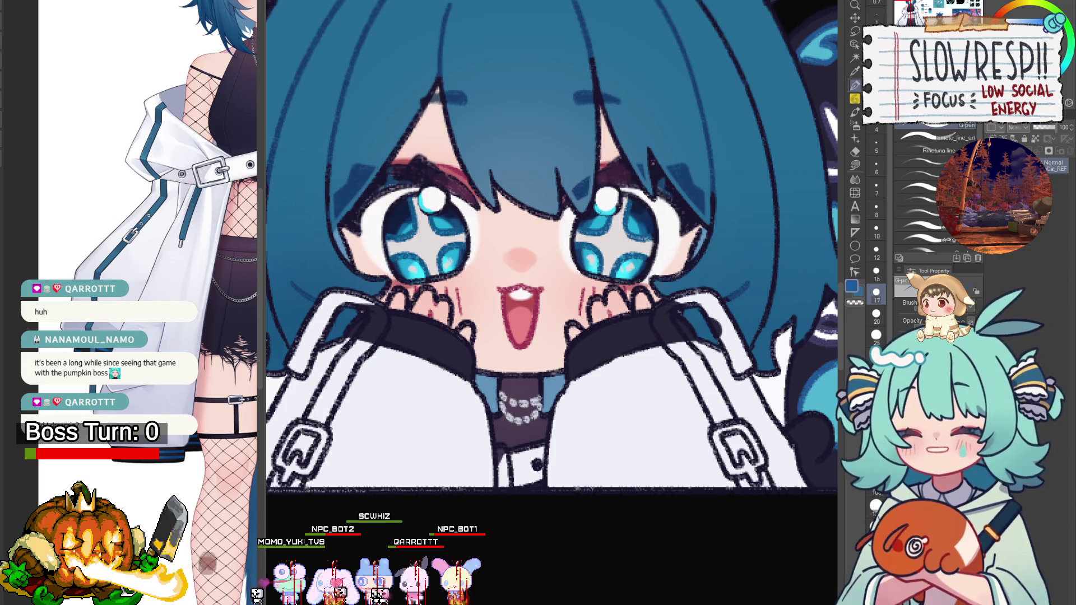
pyautogui.moveTo(495, 340); pyautogui.dragTo(584, 348)
pyautogui.moveTo(744, 341); pyautogui.dragTo(648, 359)
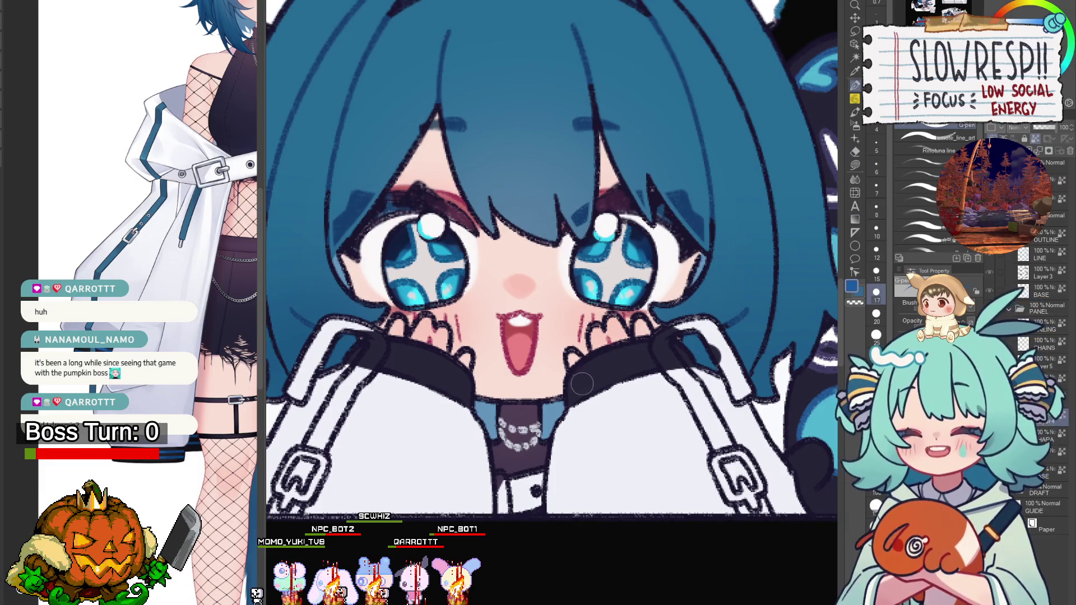
# Draw a thin teal stripe along the dark collar, redoing it at brush size 5.
pyautogui.press('[')
pyautogui.press('[')
pyautogui.press('[')
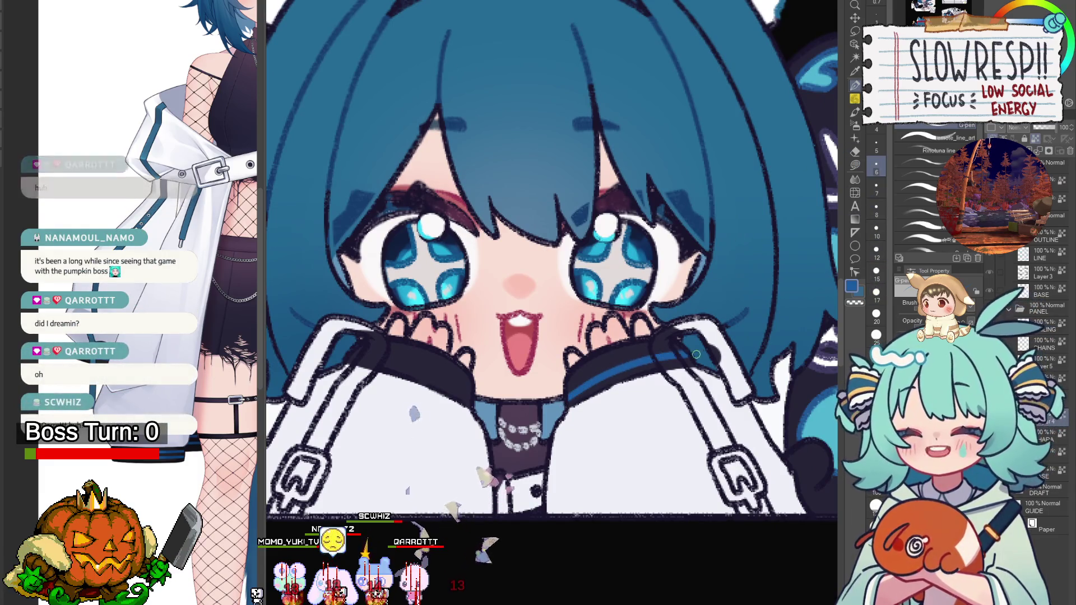
pyautogui.press(']')
pyautogui.moveTo(592, 383); pyautogui.dragTo(663, 361)
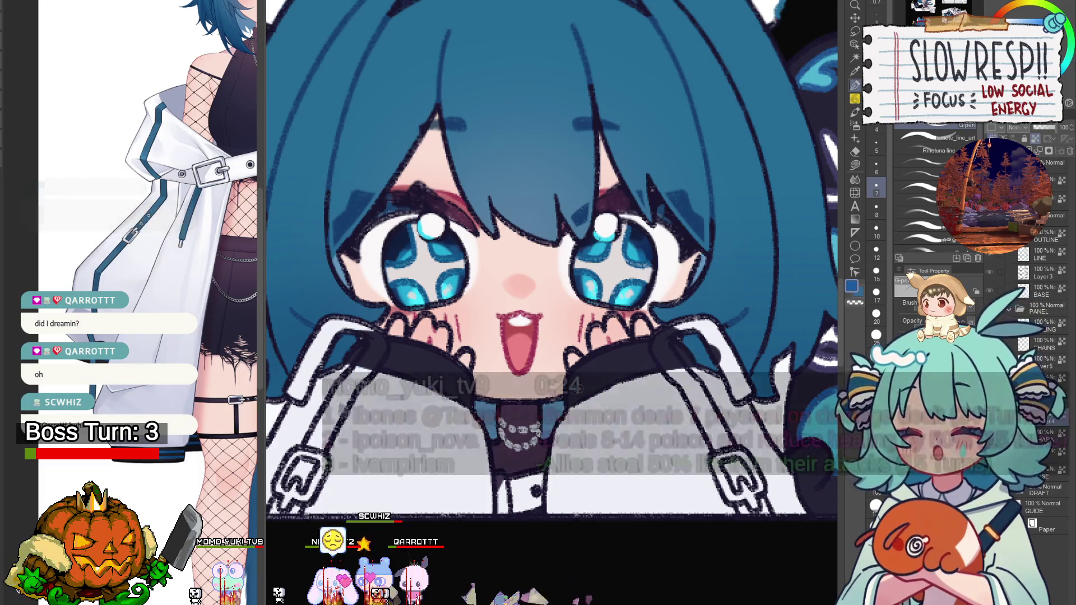
pyautogui.press('[')
pyautogui.press('[')
pyautogui.press('[')
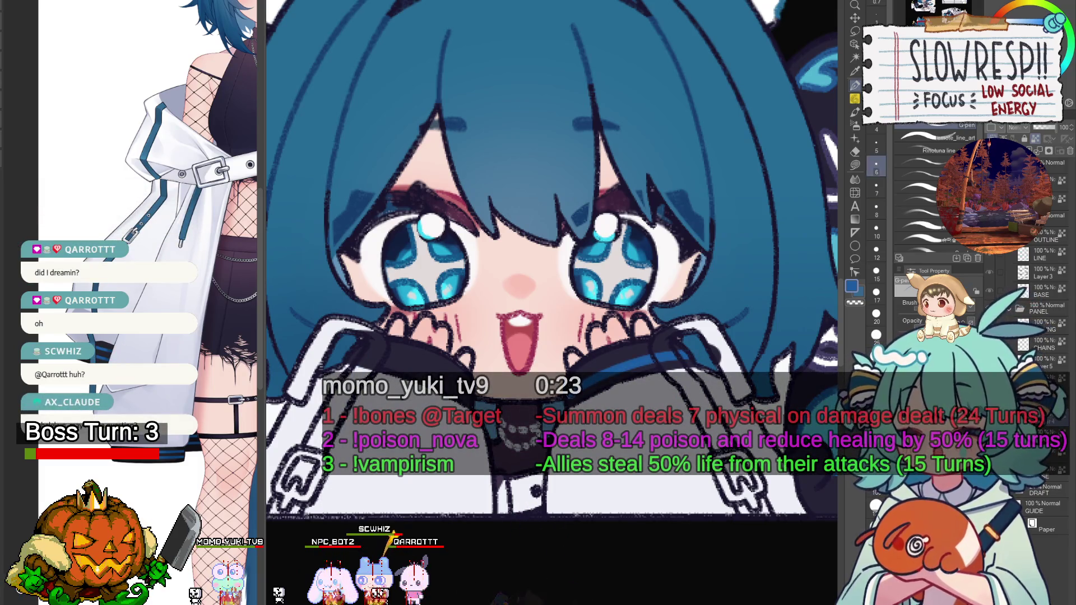
pyautogui.hotkey('ctrl', 'z')
pyautogui.moveTo(583, 373); pyautogui.dragTo(693, 351)
pyautogui.hotkey('ctrl', 'z')
pyautogui.press(']')
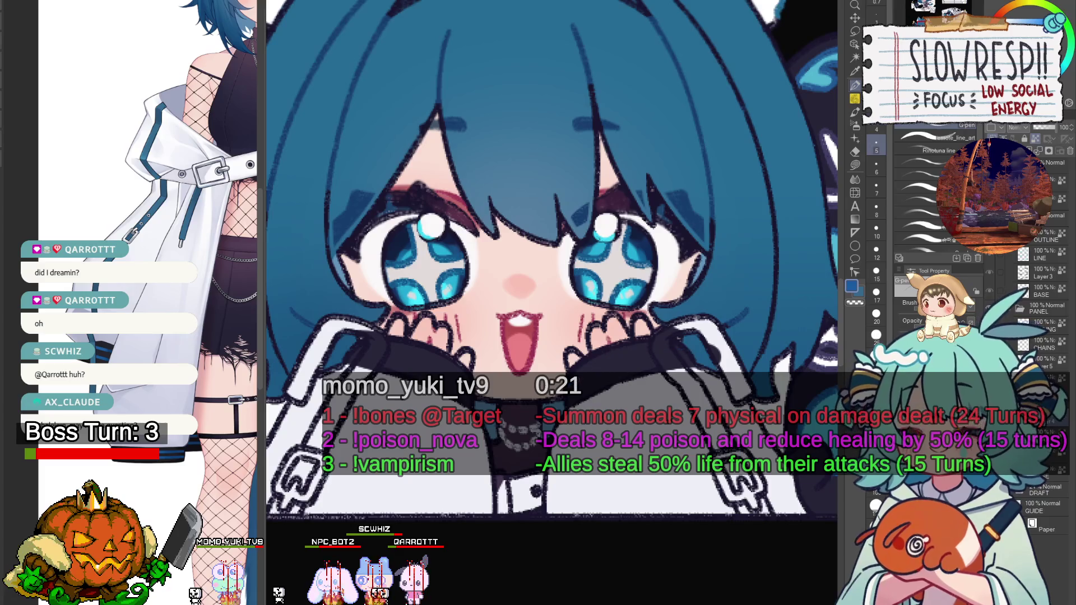
pyautogui.moveTo(582, 373); pyautogui.dragTo(689, 349)
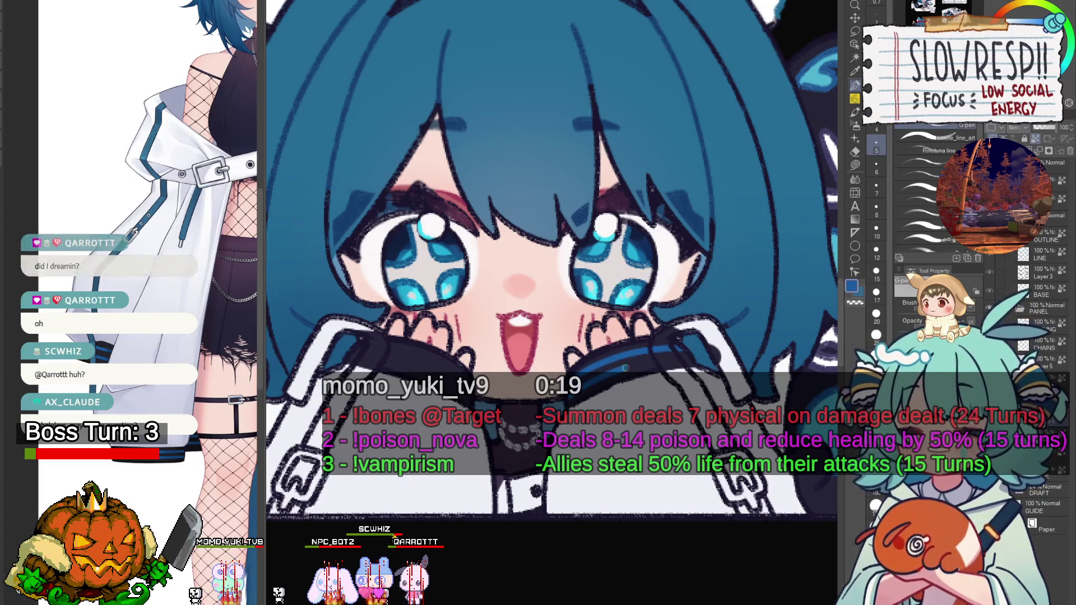
pyautogui.moveTo(589, 373)
pyautogui.mouseDown()
pyautogui.moveTo(655, 373)
pyautogui.moveTo(585, 393)
pyautogui.mouseUp()
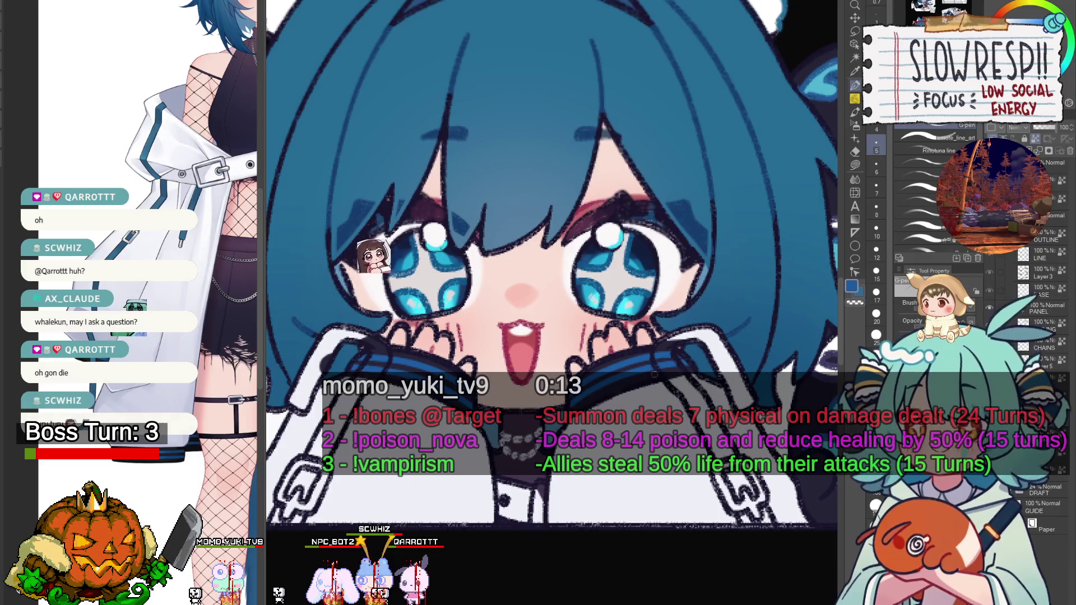
pyautogui.moveTo(628, 385); pyautogui.dragTo(609, 390)
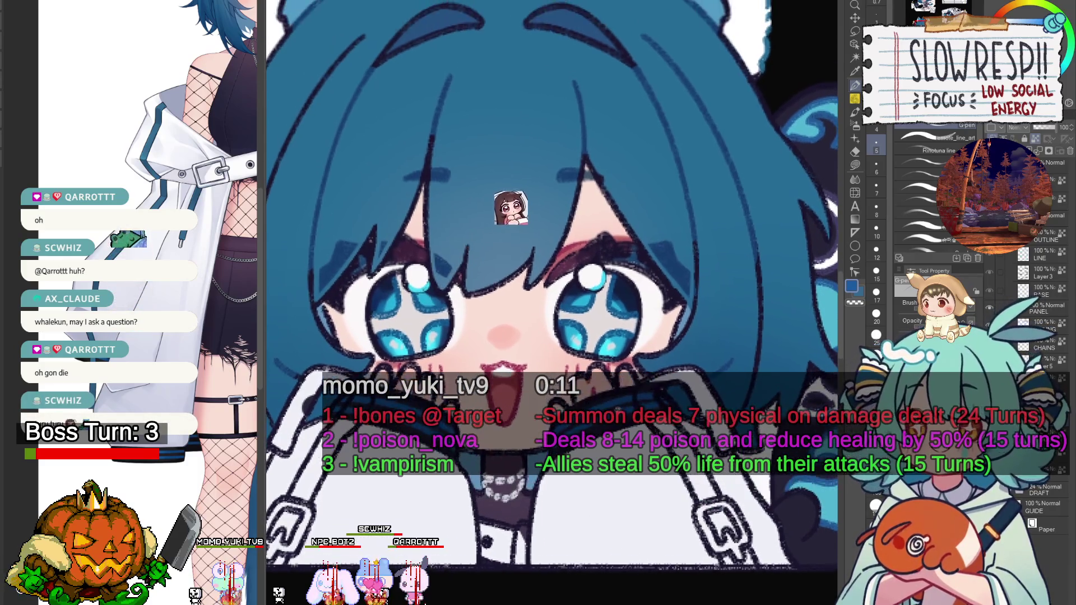
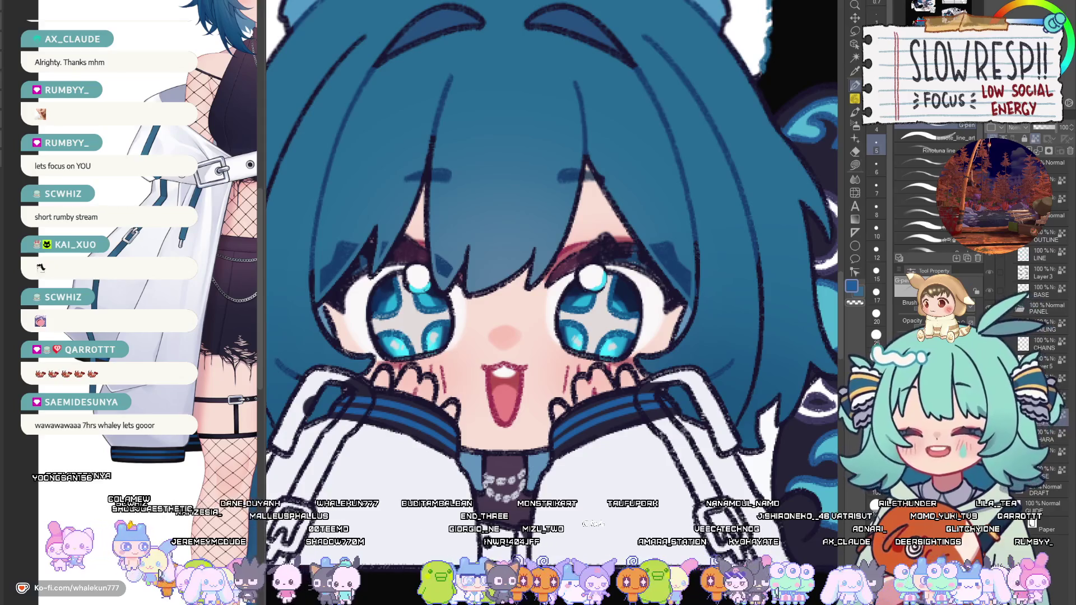
# Ink a dark line along the chibi's glove edge with the G-pen.
pyautogui.press('g')
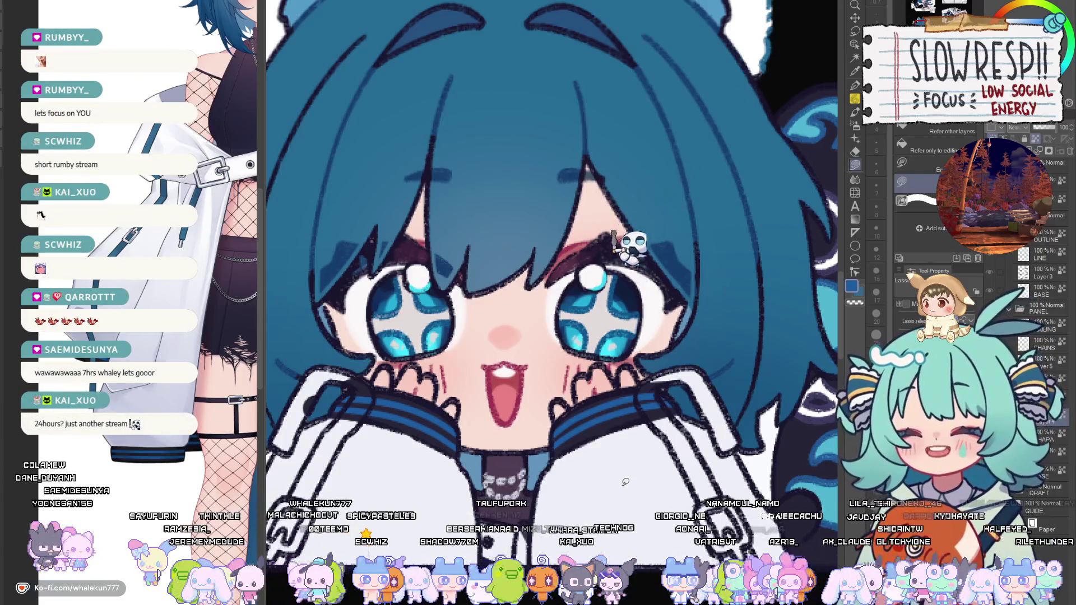
pyautogui.press('p')
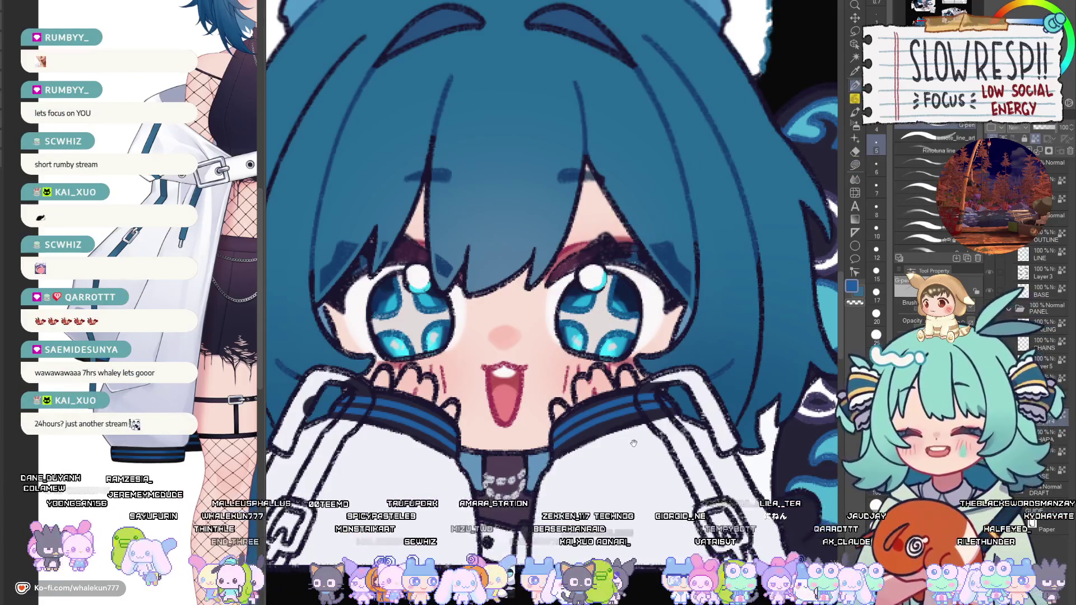
pyautogui.scroll(-5, 633, 443)
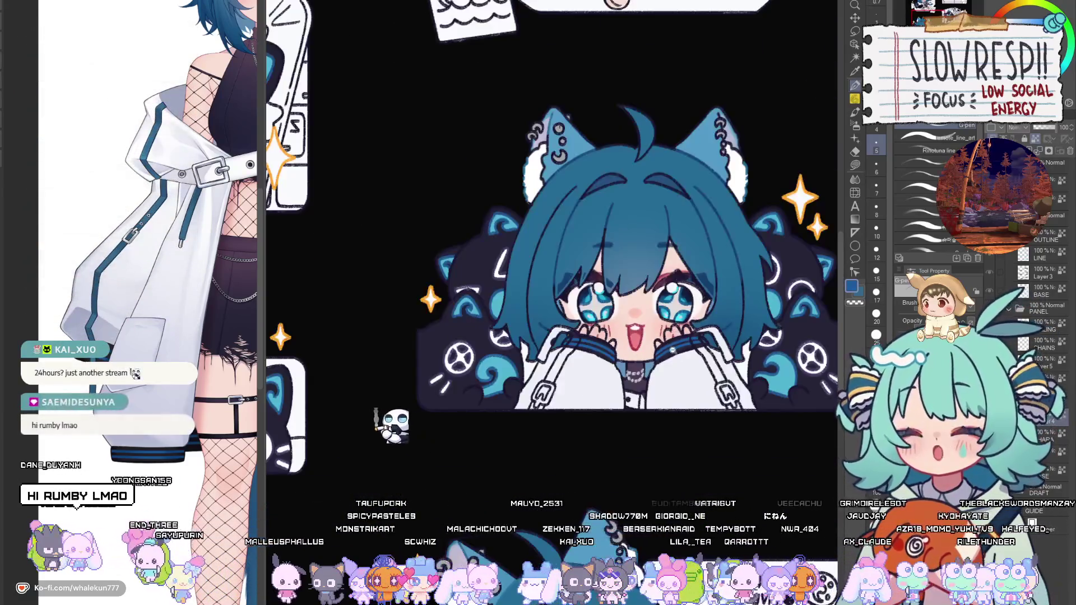
pyautogui.scroll(4, 673, 350)
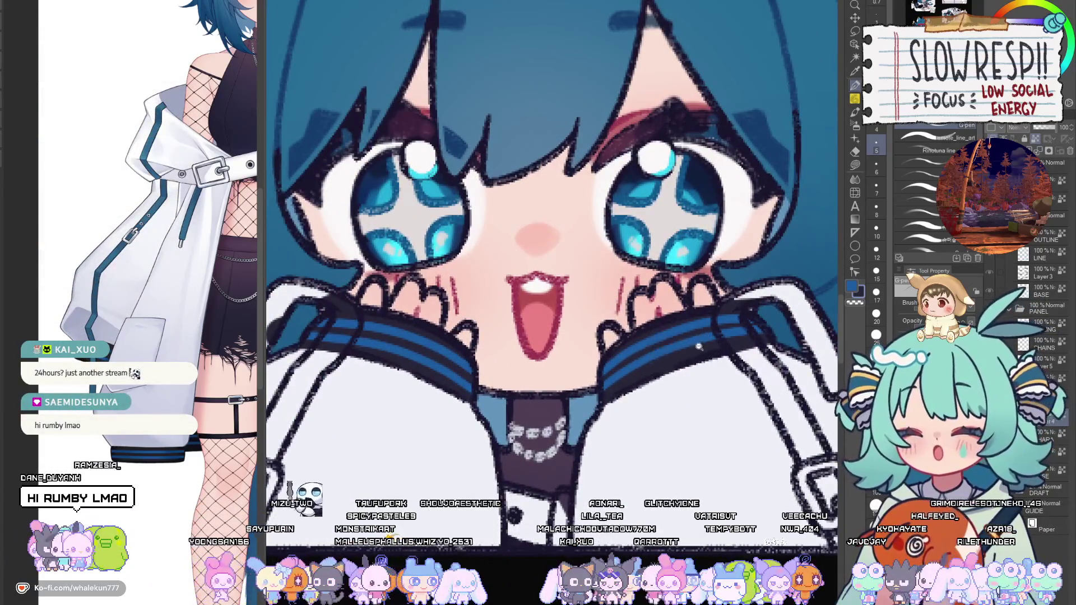
pyautogui.scroll(-4, 698, 347)
pyautogui.scroll(2, 603, 387)
pyautogui.scroll(2, 604, 387)
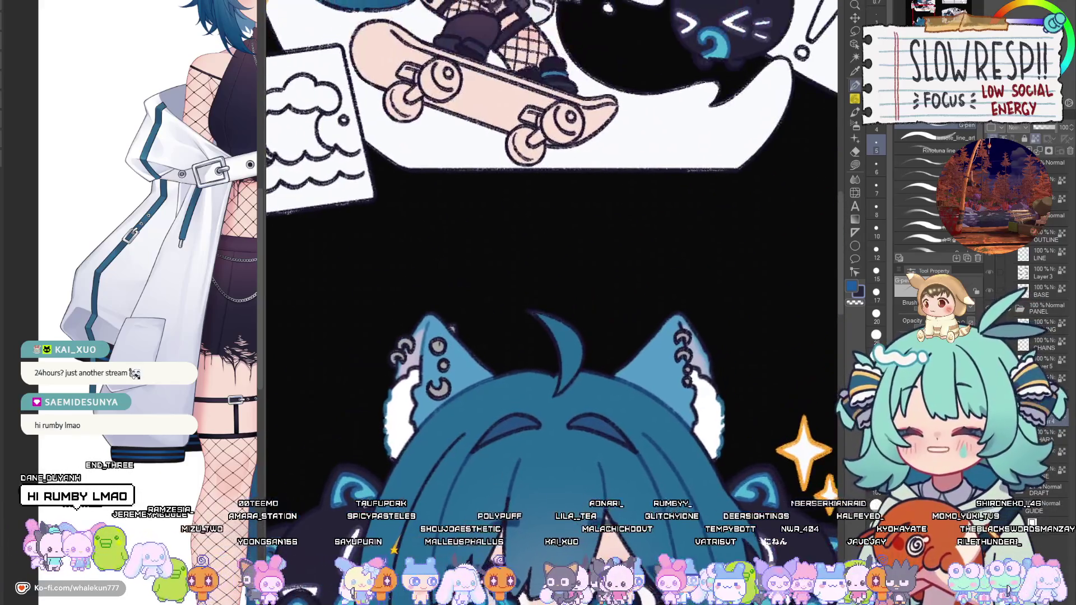
pyautogui.scroll(-5, 613, 133)
pyautogui.scroll(1, 613, 133)
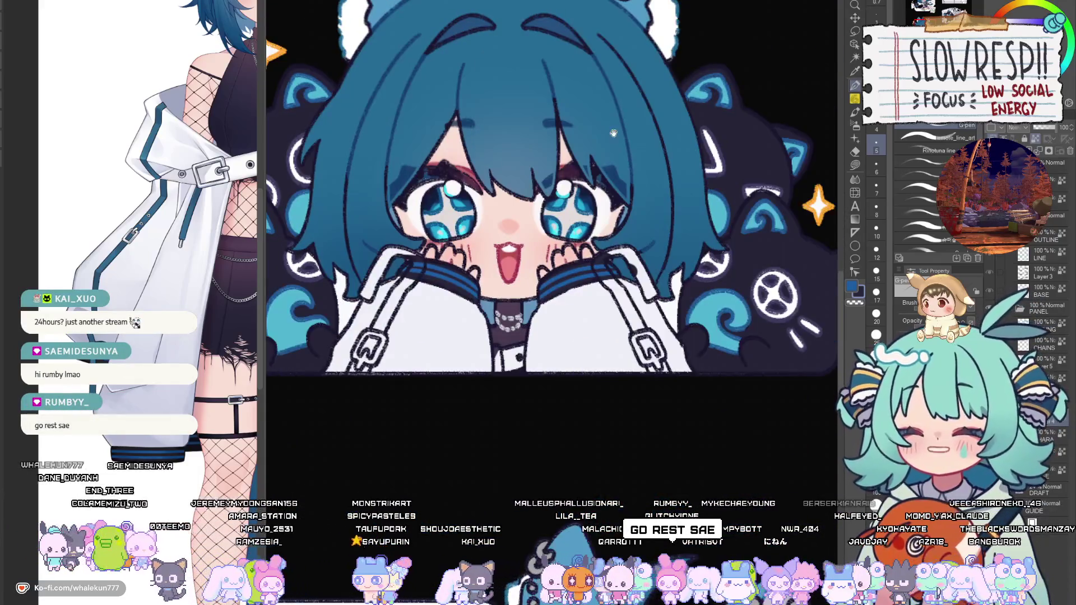
pyautogui.scroll(-3, 614, 133)
pyautogui.scroll(3, 569, 345)
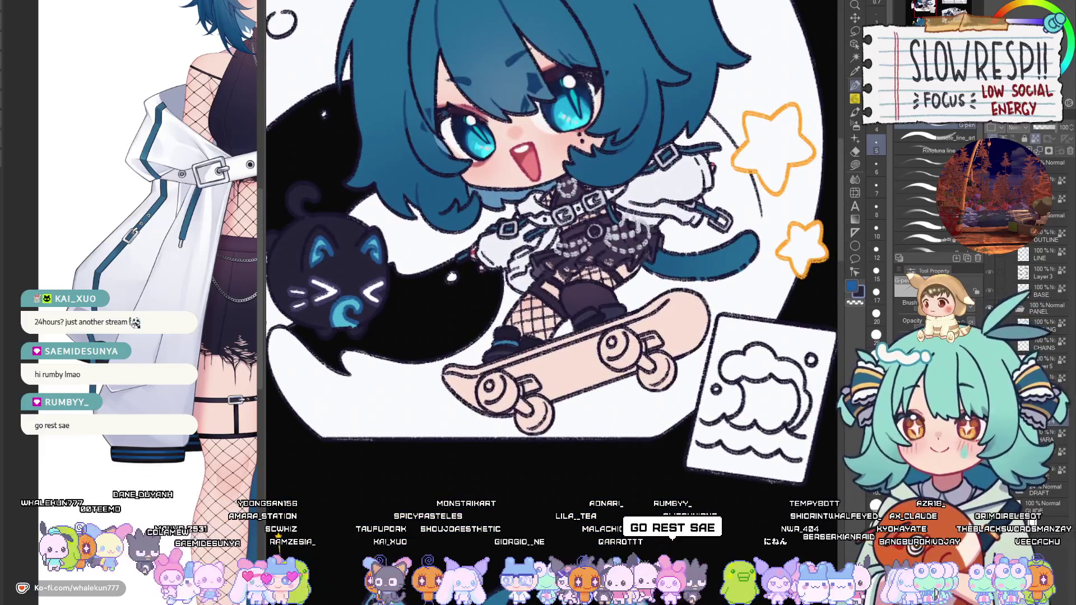
pyautogui.scroll(4, 497, 272)
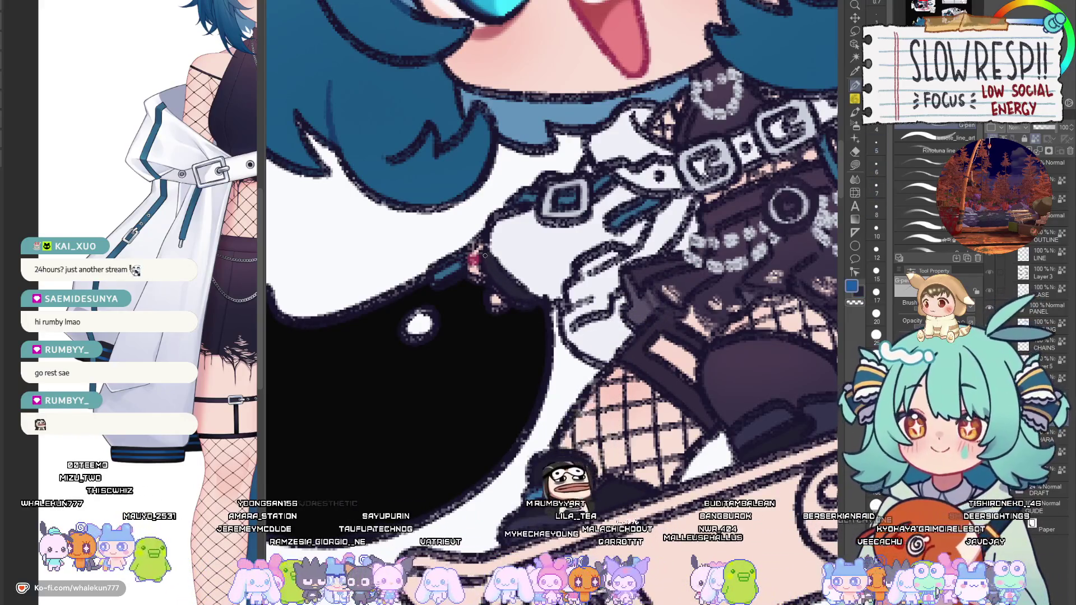
pyautogui.scroll(1, 653, 252)
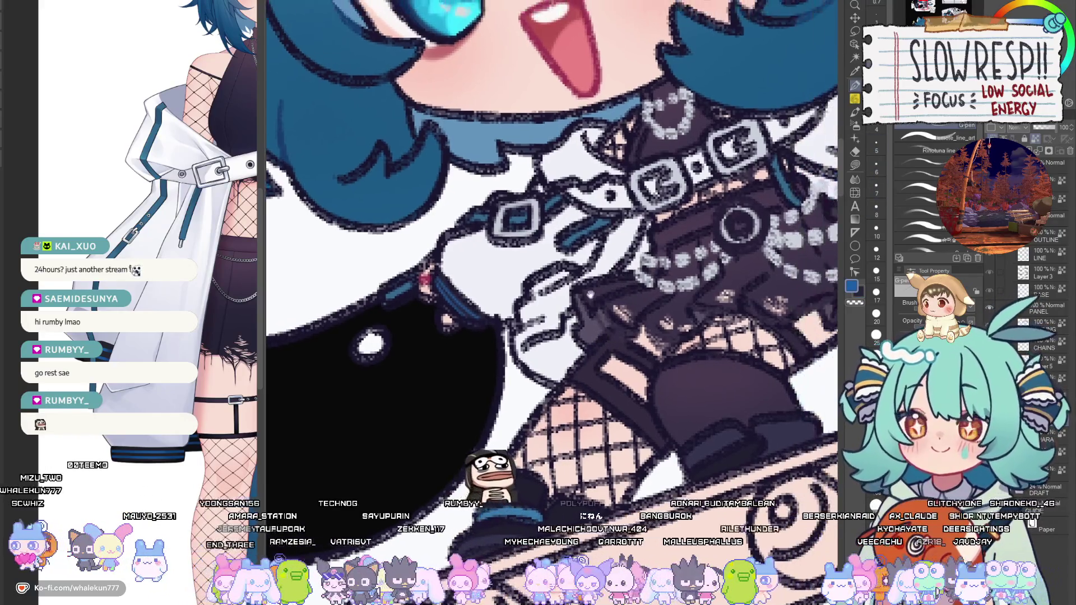
pyautogui.scroll(2, 565, 347)
pyautogui.moveTo(564, 347)
pyautogui.mouseDown()
pyautogui.moveTo(486, 395)
pyautogui.moveTo(554, 431)
pyautogui.moveTo(535, 399)
pyautogui.mouseUp()
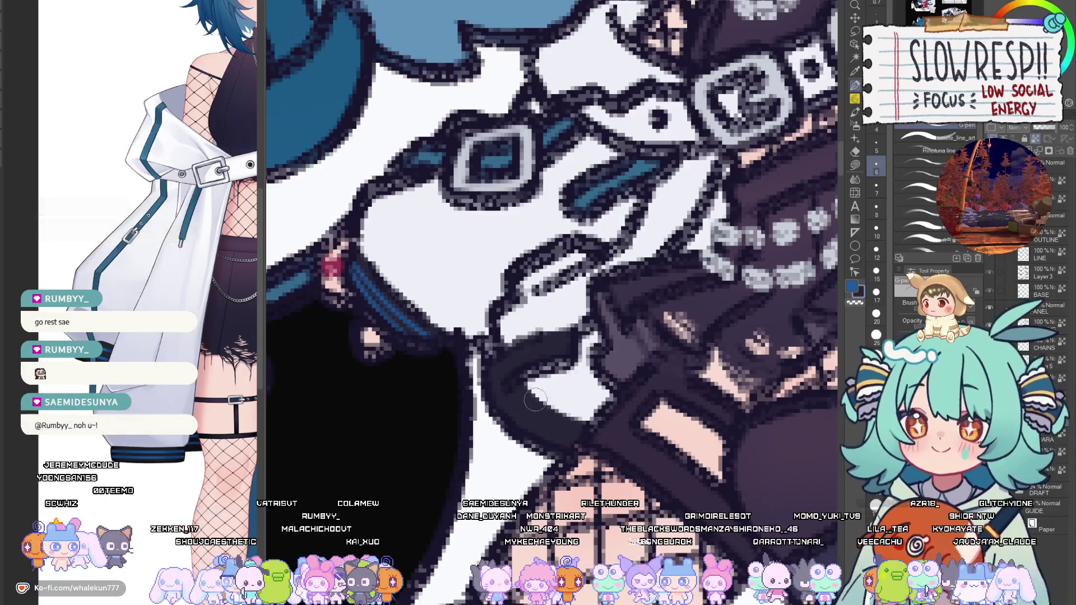
# Reduce the brush to size 5 and pan from the collar to the belt buckle.
pyautogui.press('[')
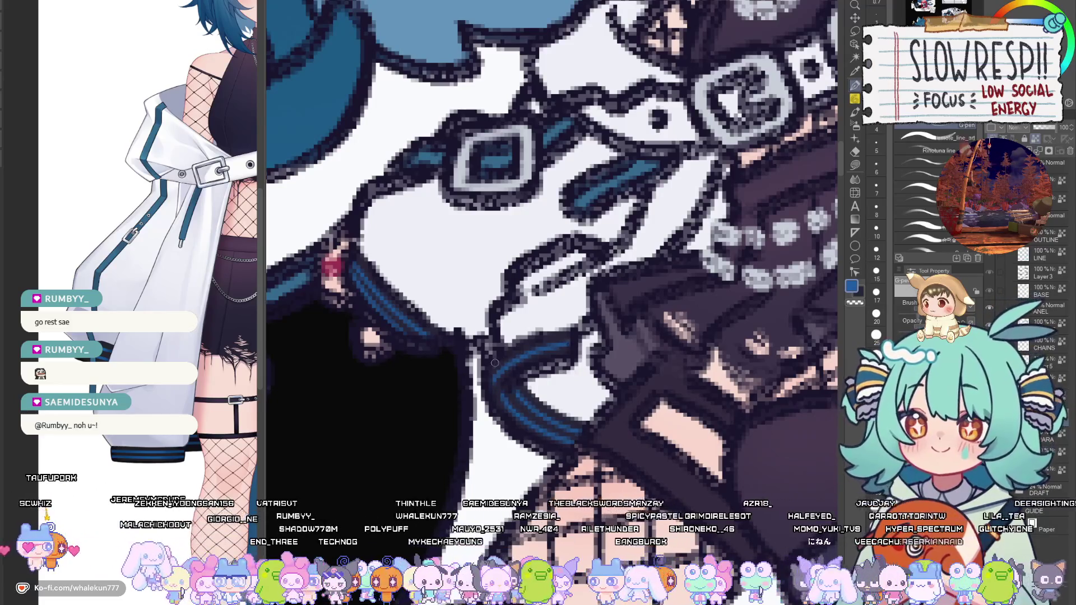
pyautogui.moveTo(572, 334); pyautogui.dragTo(550, 361)
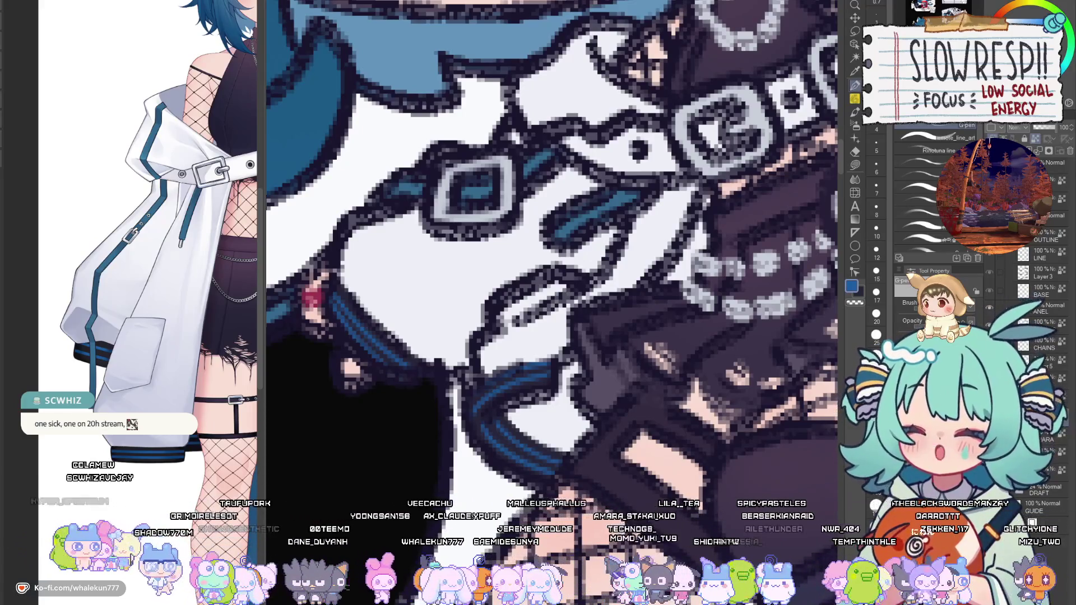
pyautogui.moveTo(552, 280)
pyautogui.mouseDown()
pyautogui.moveTo(519, 248)
pyautogui.moveTo(351, 247)
pyautogui.moveTo(339, 259)
pyautogui.moveTo(480, 293)
pyautogui.mouseUp()
pyautogui.moveTo(362, 415); pyautogui.dragTo(558, 364)
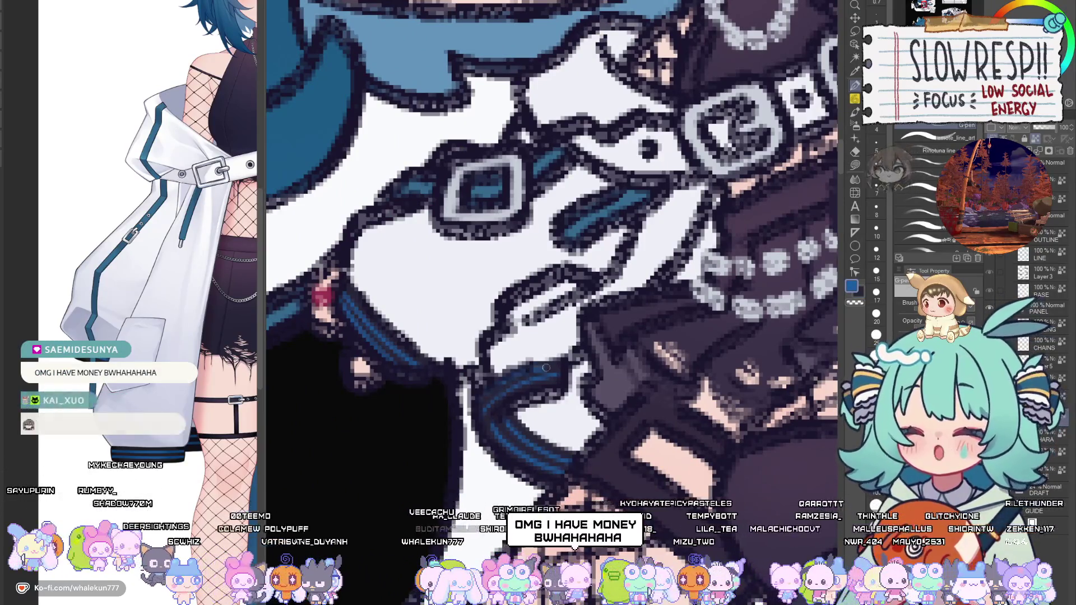
pyautogui.scroll(-6, 572, 360)
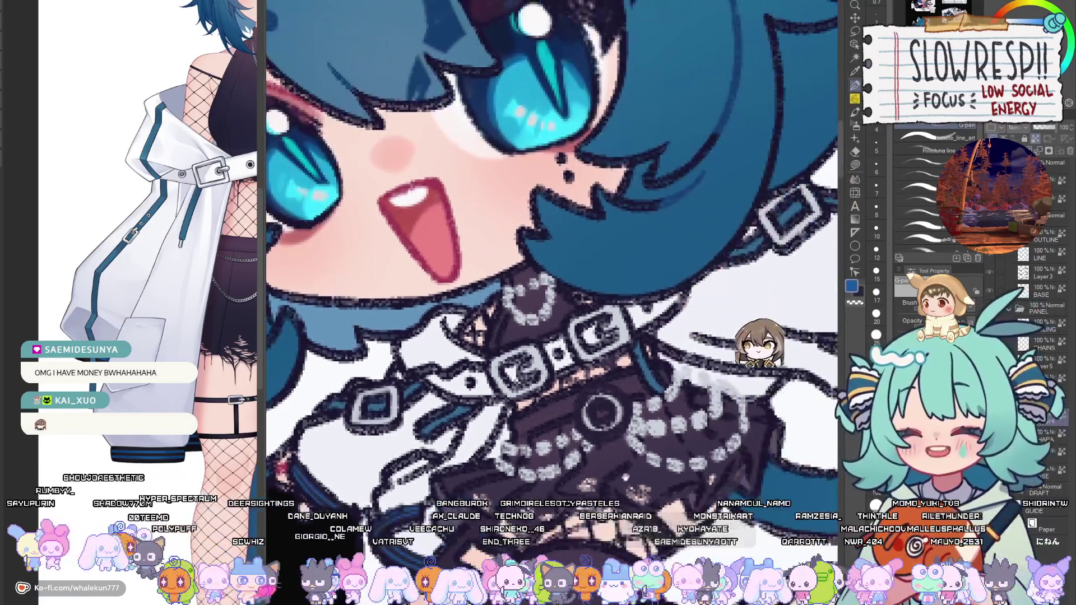
# Ink dark outline strokes along the strap near the orange star.
pyautogui.moveTo(625, 476); pyautogui.dragTo(510, 437)
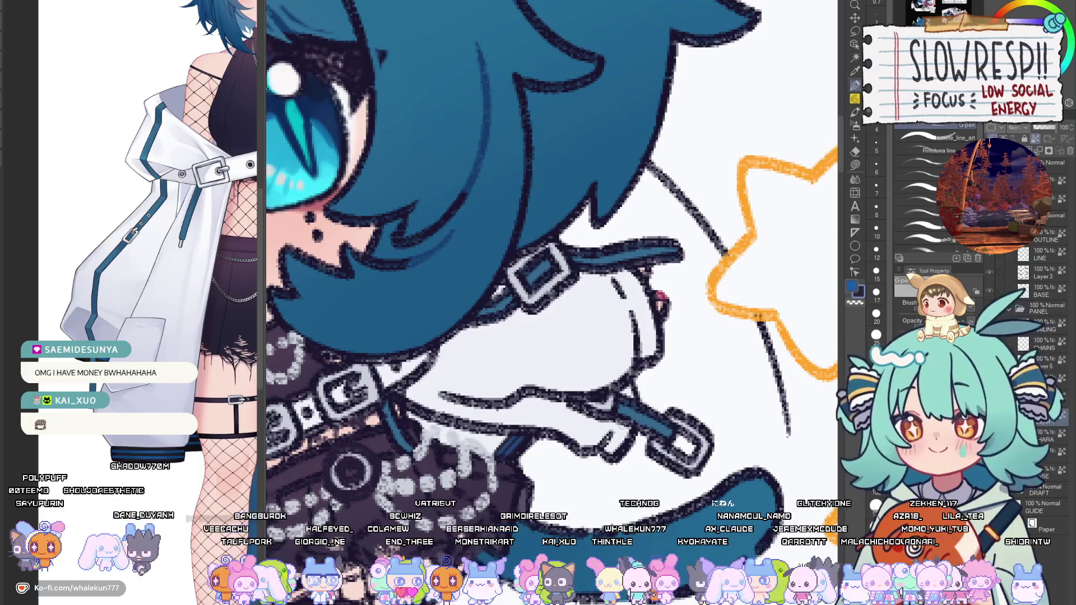
pyautogui.moveTo(623, 421)
pyautogui.mouseDown()
pyautogui.moveTo(602, 451)
pyautogui.moveTo(630, 432)
pyautogui.mouseUp()
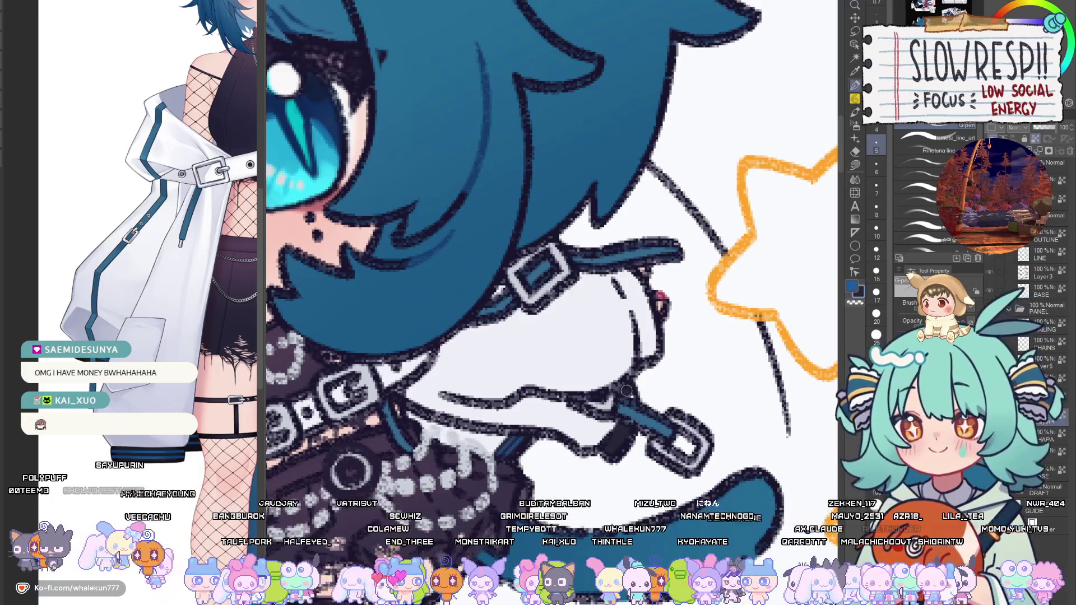
pyautogui.moveTo(612, 268); pyautogui.dragTo(645, 349)
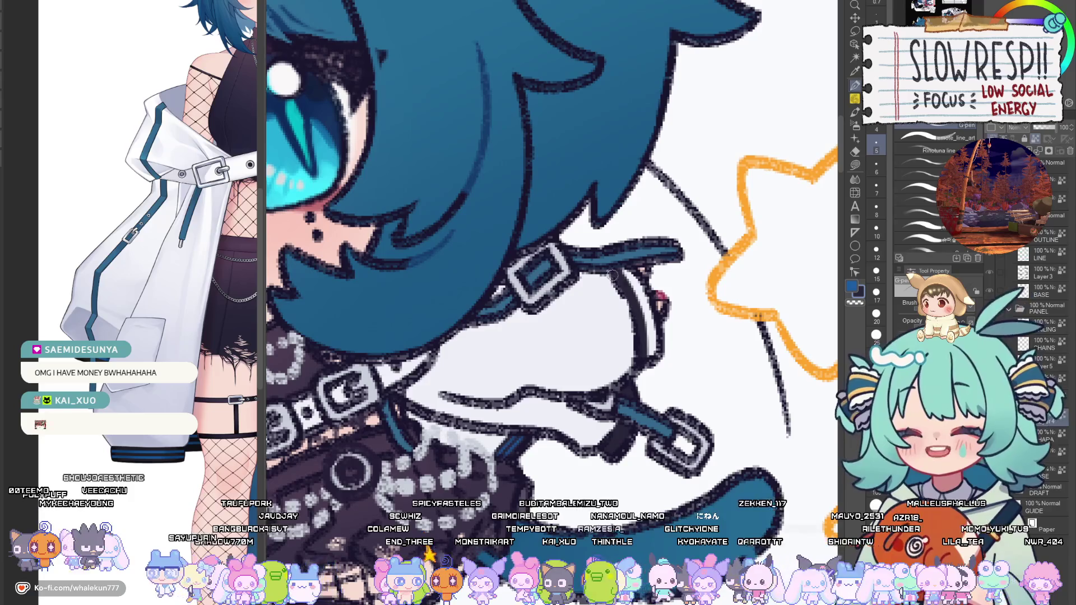
pyautogui.moveTo(620, 269); pyautogui.dragTo(660, 353)
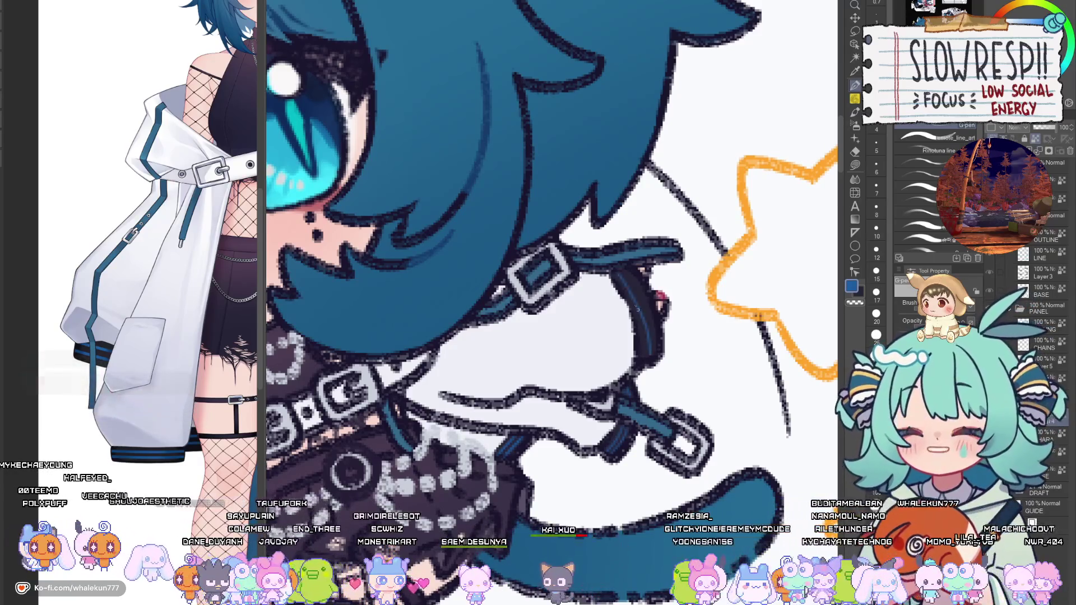
# Paint over the strap's blue highlight so the whole strap is dark.
pyautogui.moveTo(640, 334); pyautogui.dragTo(625, 279)
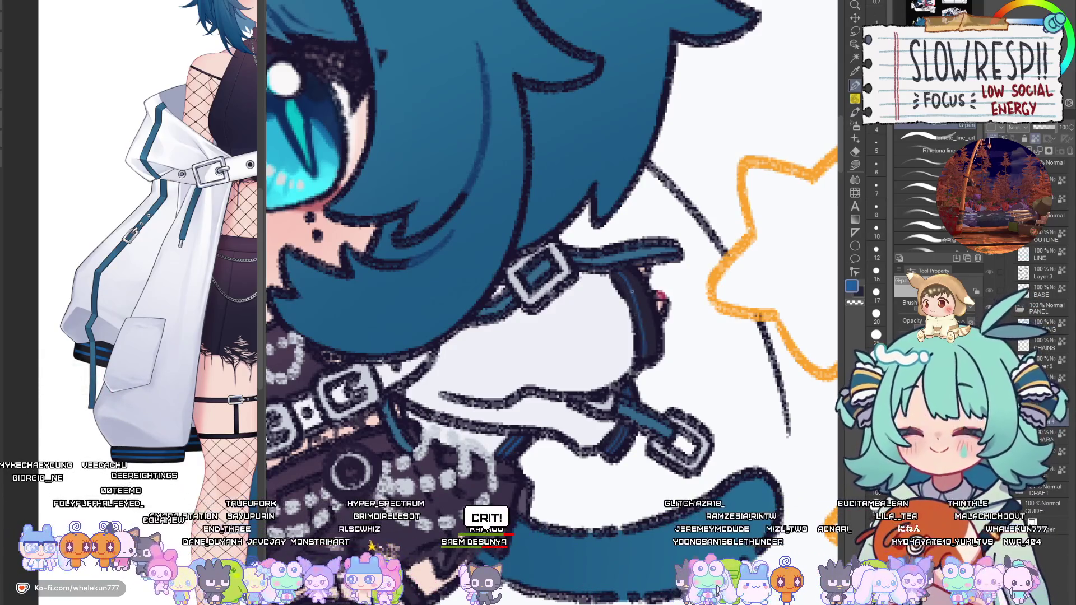
pyautogui.moveTo(639, 347); pyautogui.dragTo(630, 275)
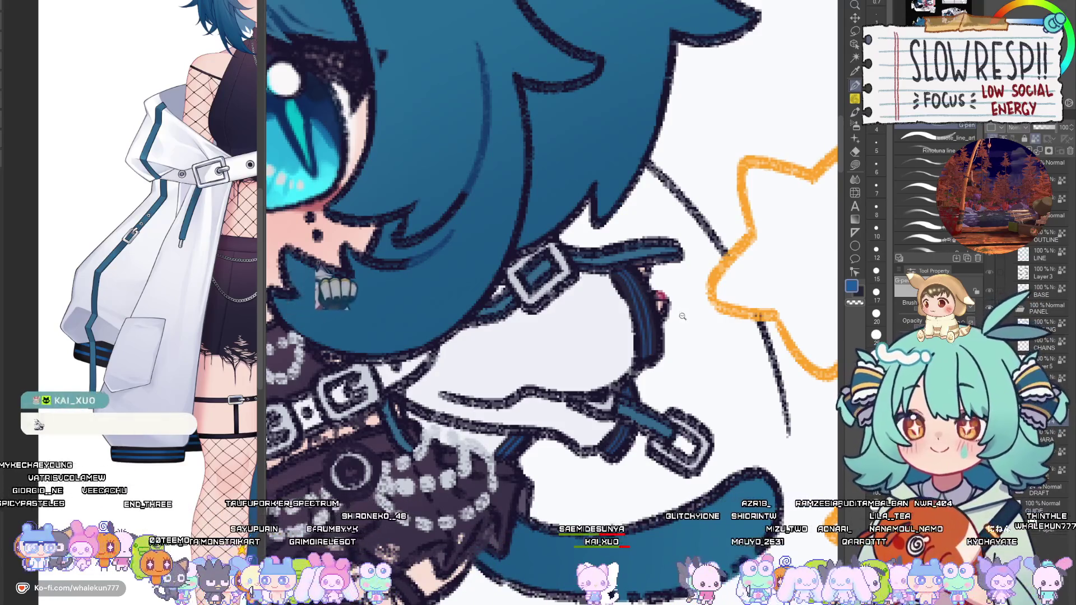
pyautogui.scroll(-5, 683, 316)
pyautogui.scroll(2, 595, 491)
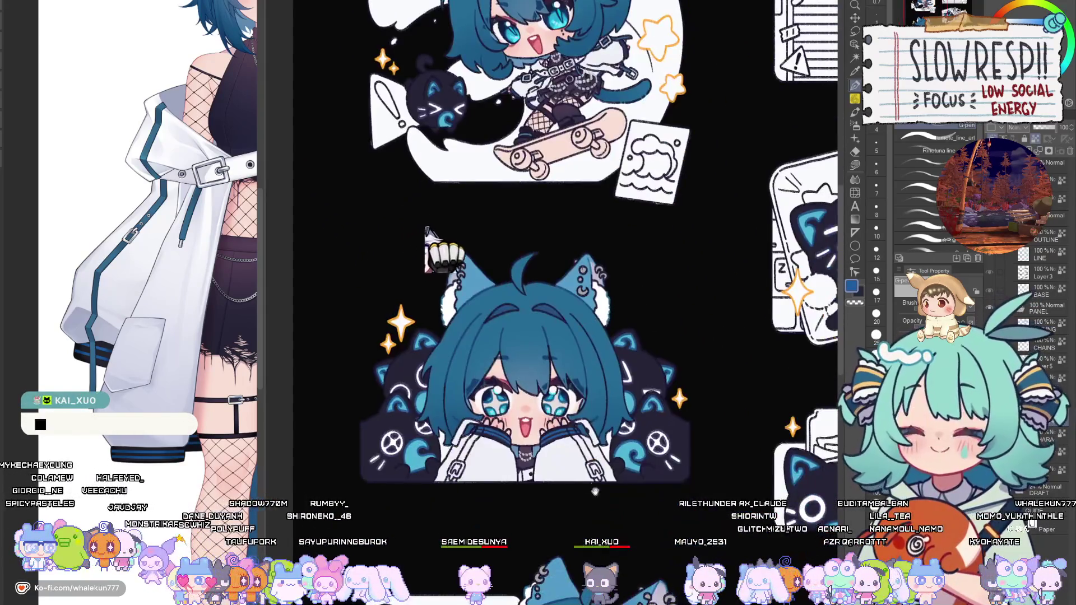
pyautogui.scroll(-4, 595, 492)
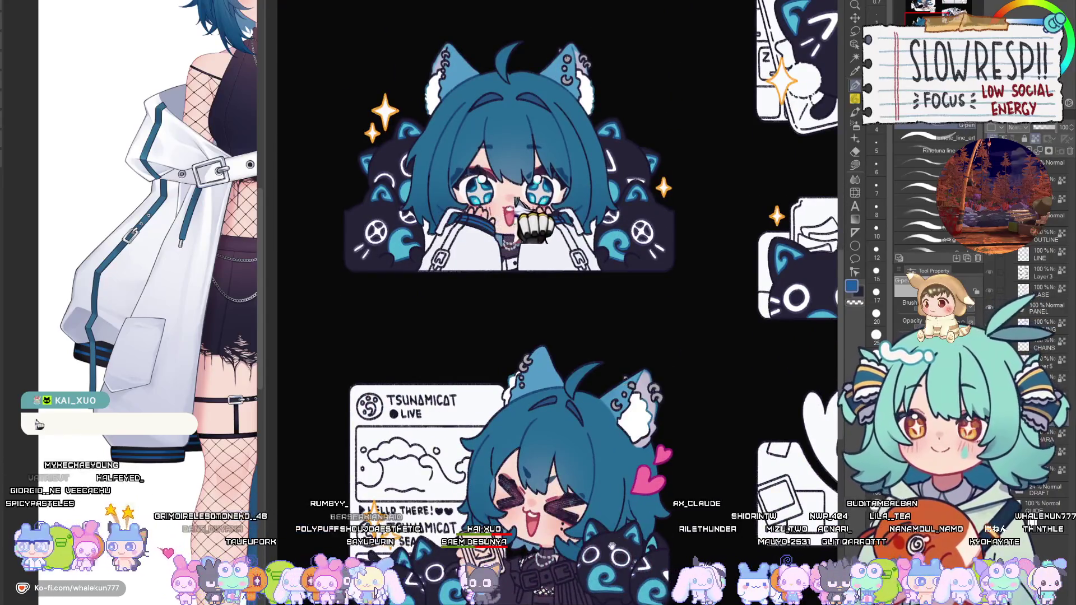
pyautogui.scroll(-2, 517, 199)
pyautogui.scroll(6, 560, 190)
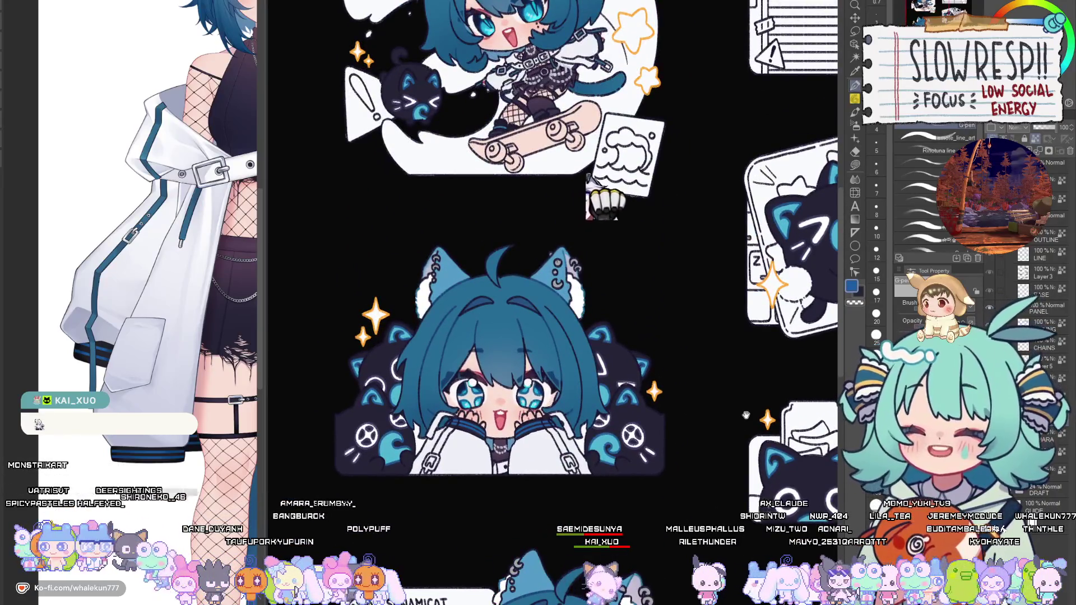
pyautogui.scroll(6, 616, 190)
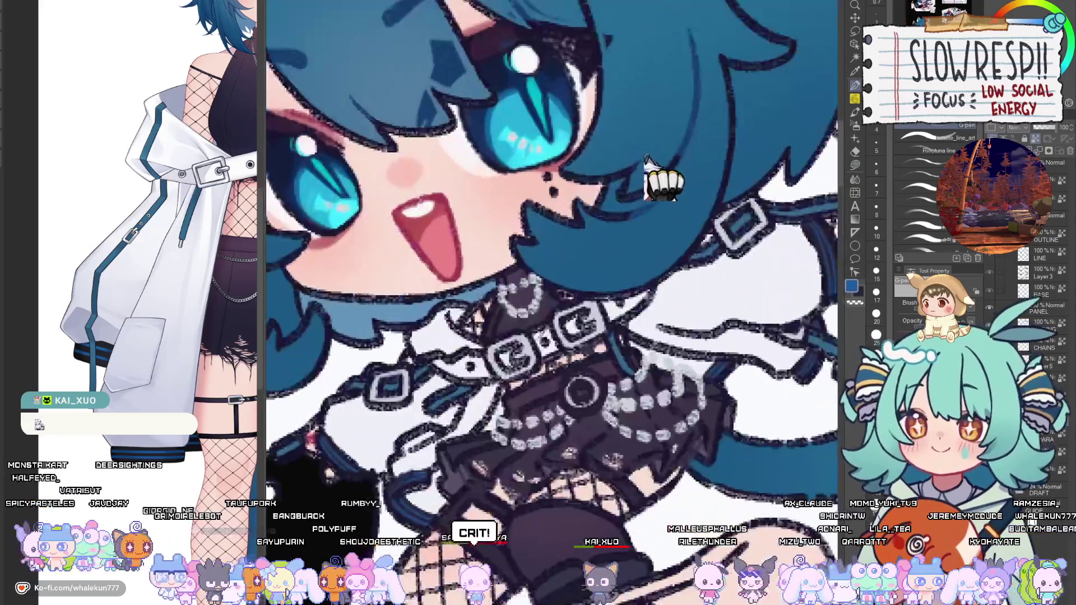
pyautogui.scroll(-5, 646, 163)
pyautogui.scroll(-5, 600, 291)
pyautogui.scroll(5, 600, 292)
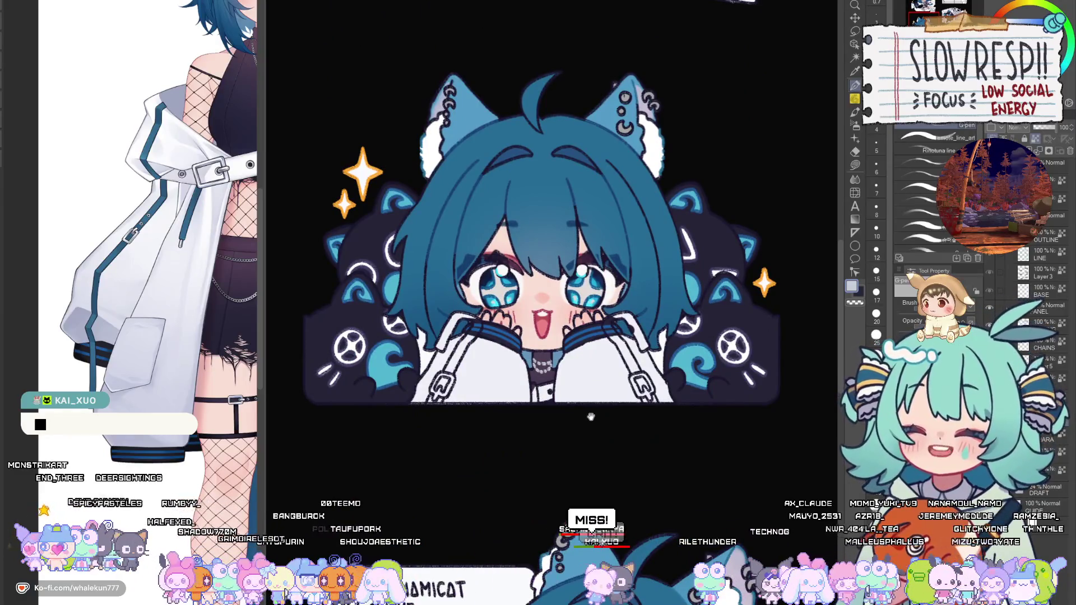
pyautogui.scroll(3, 591, 417)
pyautogui.moveTo(689, 486); pyautogui.dragTo(577, 449)
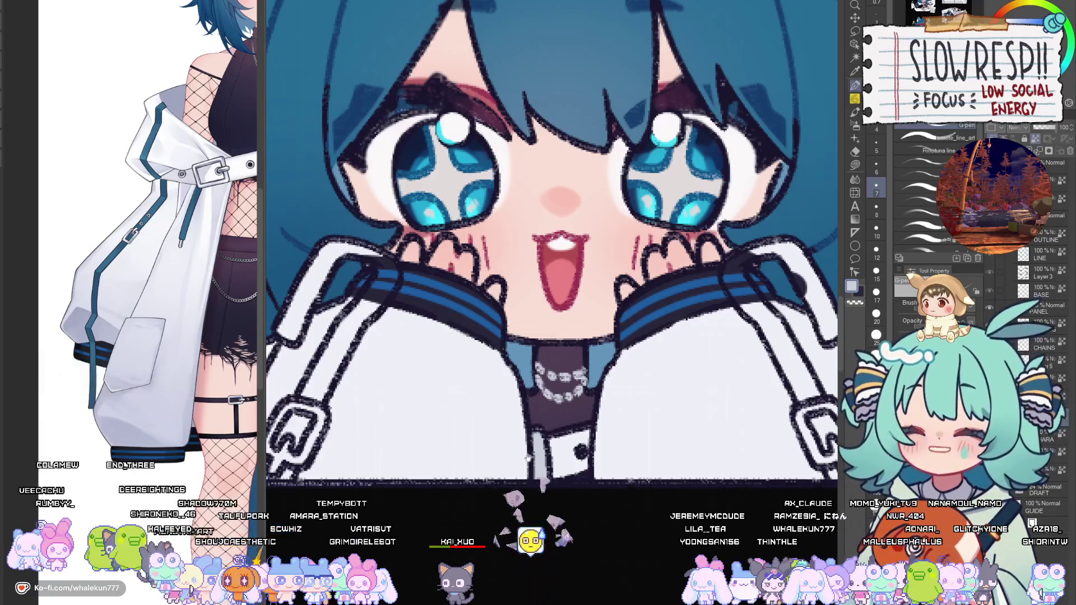
pyautogui.moveTo(611, 379); pyautogui.dragTo(765, 378)
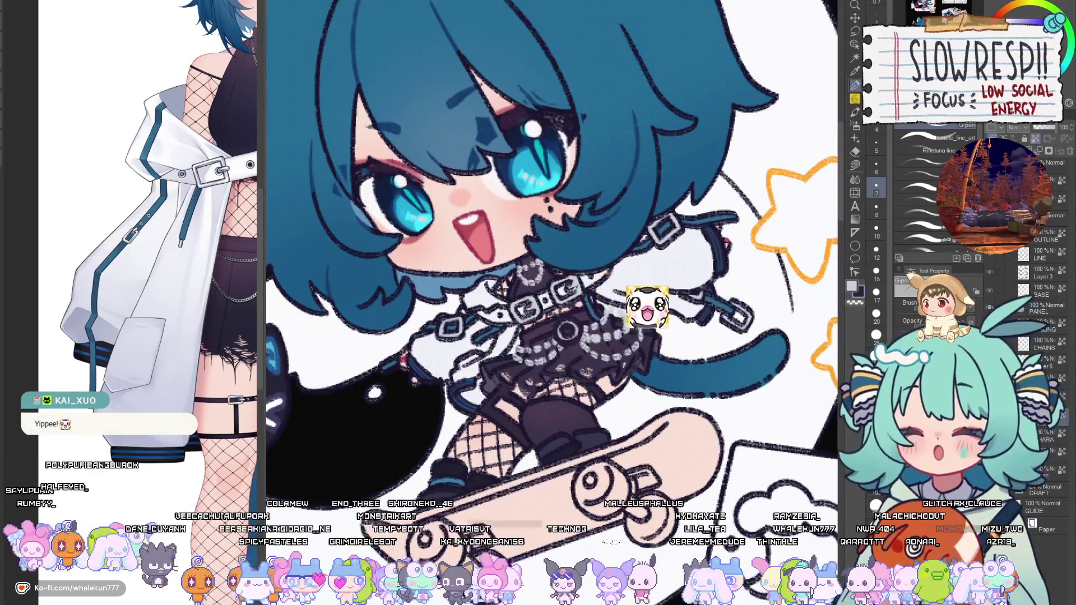
pyautogui.scroll(-2, 633, 425)
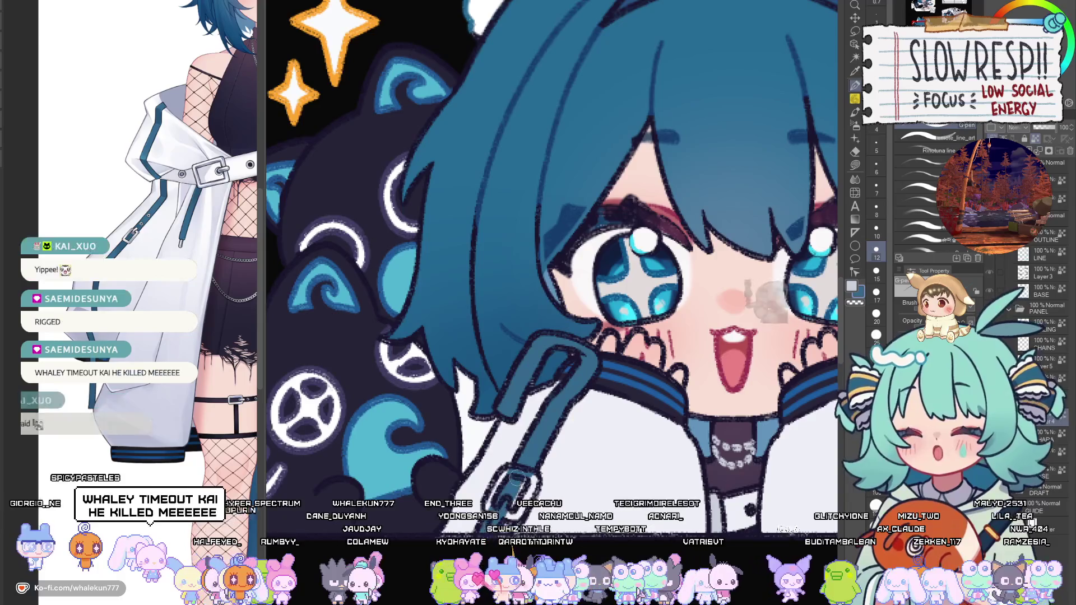
# Resize the brush (8, 10, 17, then finer) with the emote's left side in view.
pyautogui.press('[')
pyautogui.press('[')
pyautogui.press('[')
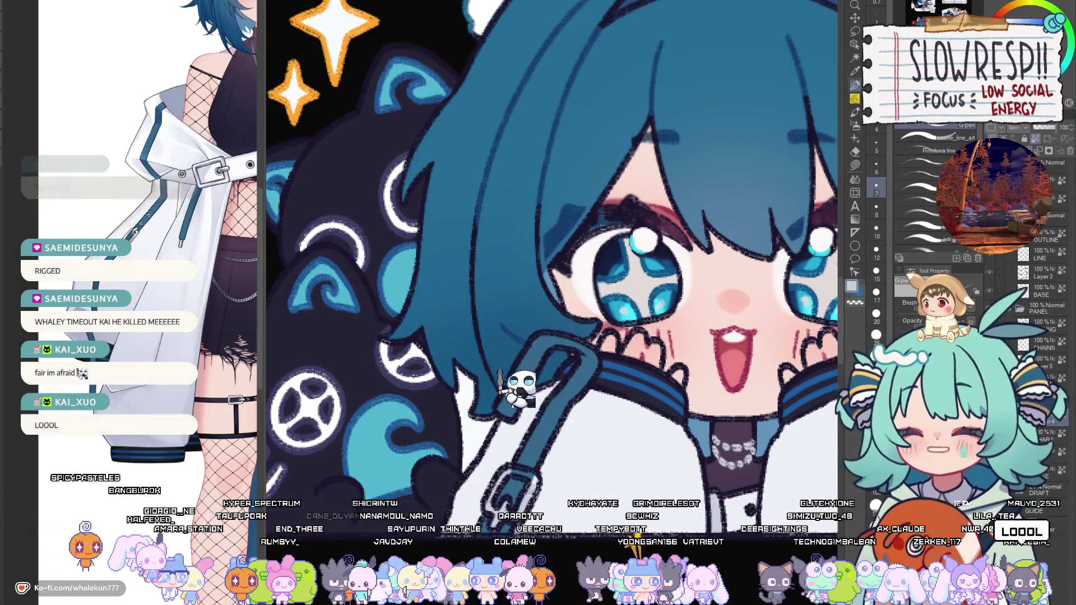
pyautogui.moveTo(620, 443); pyautogui.dragTo(279, 449)
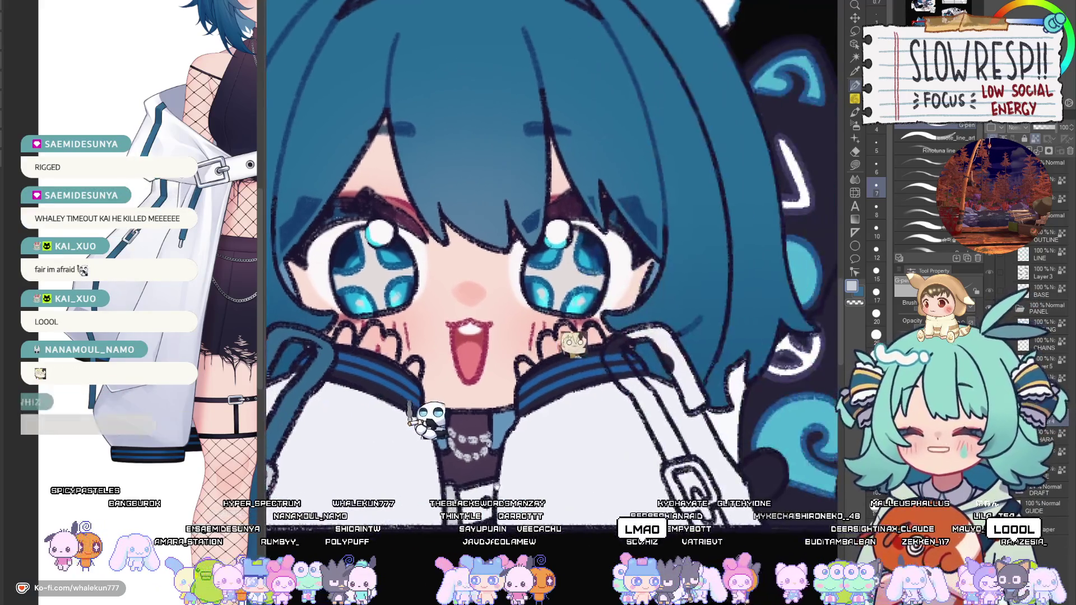
pyautogui.press(']')
pyautogui.press(']')
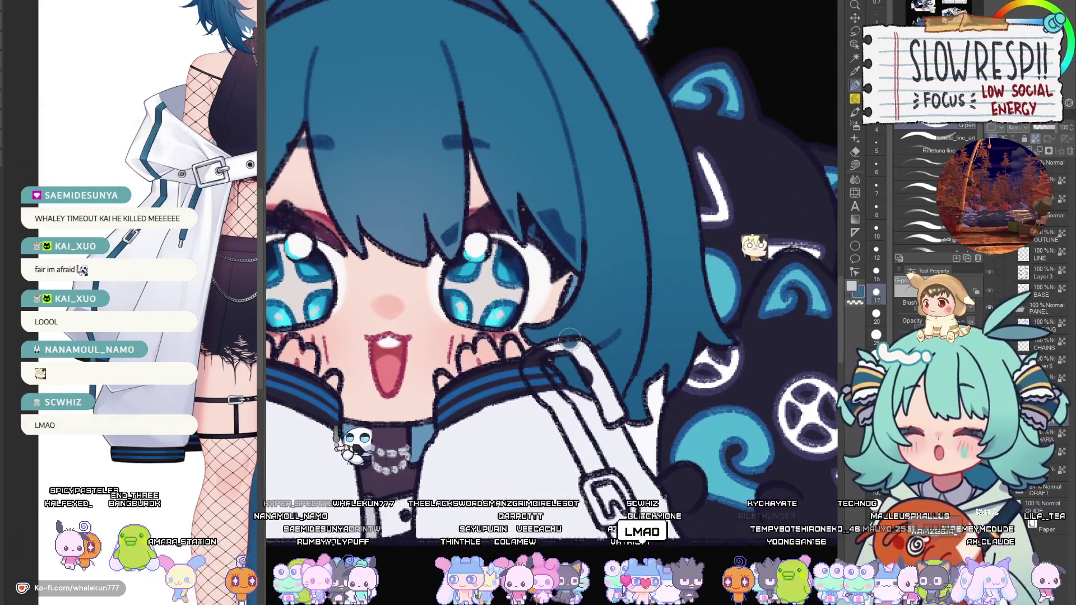
pyautogui.press(']')
pyautogui.press(']')
pyautogui.press(']')
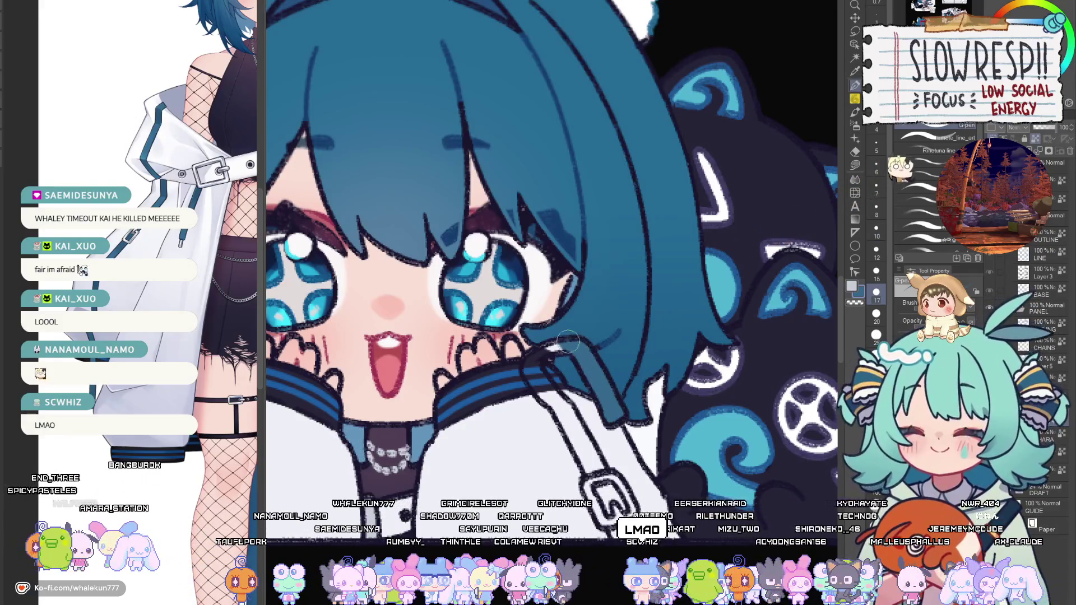
pyautogui.press('[')
pyautogui.press('[')
pyautogui.press('[')
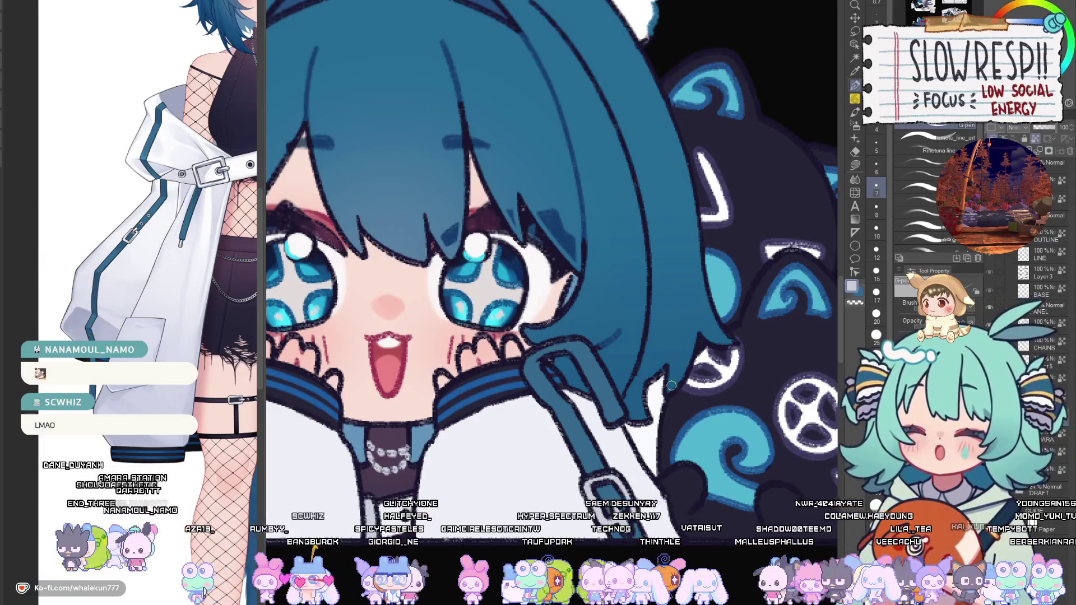
# Zoom out and pan across the sheet's emotes to the TSUNAMICAT phone emote.
pyautogui.scroll(-1, 671, 488)
pyautogui.scroll(-2, 644, 485)
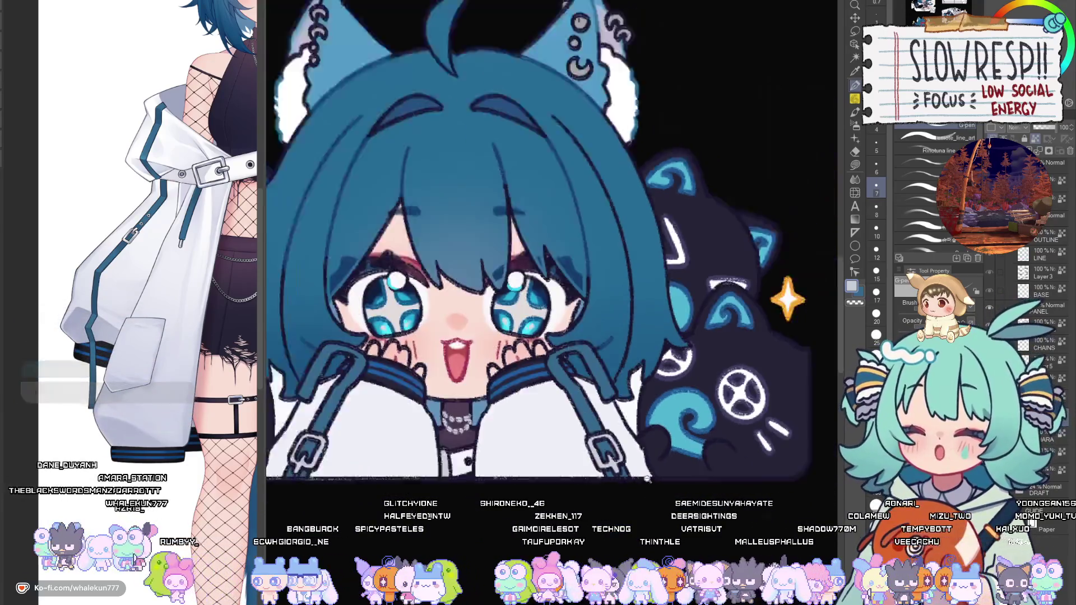
pyautogui.moveTo(643, 485); pyautogui.dragTo(653, 455)
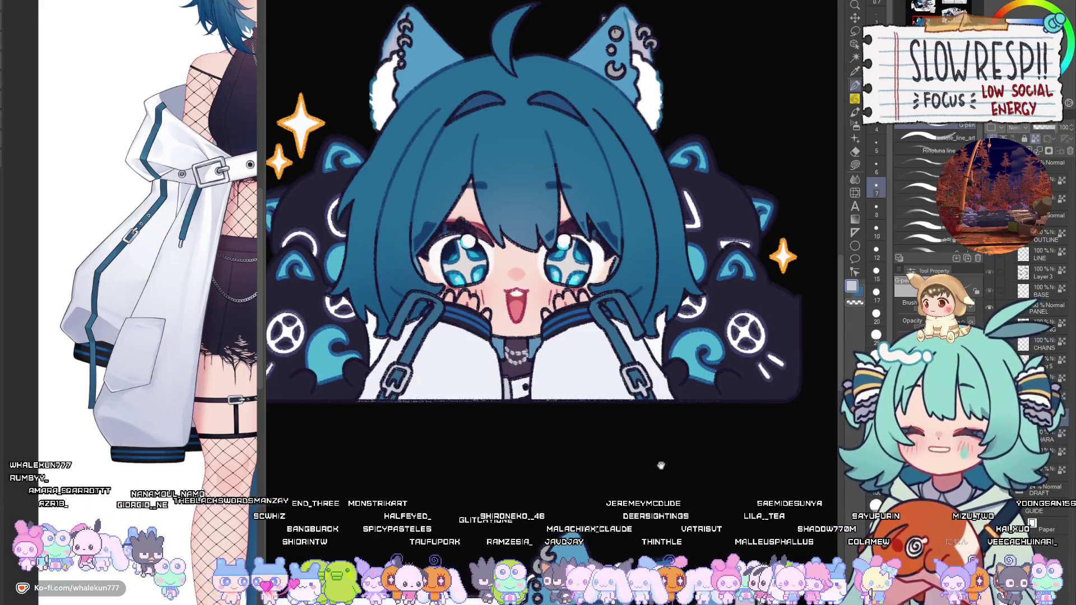
pyautogui.scroll(-1, 658, 480)
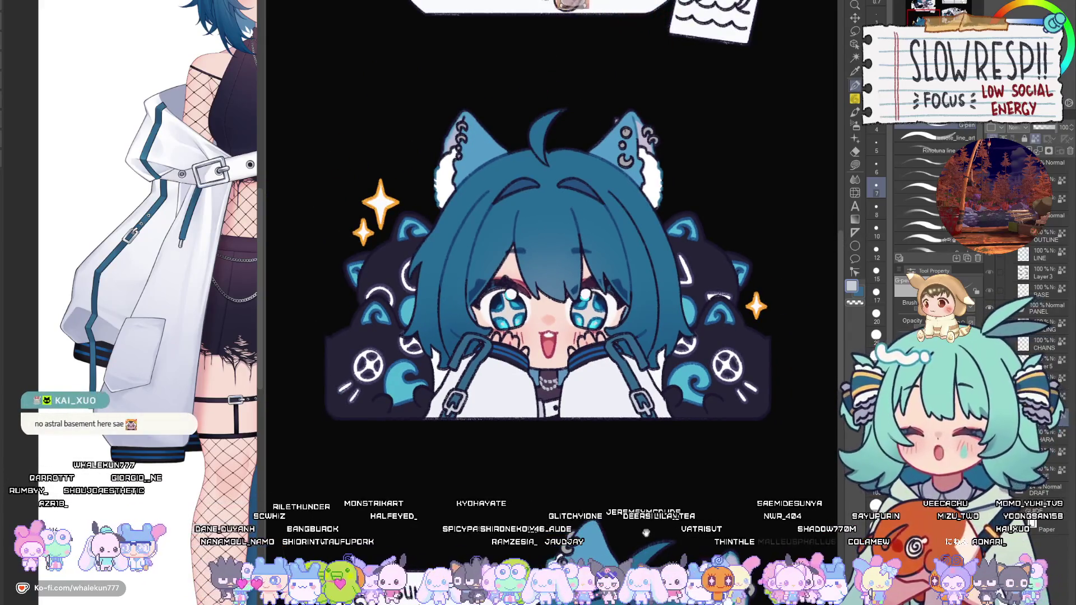
pyautogui.moveTo(658, 480); pyautogui.dragTo(663, 420)
pyautogui.moveTo(614, 552); pyautogui.dragTo(617, 367)
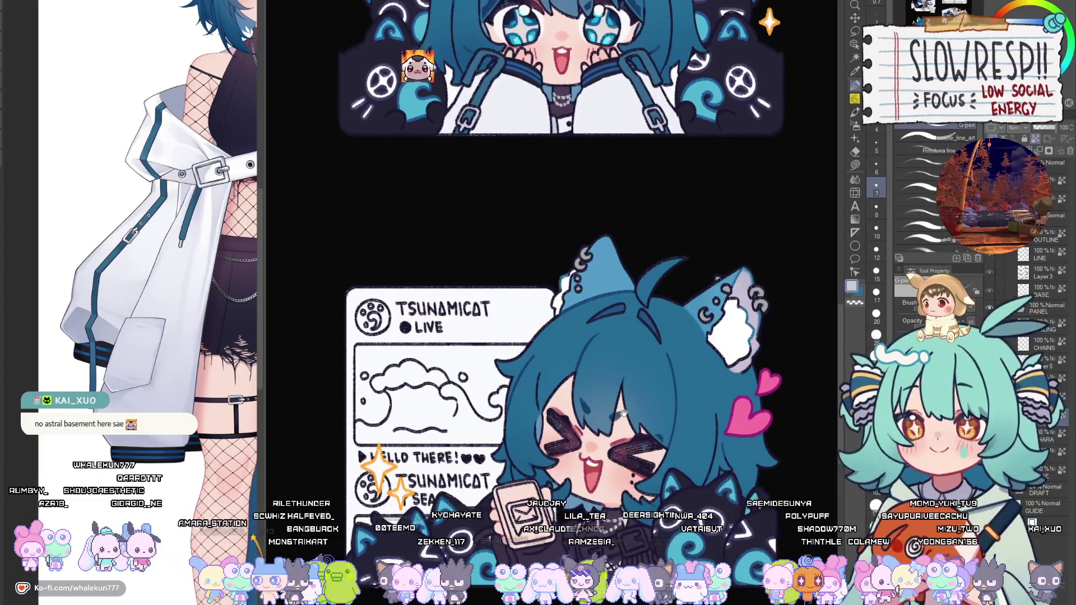
pyautogui.moveTo(673, 513); pyautogui.dragTo(672, 387)
pyautogui.scroll(-2, 672, 386)
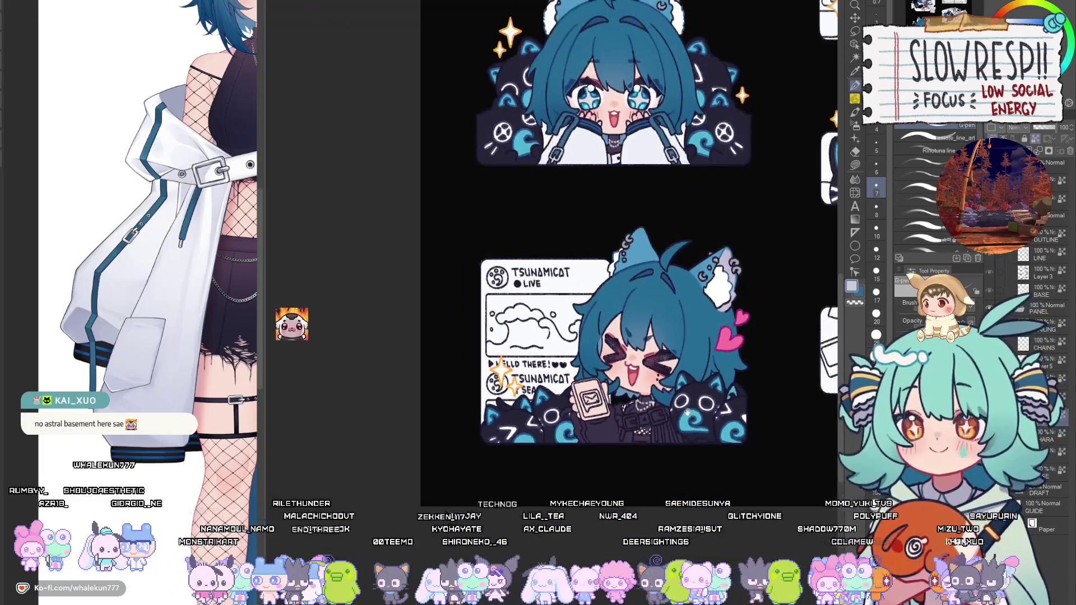
pyautogui.moveTo(663, 300); pyautogui.dragTo(663, 445)
pyautogui.moveTo(710, 332); pyautogui.dragTo(710, 461)
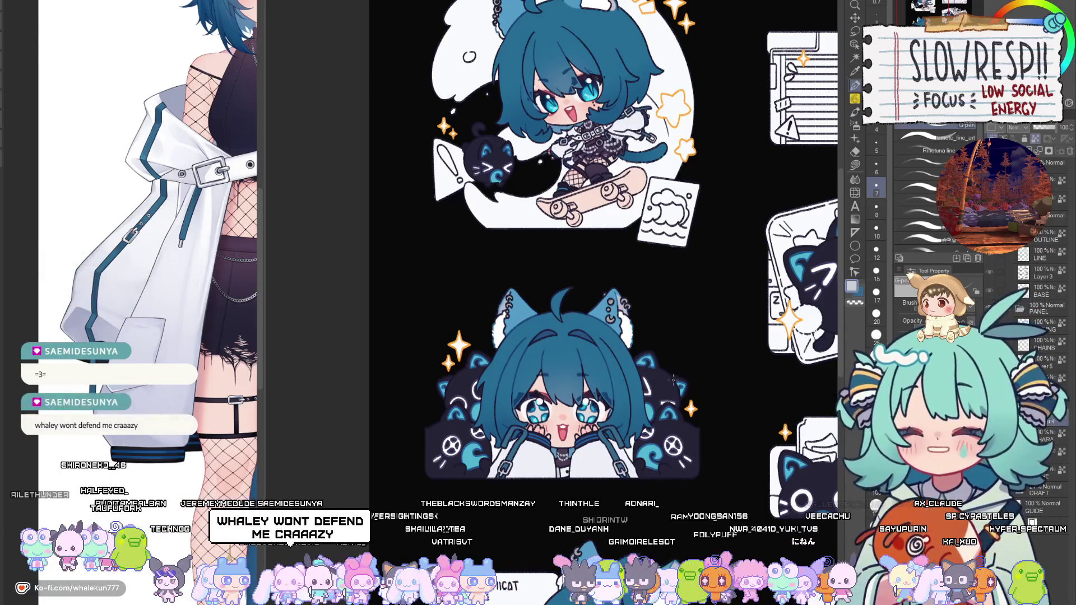
pyautogui.moveTo(675, 370)
pyautogui.mouseDown()
pyautogui.moveTo(672, 384)
pyautogui.moveTo(665, 286)
pyautogui.mouseUp()
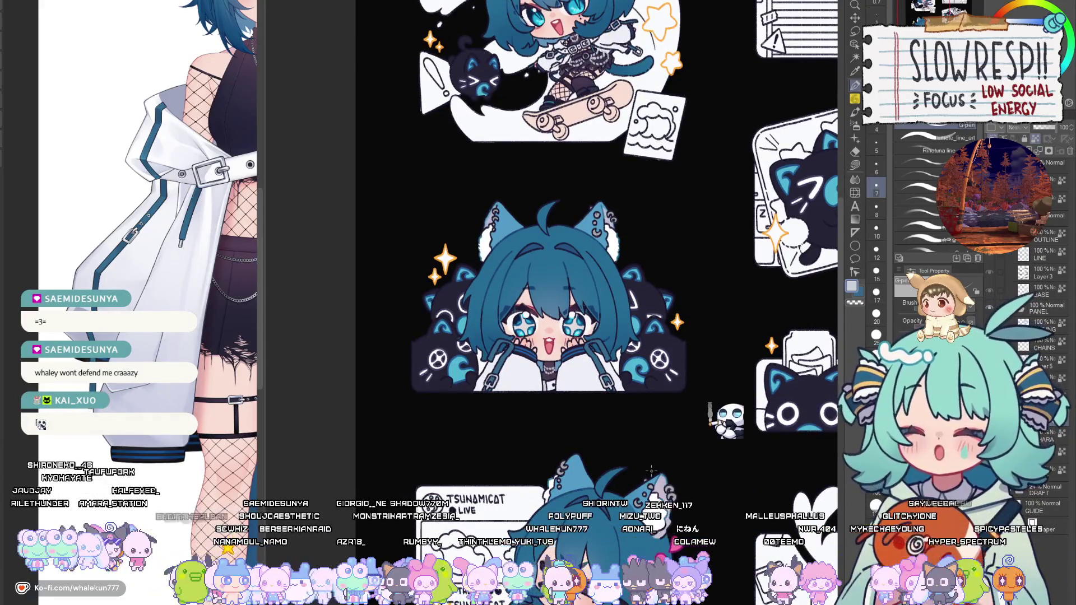
pyautogui.scroll(-5, 667, 426)
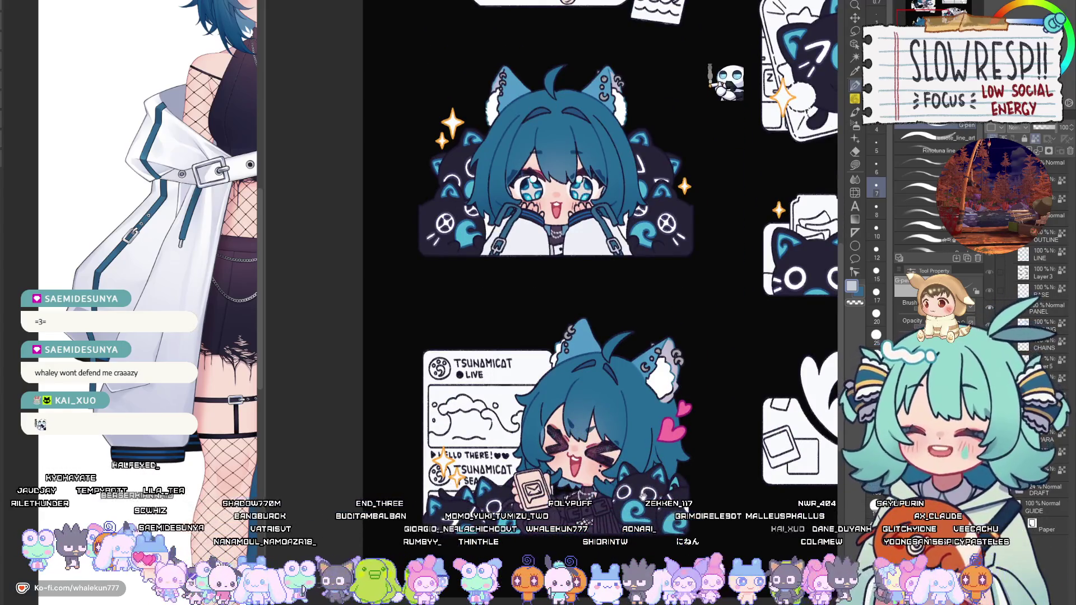
# Select the Lasso fill tool and zoom in on the phone emote.
pyautogui.click(856, 165)
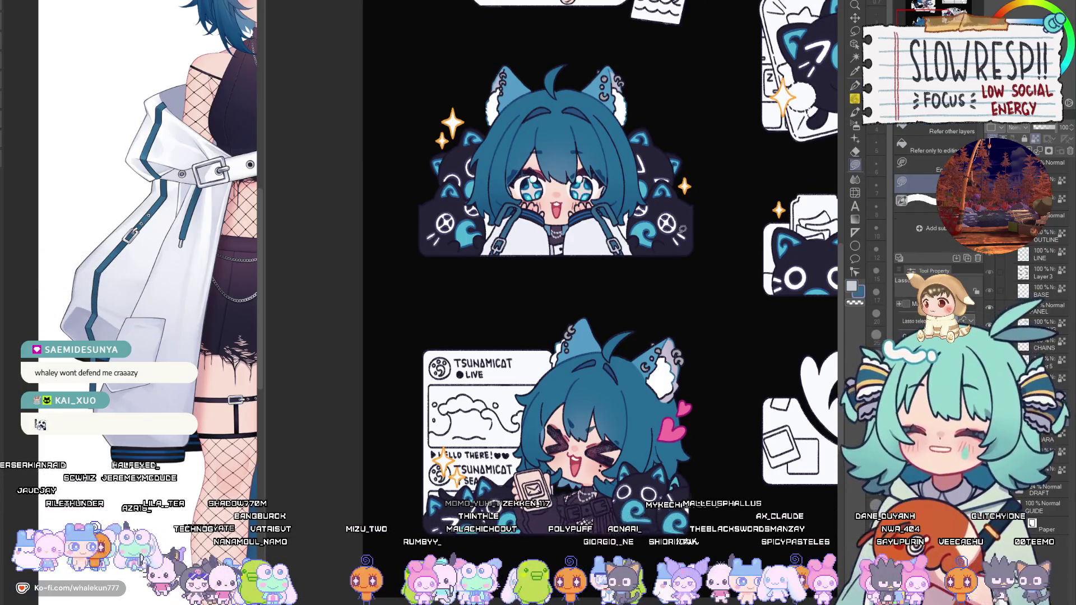
pyautogui.scroll(-3, 579, 366)
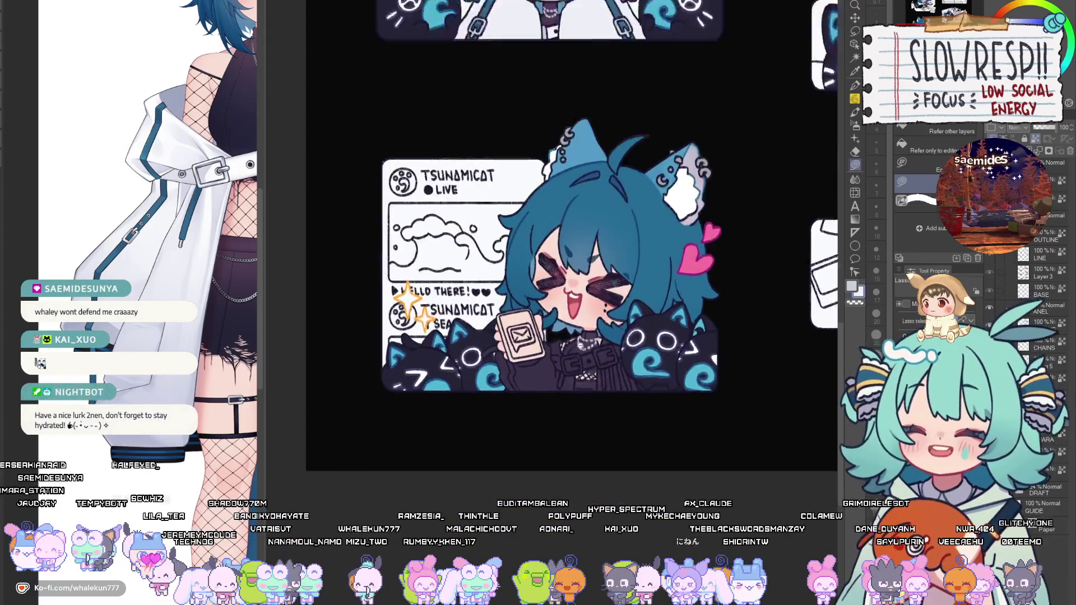
pyautogui.scroll(4, 579, 367)
pyautogui.scroll(1, 579, 366)
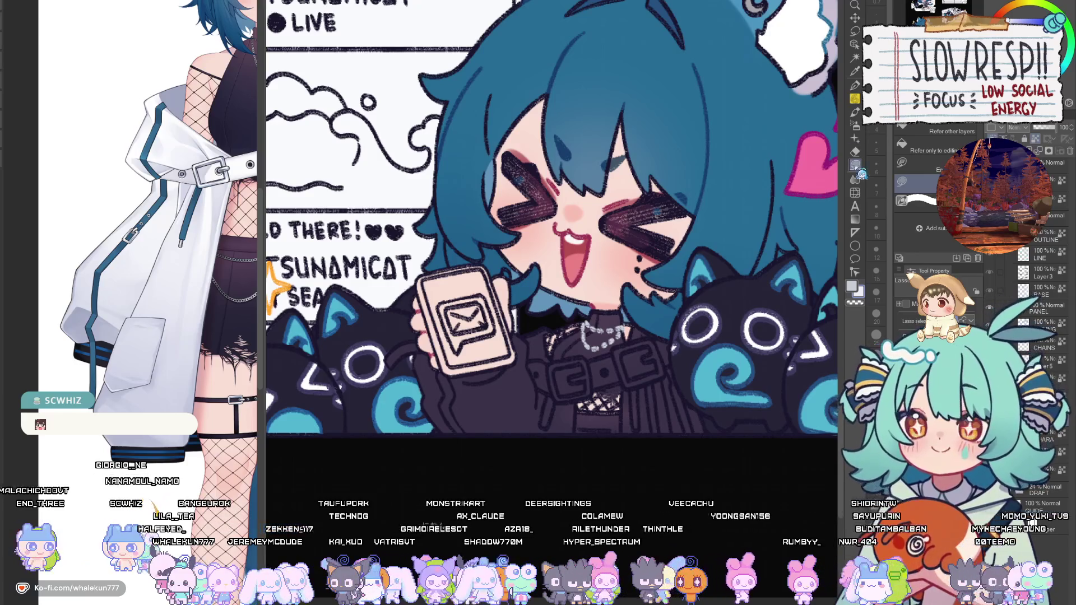
# Lasso-fill the jacket sleeve around the hand and both belt straps in white.
pyautogui.moveTo(556, 331); pyautogui.dragTo(556, 389)
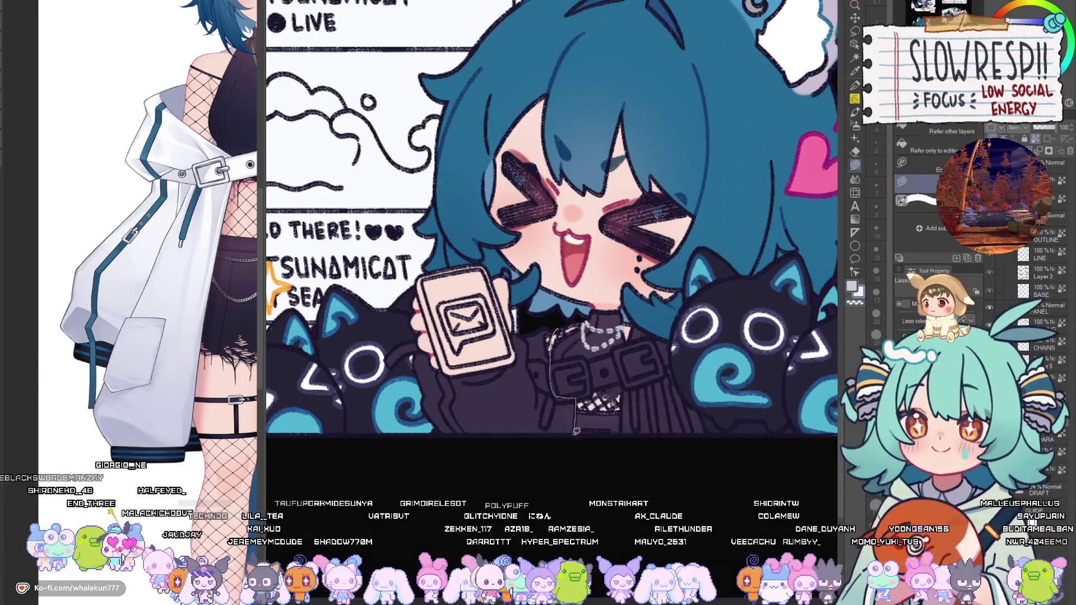
pyautogui.moveTo(451, 296); pyautogui.dragTo(559, 319)
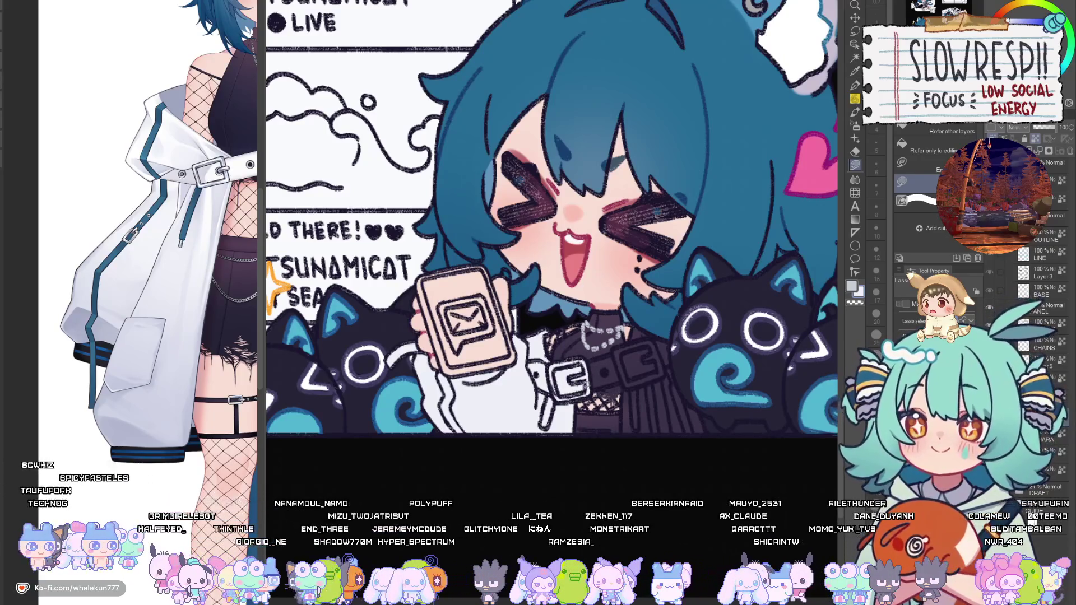
pyautogui.scroll(4, 622, 382)
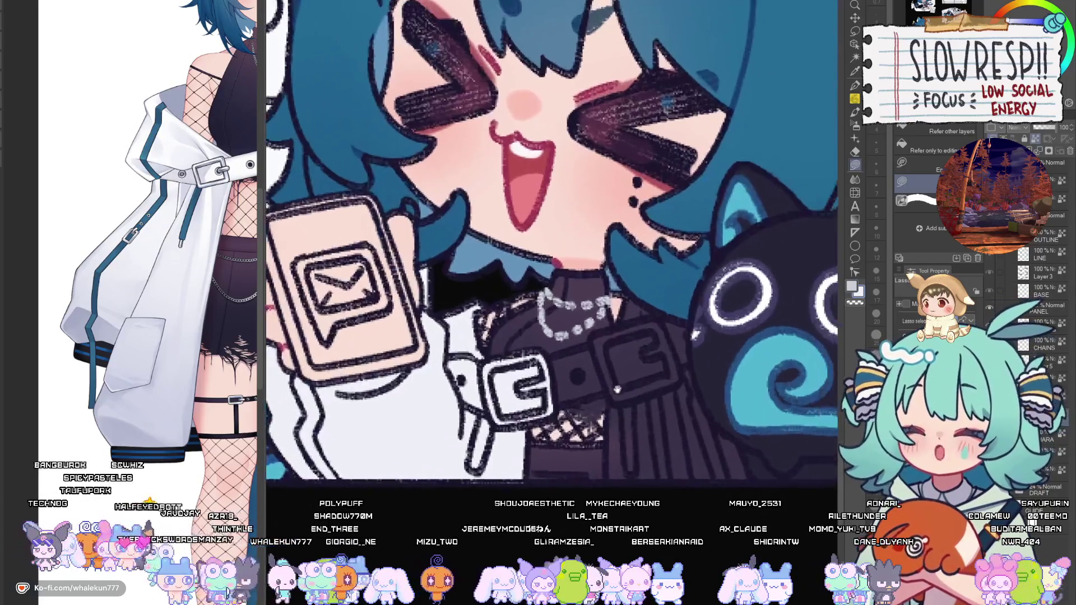
pyautogui.moveTo(541, 416)
pyautogui.mouseDown()
pyautogui.moveTo(604, 390)
pyautogui.moveTo(574, 348)
pyautogui.moveTo(547, 362)
pyautogui.mouseUp()
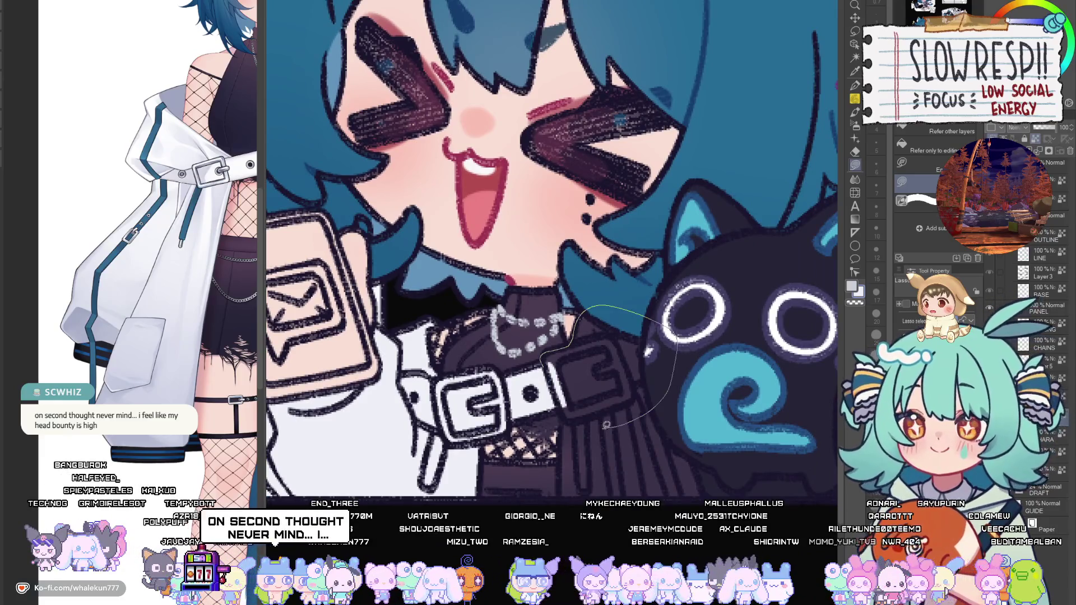
pyautogui.moveTo(606, 425); pyautogui.dragTo(563, 394)
pyautogui.moveTo(724, 488); pyautogui.dragTo(659, 325)
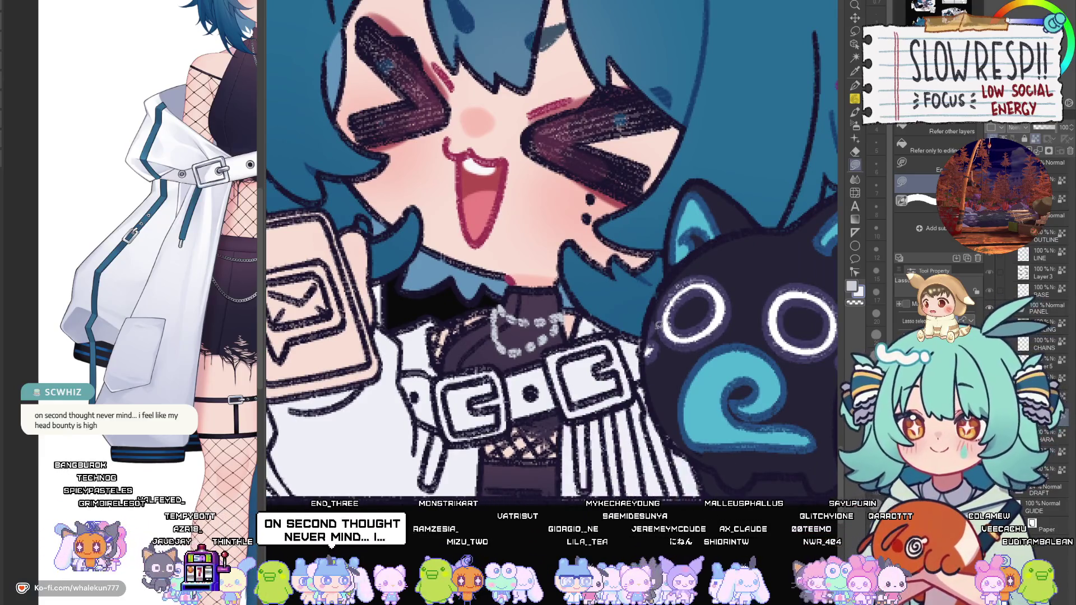
pyautogui.hotkey('ctrl', '0')
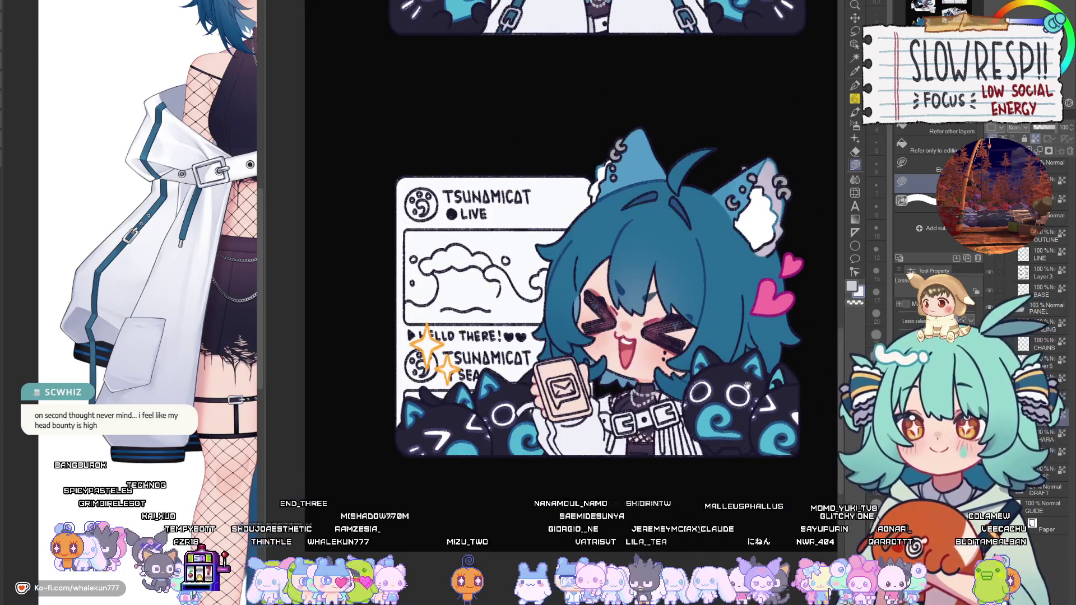
# Switch back to the G-pen and pan to show the lettering left of the face.
pyautogui.moveTo(666, 58)
pyautogui.mouseDown()
pyautogui.moveTo(556, 212)
pyautogui.moveTo(556, 402)
pyautogui.mouseUp()
pyautogui.press('p')
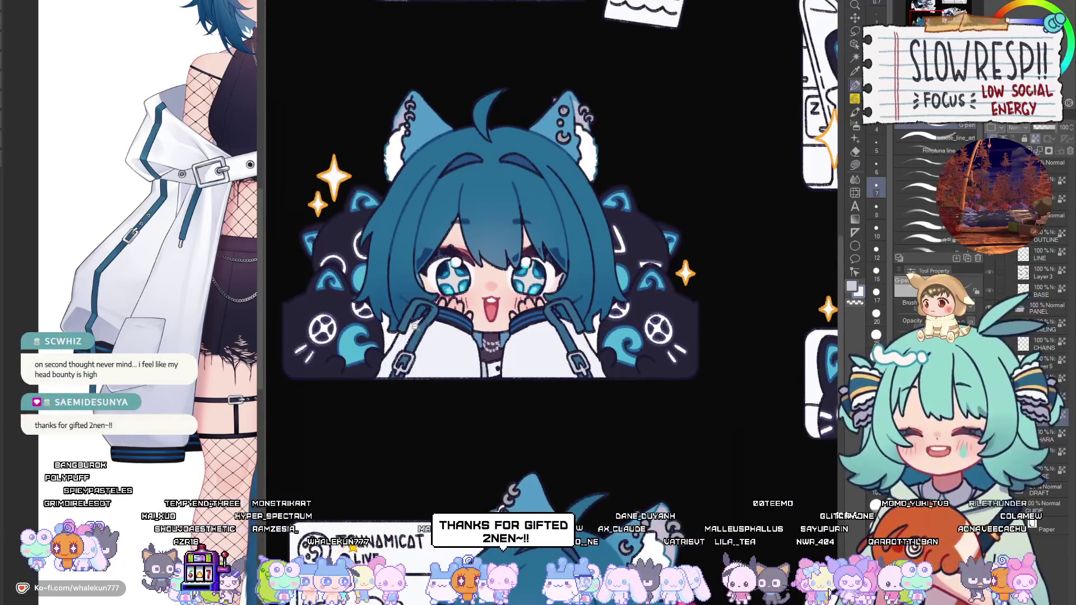
pyautogui.scroll(3, 416, 325)
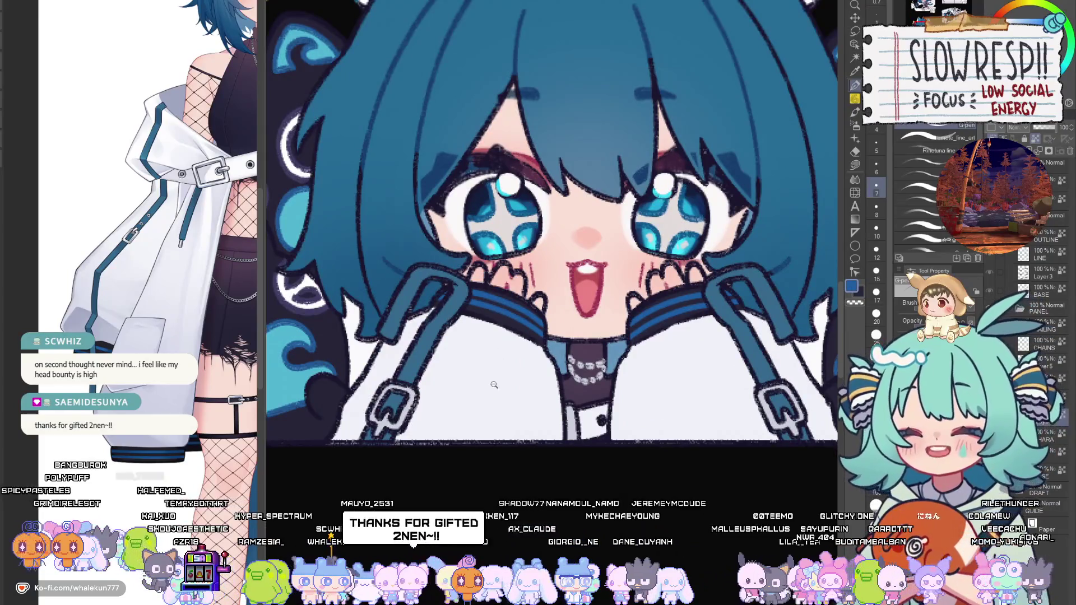
pyautogui.scroll(-5, 493, 385)
pyautogui.scroll(6, 568, 398)
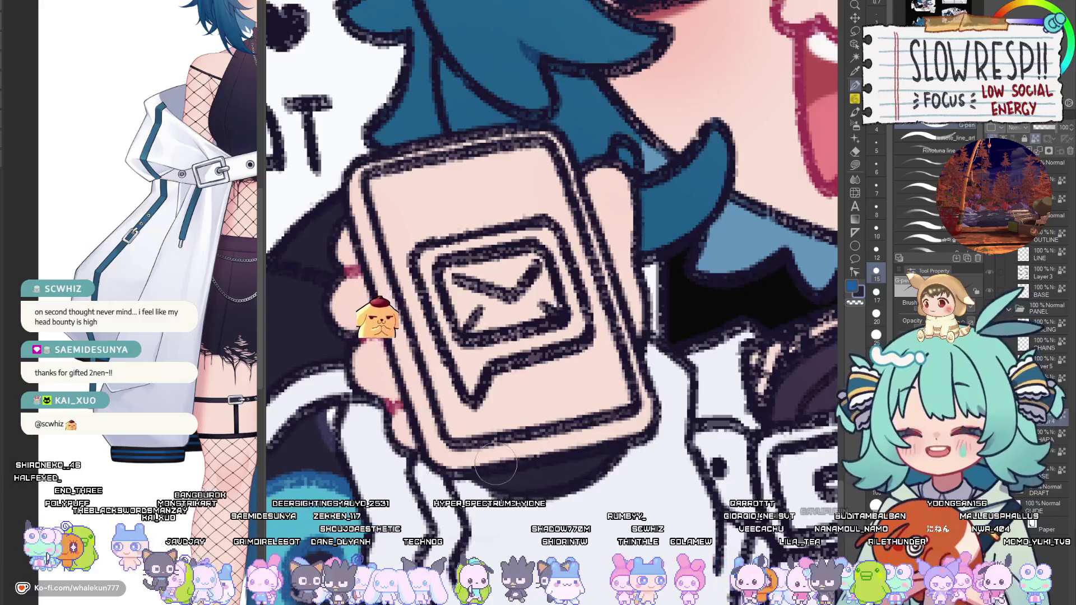
pyautogui.scroll(-2, 671, 417)
pyautogui.scroll(-2, 671, 417)
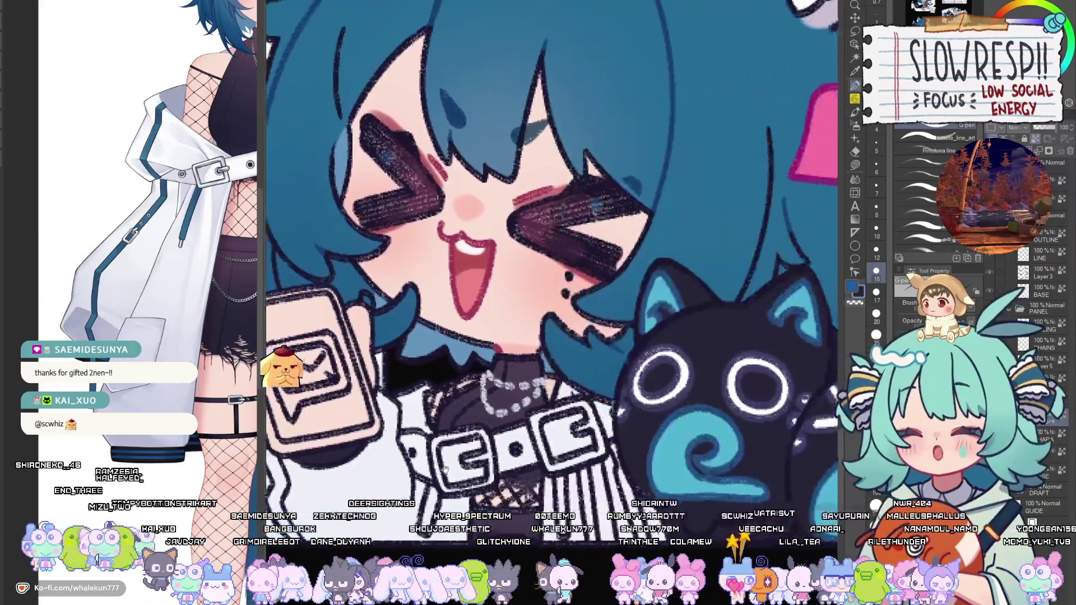
pyautogui.scroll(2, 631, 432)
pyautogui.moveTo(474, 488); pyautogui.dragTo(664, 431)
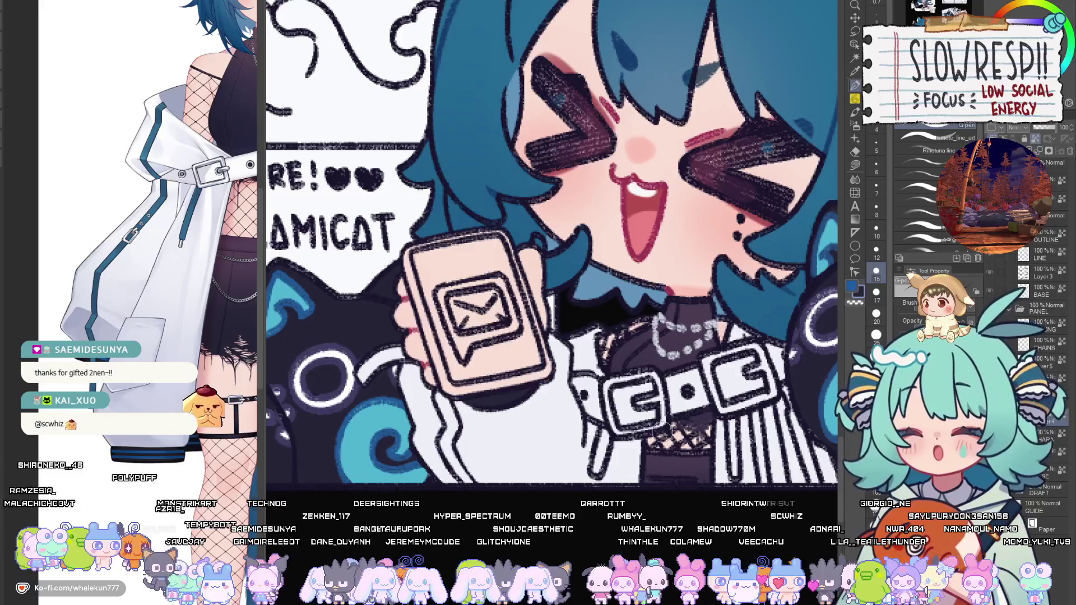
# Shrink the brush to size 7 and return the view to the phone emote's face.
pyautogui.press('[')
pyautogui.press('[')
pyautogui.press('[')
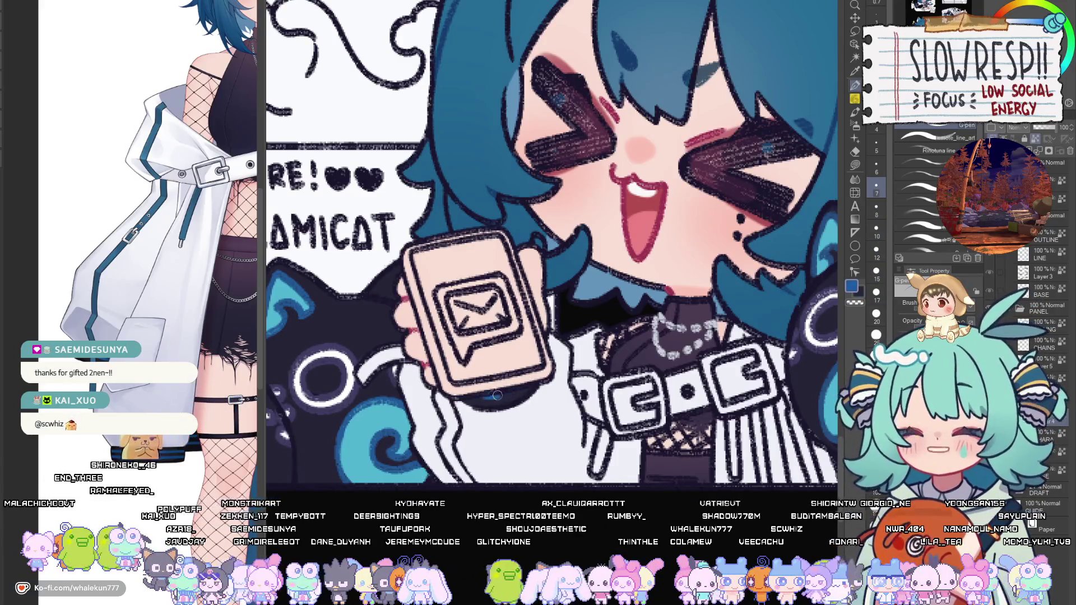
pyautogui.moveTo(537, 374)
pyautogui.mouseDown()
pyautogui.moveTo(598, 412)
pyautogui.moveTo(336, 11)
pyautogui.mouseUp()
pyautogui.scroll(1, 597, 411)
pyautogui.moveTo(511, 92); pyautogui.dragTo(529, 397)
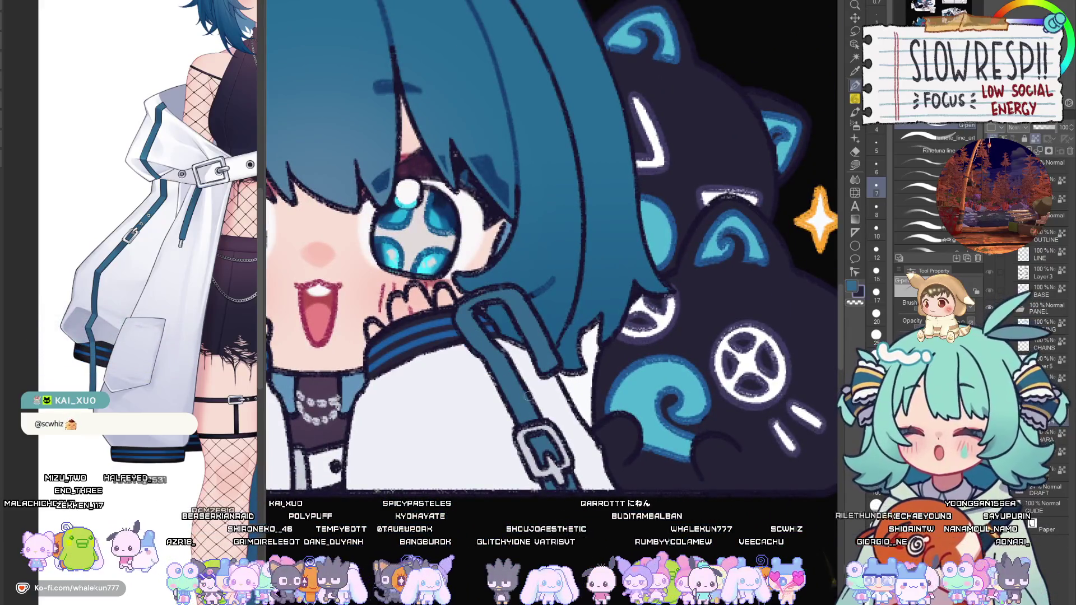
pyautogui.scroll(-3, 530, 439)
pyautogui.scroll(4, 548, 443)
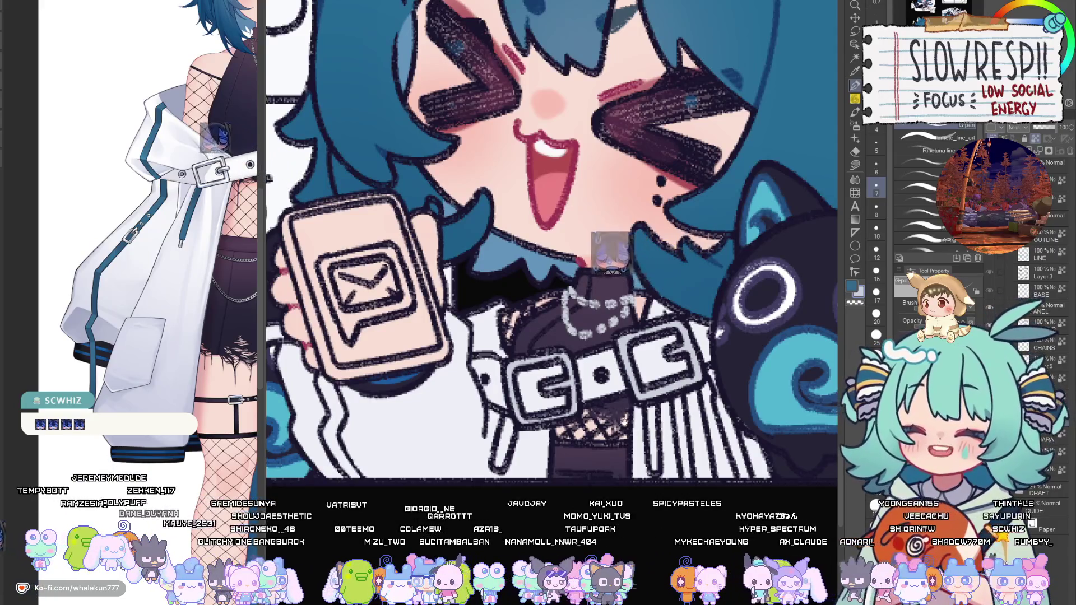
pyautogui.moveTo(508, 425)
pyautogui.mouseDown()
pyautogui.moveTo(543, 429)
pyautogui.moveTo(410, 472)
pyautogui.mouseUp()
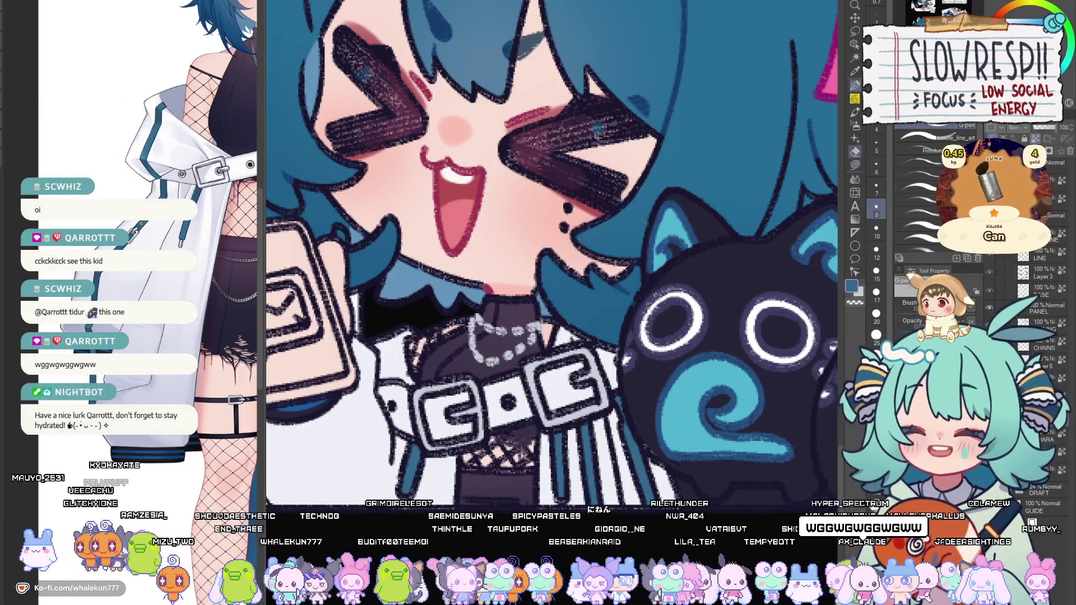
pyautogui.moveTo(695, 270); pyautogui.dragTo(779, 230)
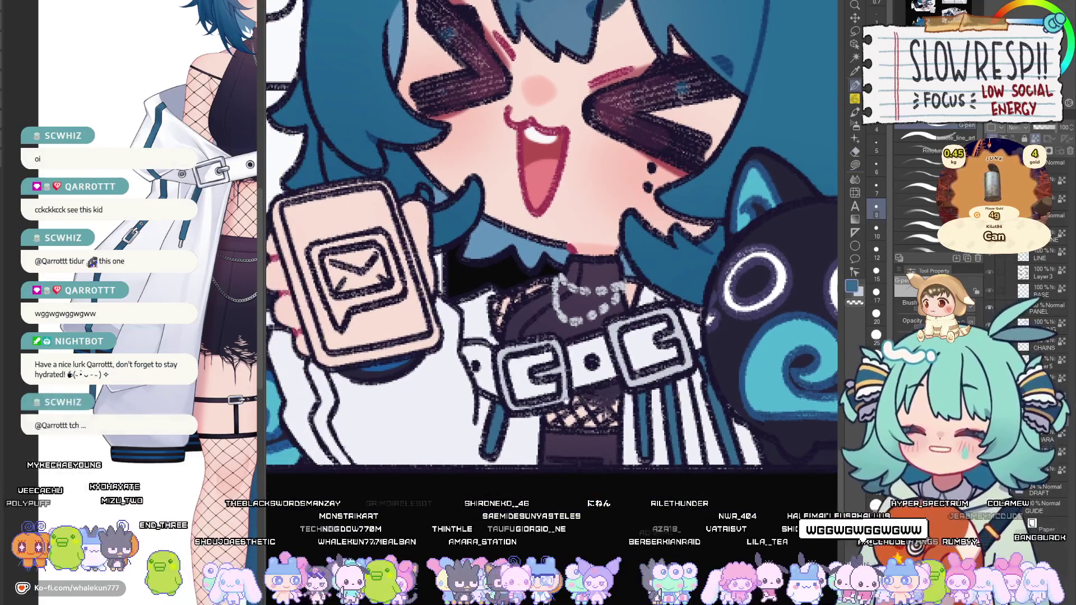
pyautogui.scroll(2, 580, 394)
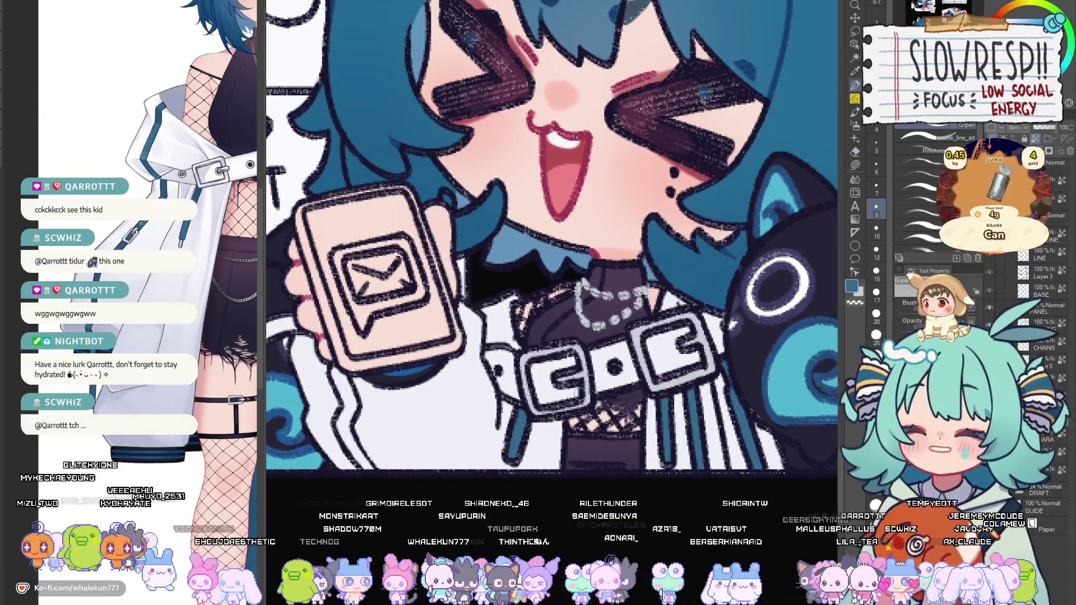
pyautogui.hscroll(-3, 580, 394)
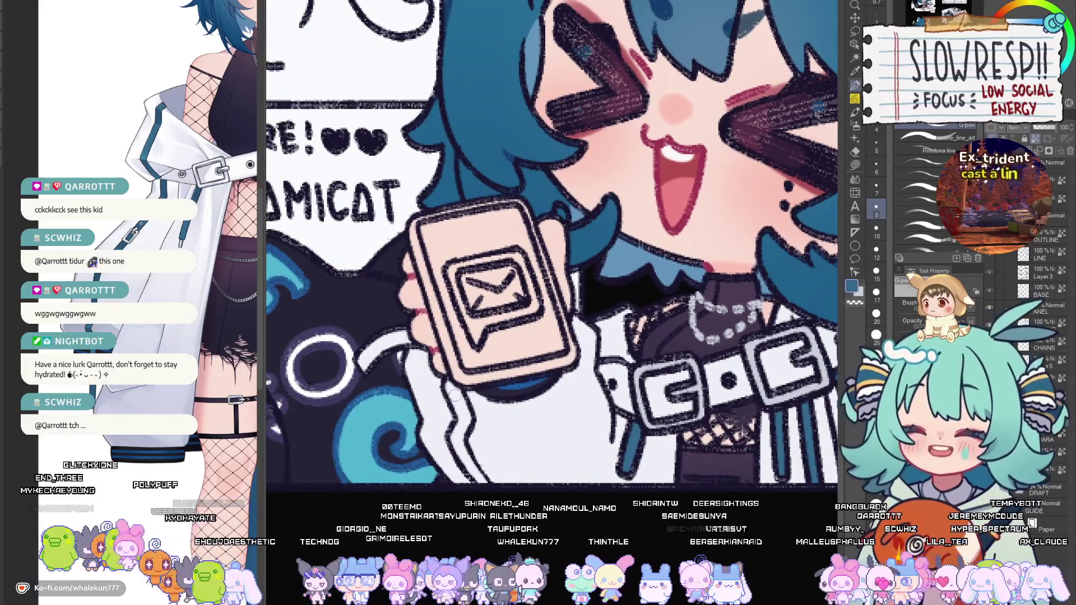
pyautogui.moveTo(452, 384)
pyautogui.mouseDown()
pyautogui.moveTo(455, 448)
pyautogui.moveTo(483, 483)
pyautogui.mouseUp()
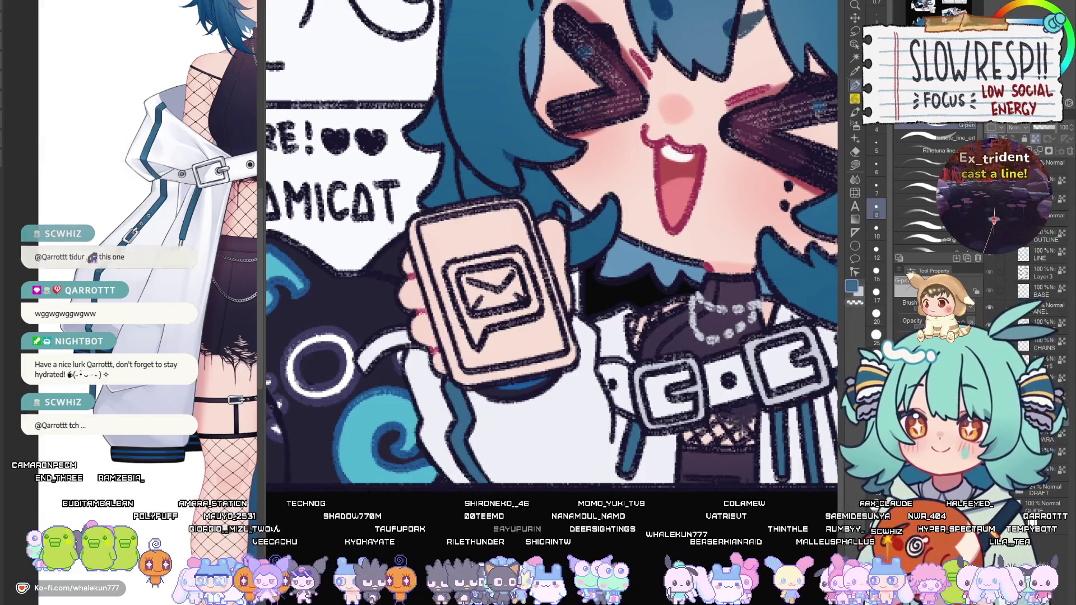
pyautogui.moveTo(359, 374); pyautogui.dragTo(401, 335)
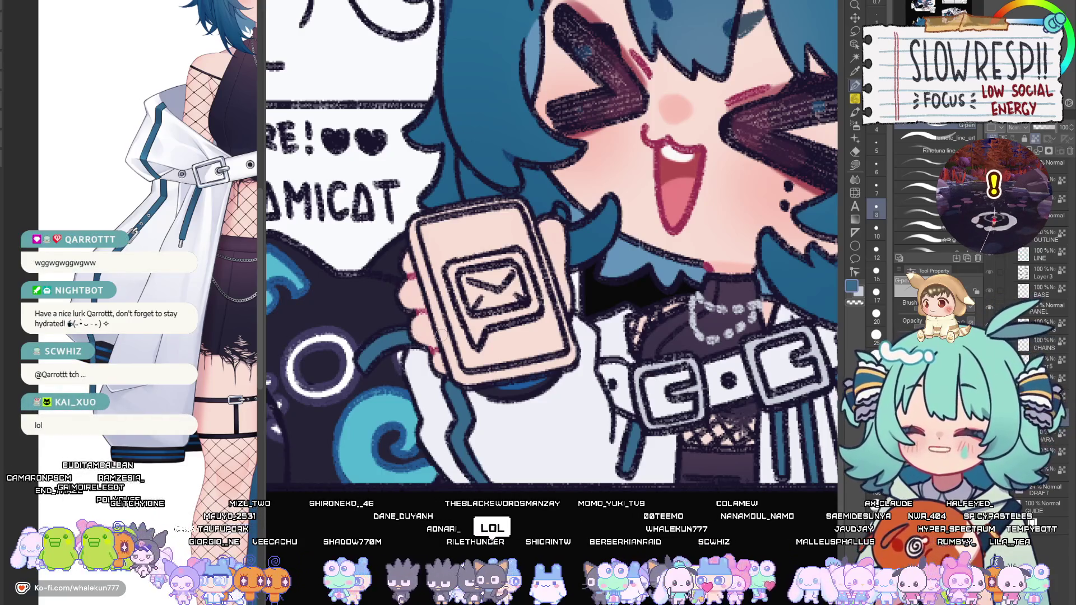
pyautogui.moveTo(403, 336); pyautogui.dragTo(342, 381)
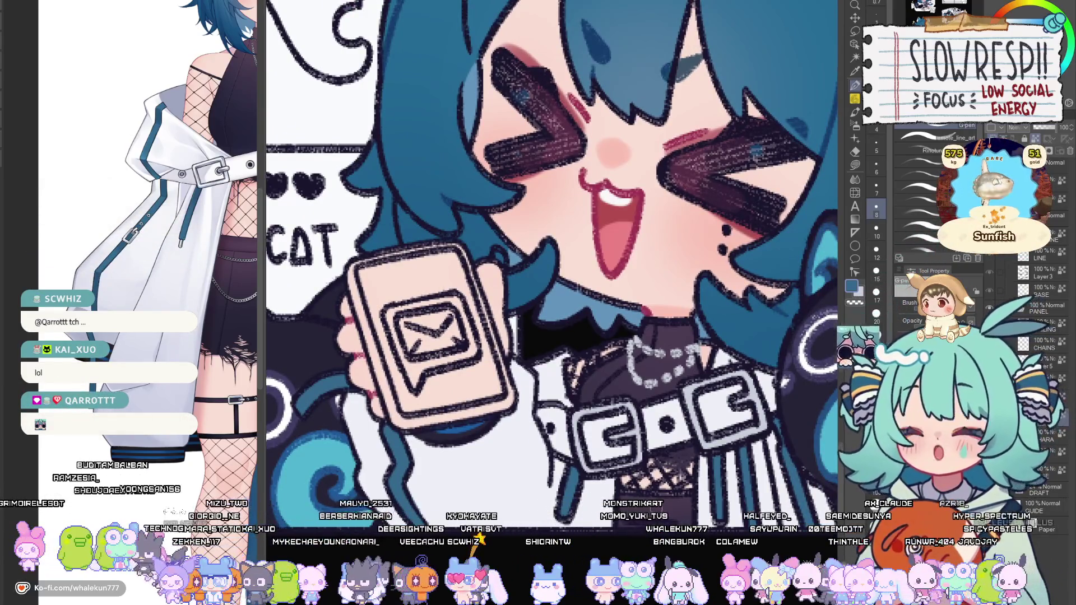
pyautogui.scroll(-3, 552, 242)
pyautogui.scroll(2, 552, 243)
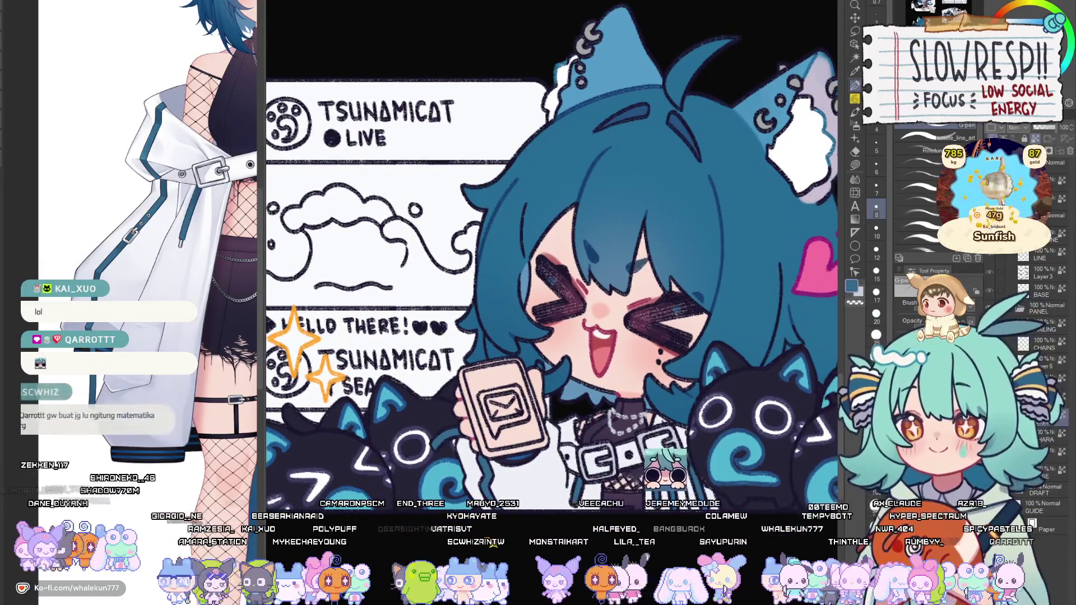
# Zoom out to the full sheet and move toward its top to view the graffiti titles.
pyautogui.scroll(-4, 627, 450)
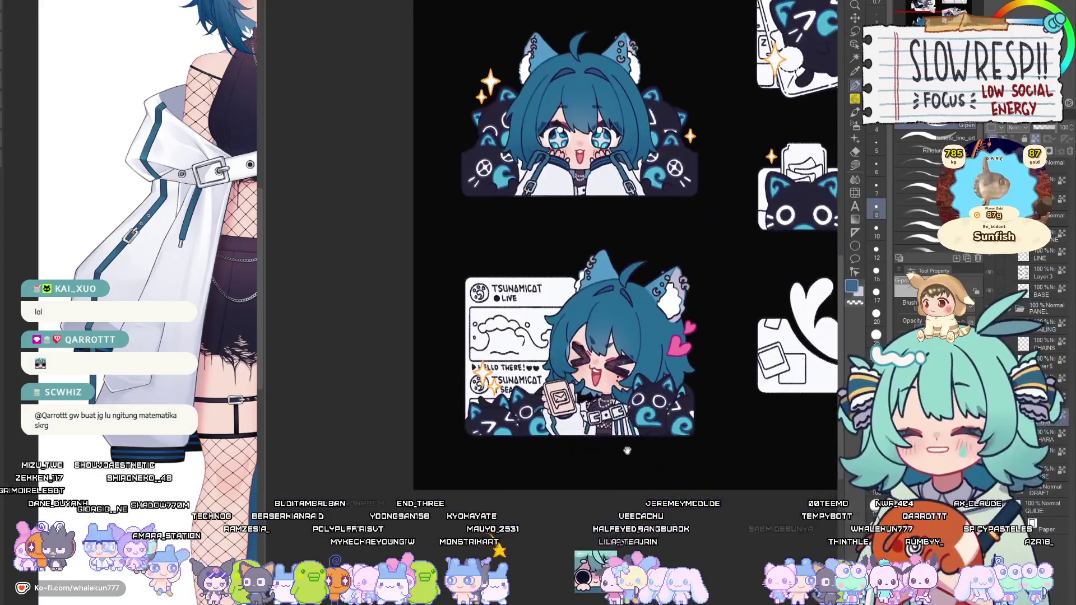
pyautogui.scroll(2, 619, 436)
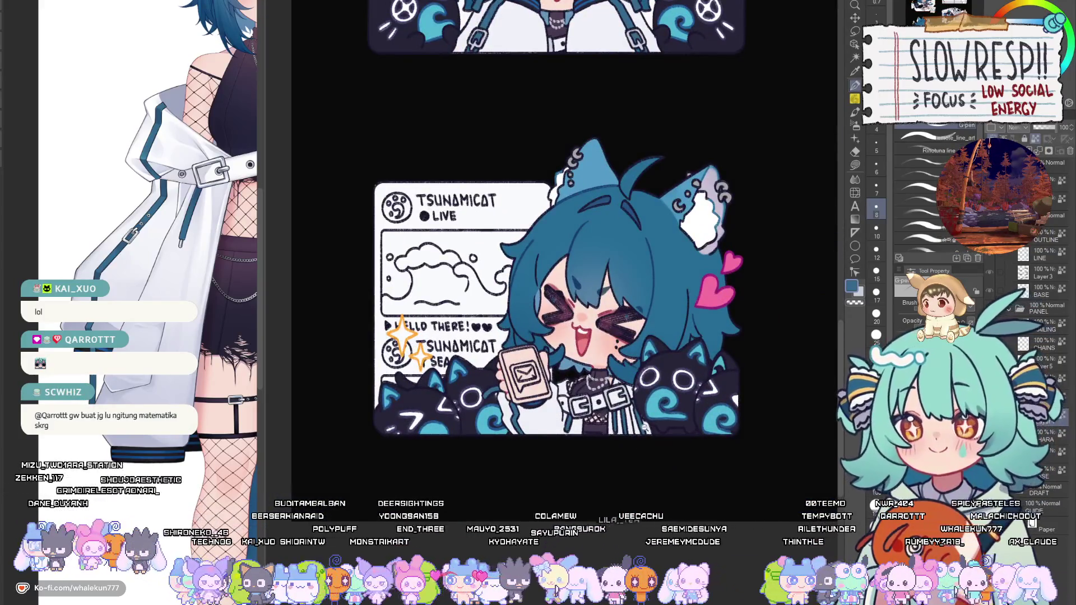
pyautogui.scroll(-2, 644, 427)
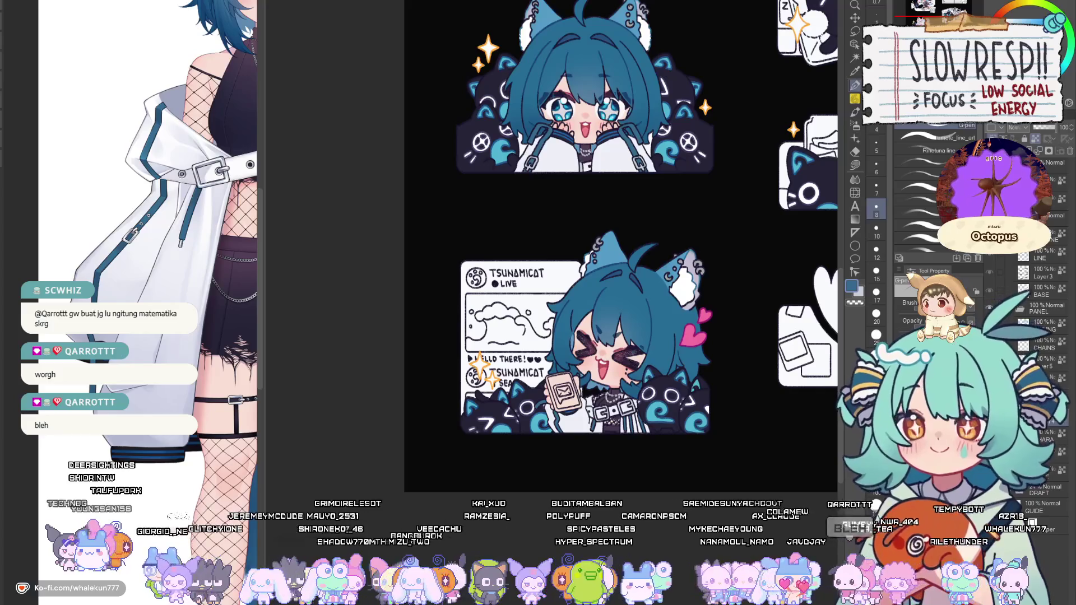
pyautogui.scroll(5, 561, 241)
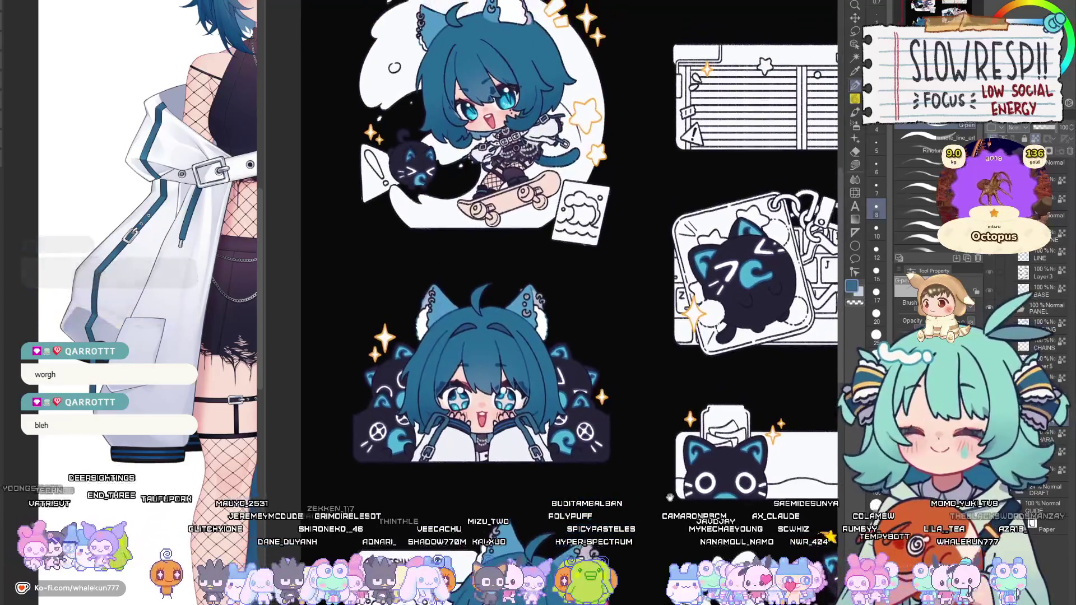
pyautogui.scroll(1, 560, 241)
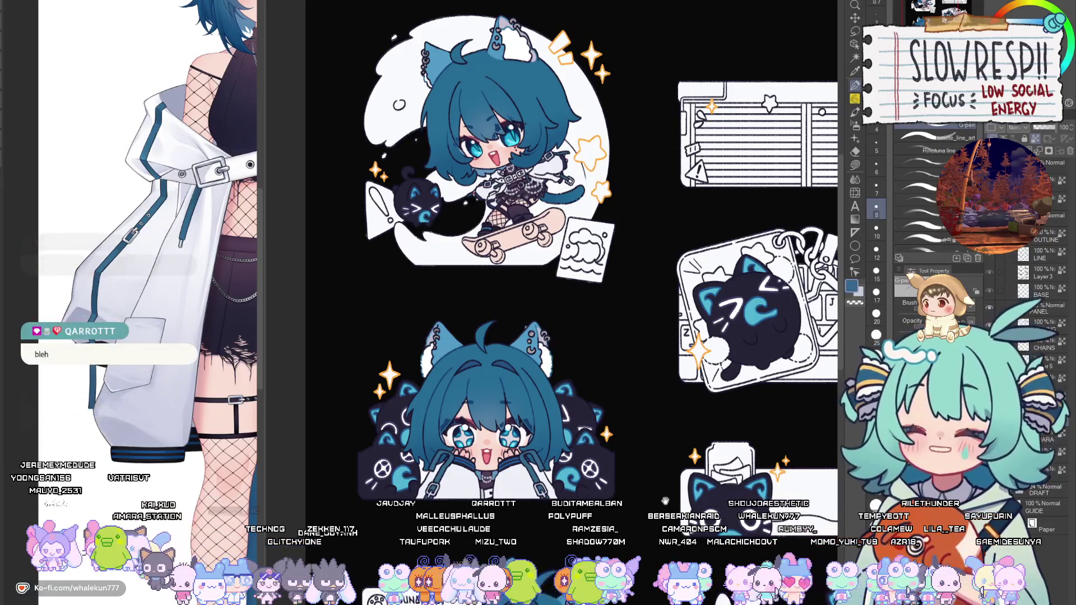
pyautogui.moveTo(652, 468); pyautogui.dragTo(557, 429)
pyautogui.scroll(-2, 557, 429)
pyautogui.scroll(-4, 547, 260)
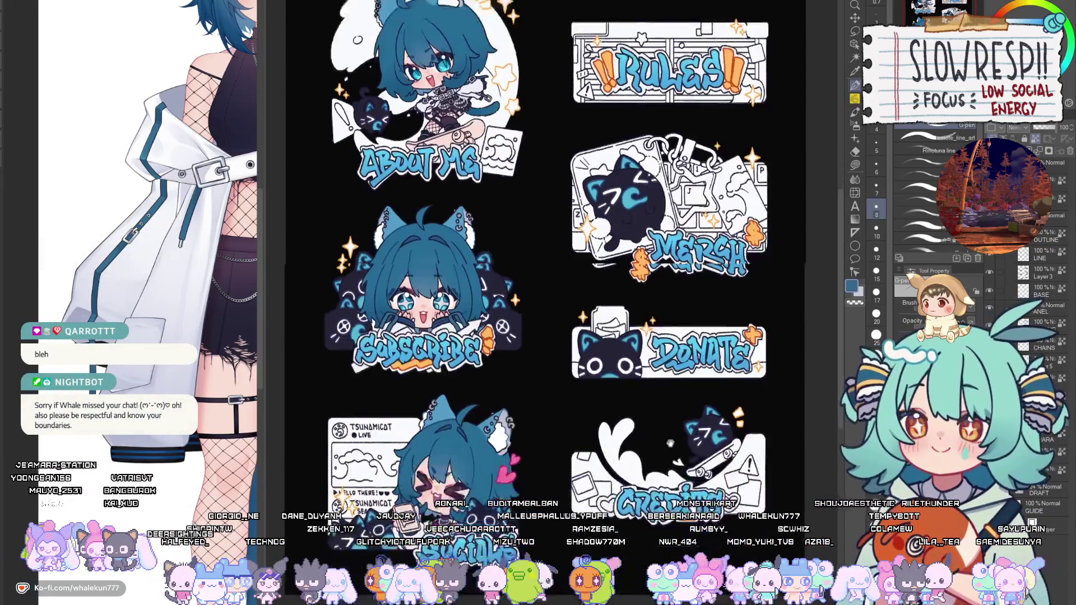
pyautogui.scroll(4, 674, 417)
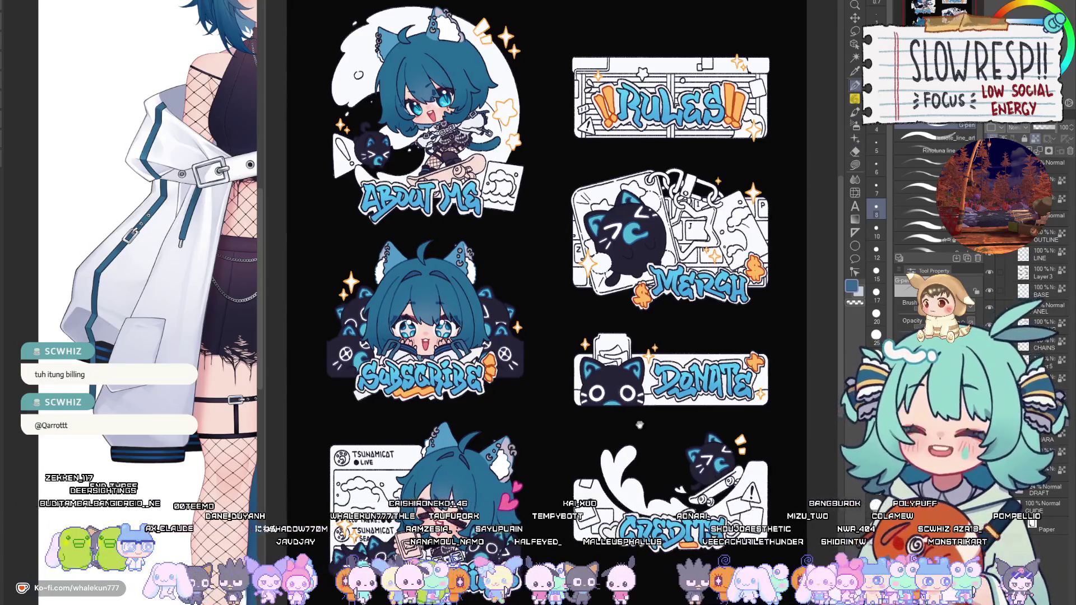
pyautogui.moveTo(656, 461)
pyautogui.mouseDown()
pyautogui.moveTo(614, 448)
pyautogui.moveTo(633, 408)
pyautogui.mouseUp()
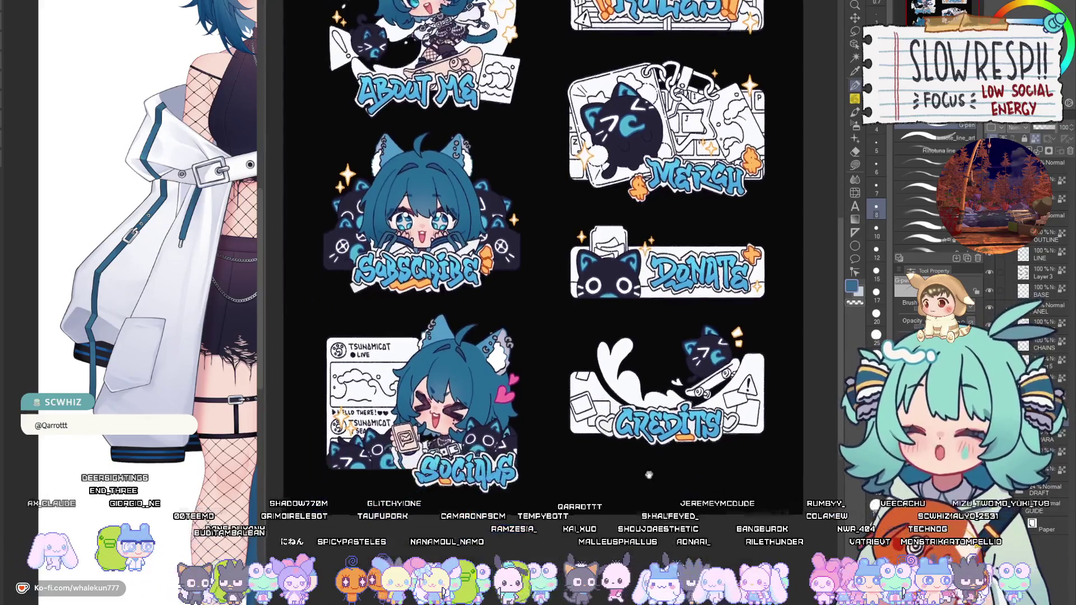
pyautogui.moveTo(634, 502)
pyautogui.mouseDown()
pyautogui.moveTo(655, 394)
pyautogui.moveTo(652, 494)
pyautogui.mouseUp()
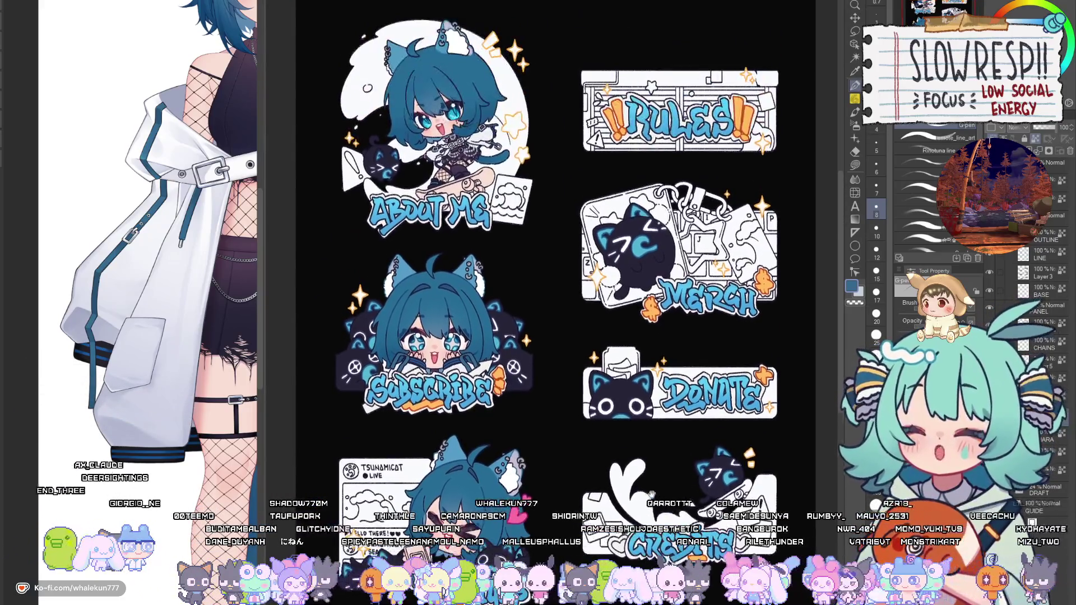
pyautogui.scroll(-3, 654, 488)
pyautogui.scroll(2, 654, 488)
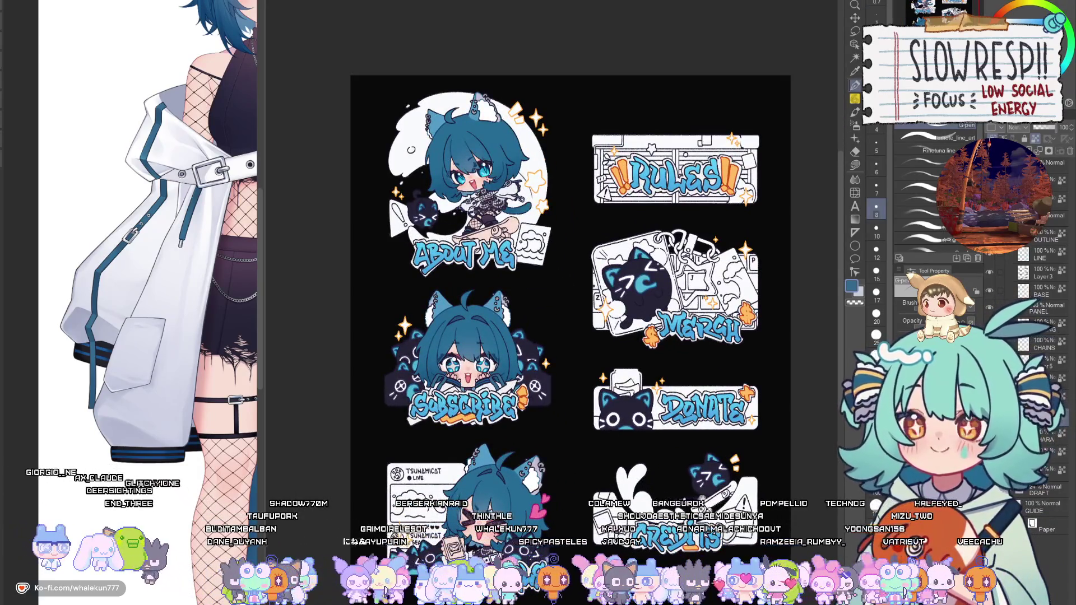
pyautogui.scroll(1, 673, 458)
pyautogui.scroll(-3, 673, 457)
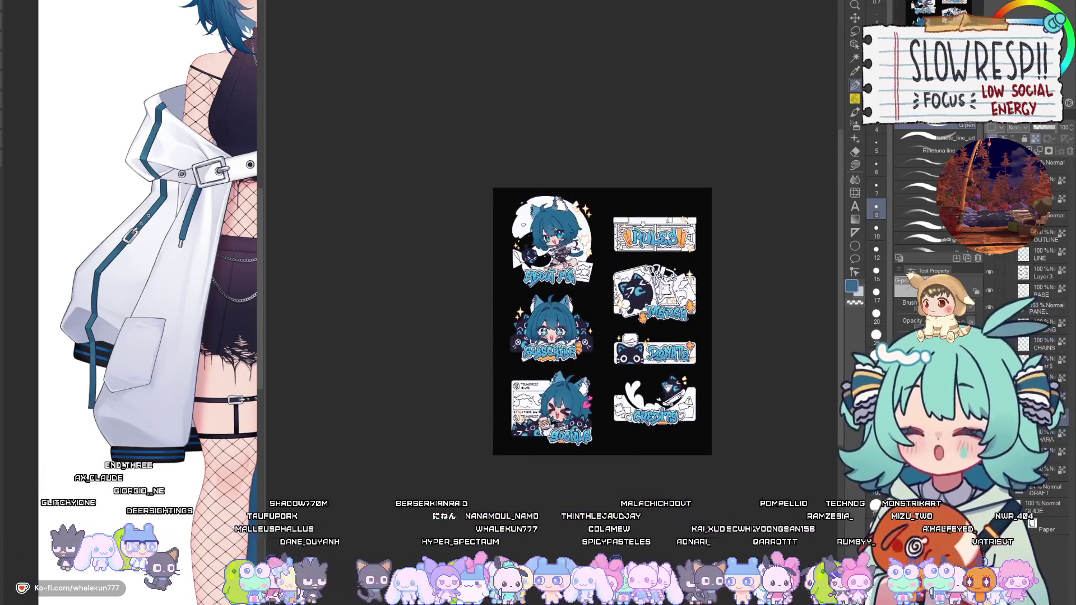
pyautogui.scroll(3, 672, 459)
pyautogui.scroll(-1, 672, 466)
pyautogui.moveTo(672, 466)
pyautogui.mouseDown()
pyautogui.moveTo(667, 431)
pyautogui.moveTo(679, 415)
pyautogui.mouseUp()
pyautogui.moveTo(616, 483); pyautogui.dragTo(611, 462)
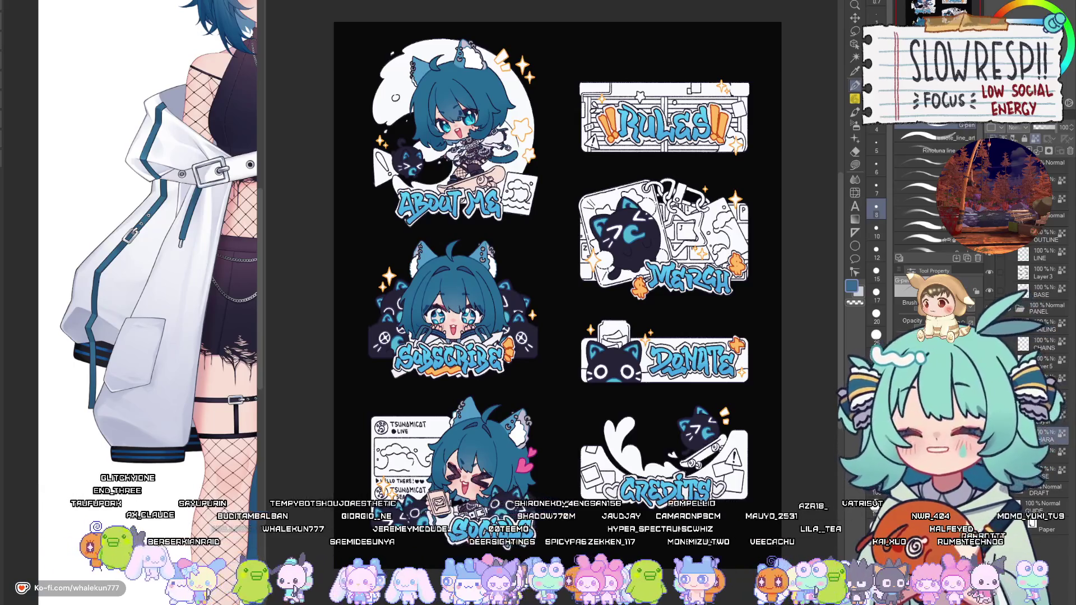
pyautogui.hotkey('ctrl', 'z')
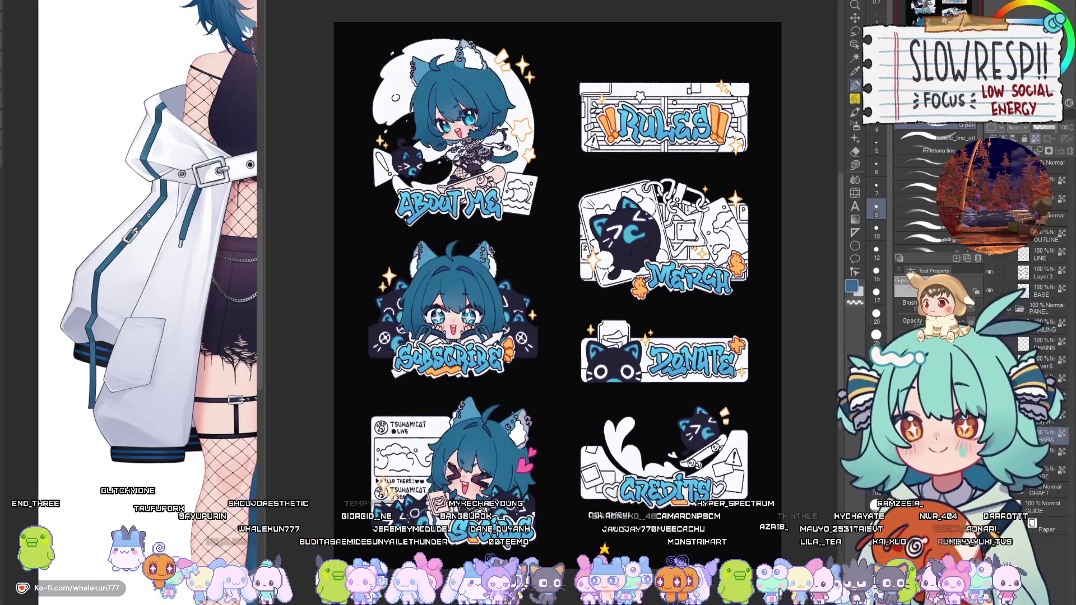
pyautogui.scroll(2, 547, 280)
pyautogui.scroll(-3, 140, 281)
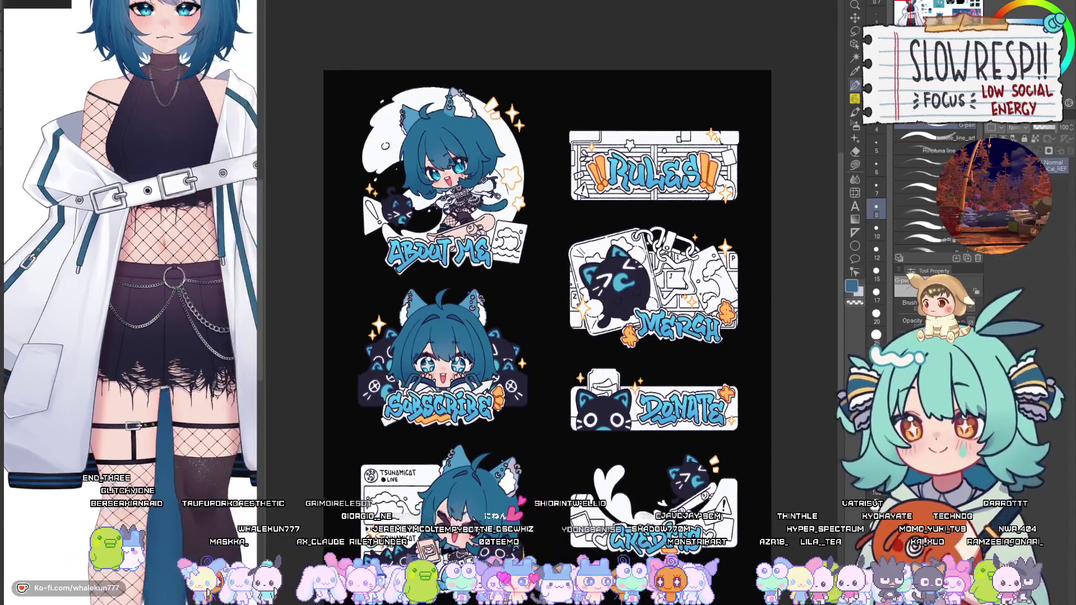
pyautogui.scroll(2, 528, 442)
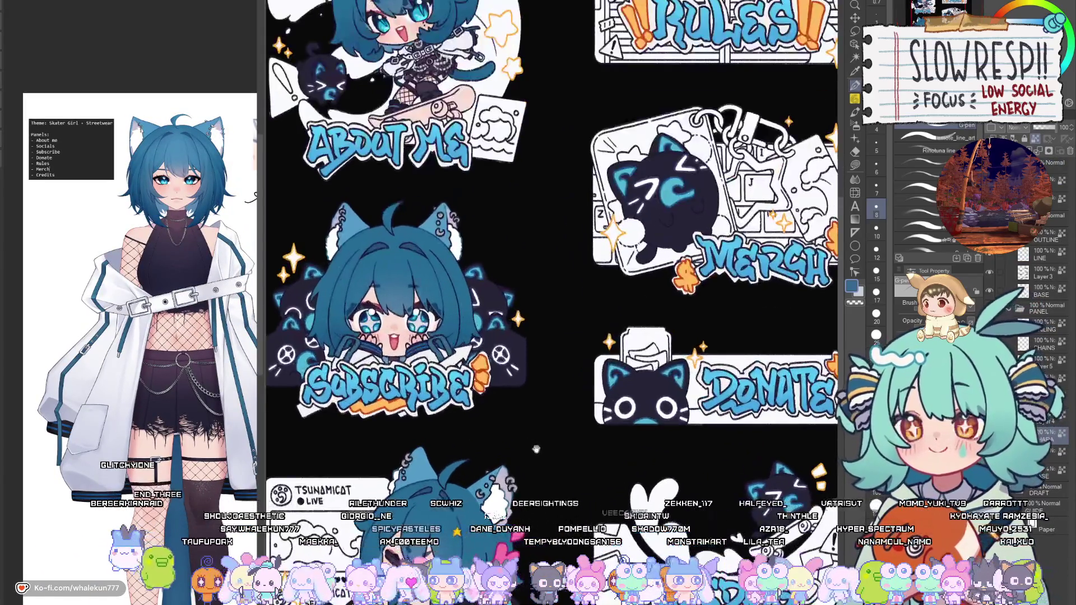
pyautogui.moveTo(520, 482); pyautogui.dragTo(576, 370)
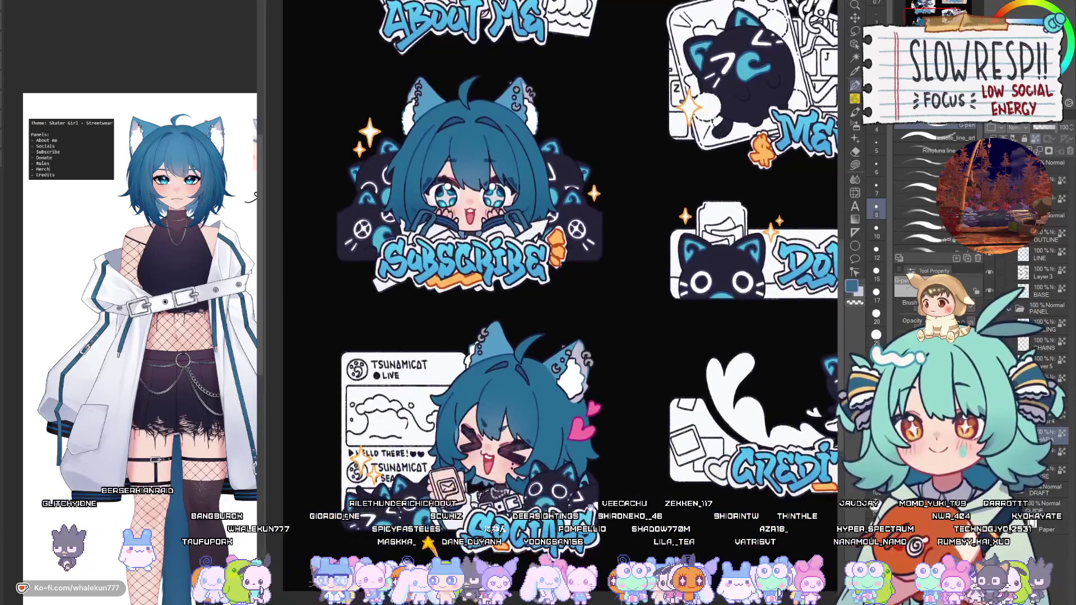
pyautogui.moveTo(594, 435); pyautogui.dragTo(598, 399)
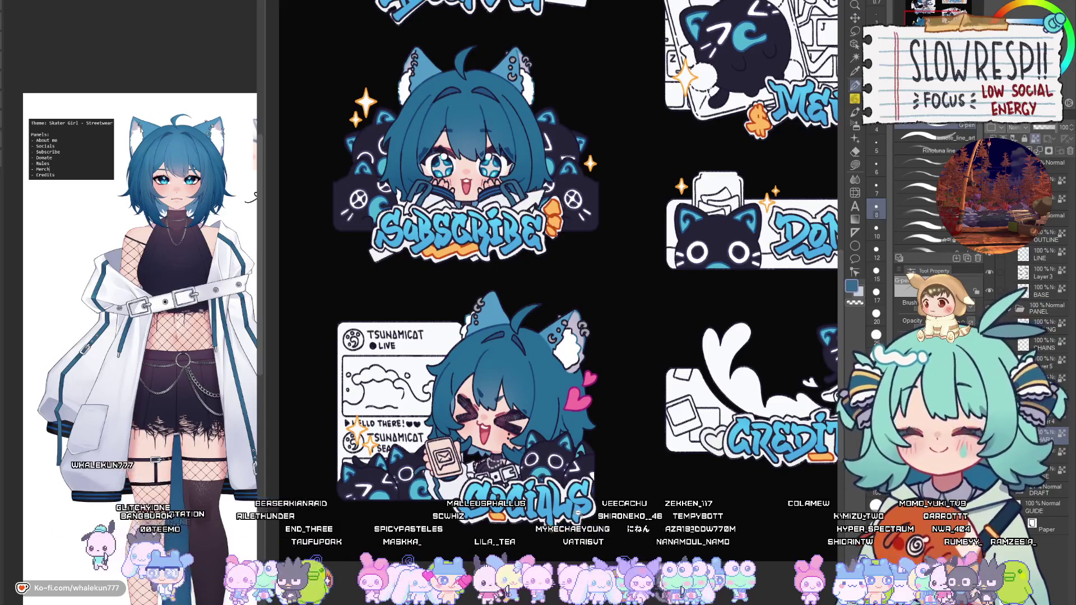
pyautogui.scroll(-3, 577, 515)
pyautogui.moveTo(573, 457); pyautogui.dragTo(571, 476)
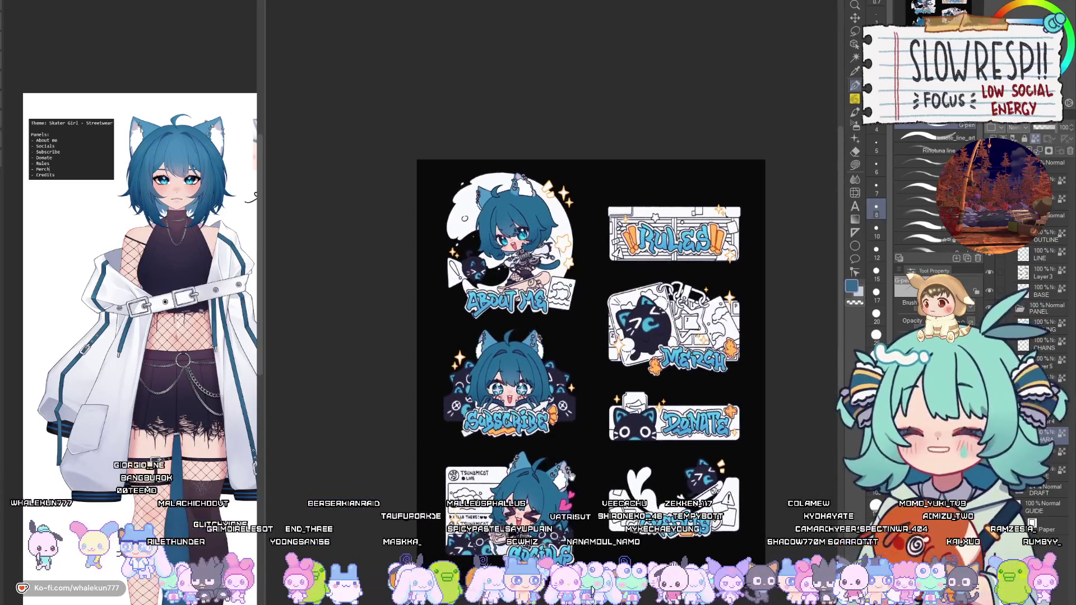
pyautogui.scroll(2, 574, 476)
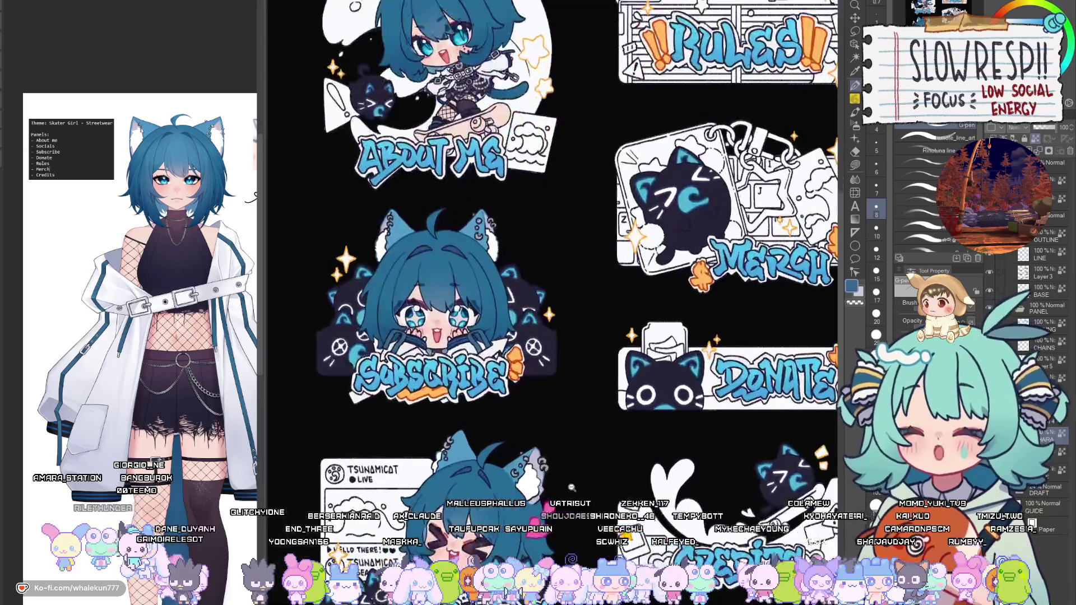
pyautogui.moveTo(576, 492); pyautogui.dragTo(578, 494)
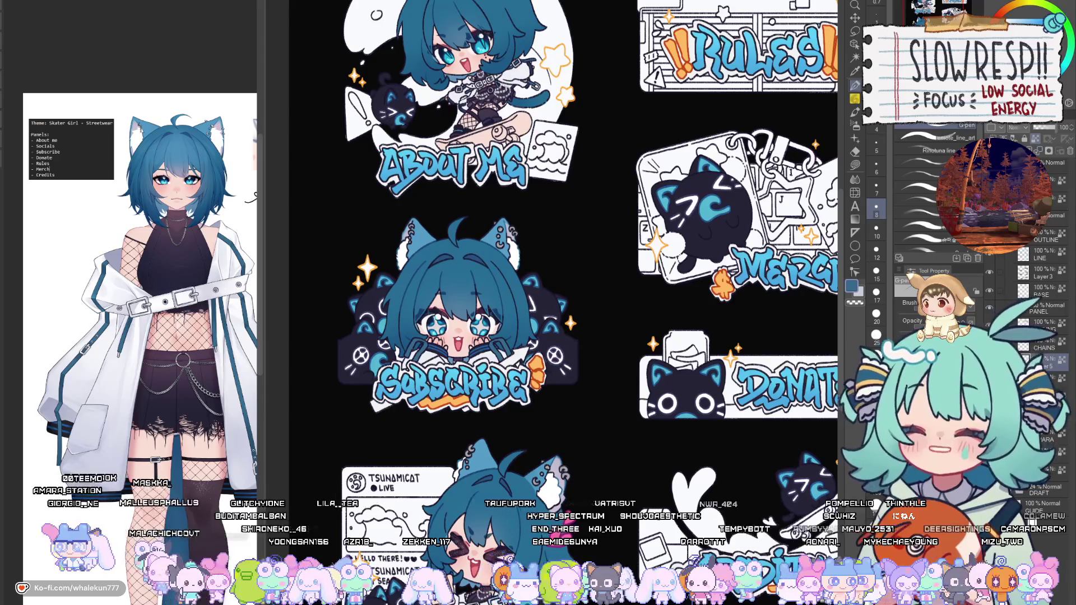
pyautogui.scroll(-3, 765, 395)
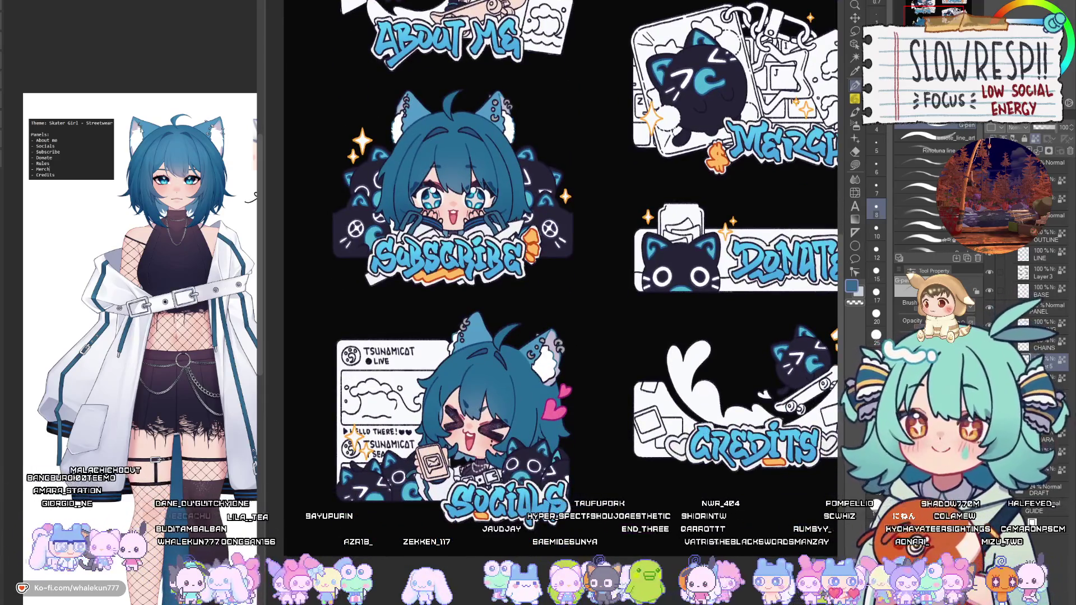
pyautogui.scroll(5, 560, 241)
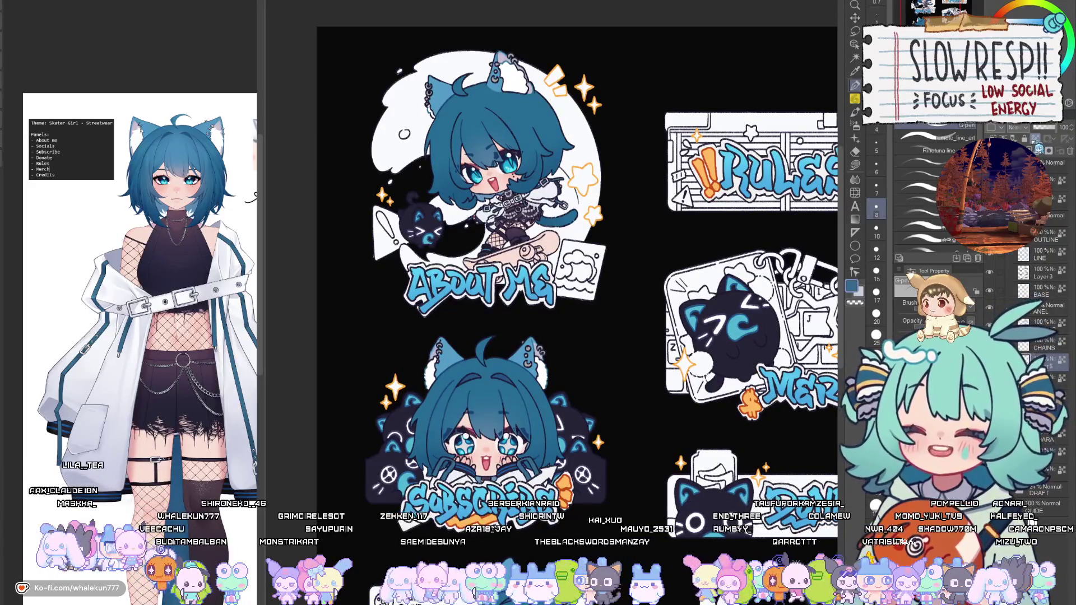
# Pick the 6pencil-soft and eyedrop the chibi's hair, skin and skirt, ending on skirt navy.
pyautogui.press('p')
pyautogui.scroll(5, 594, 217)
pyautogui.moveTo(492, 288); pyautogui.dragTo(680, 451)
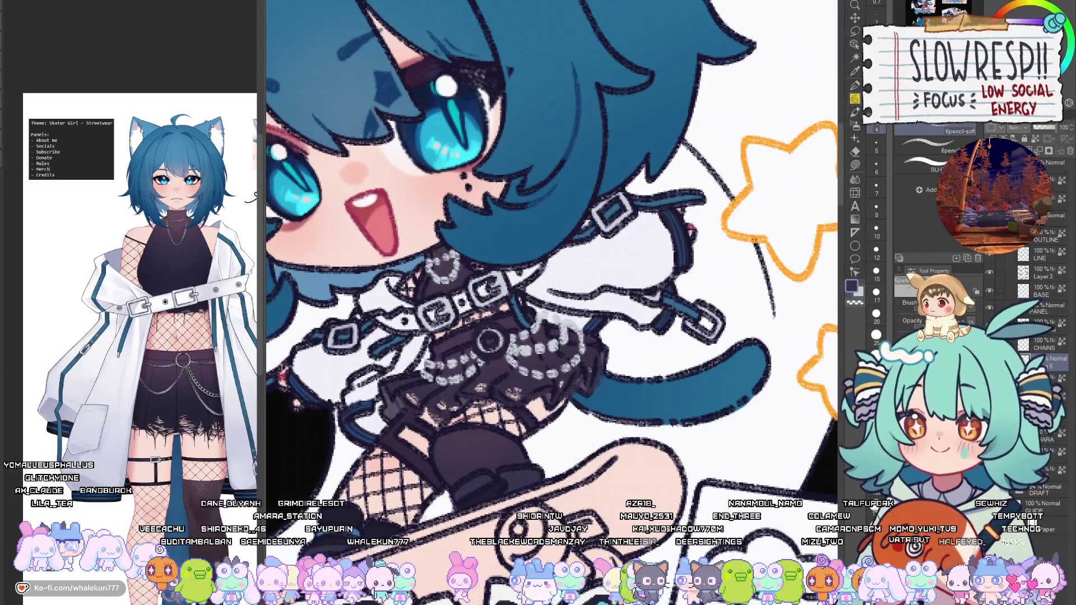
pyautogui.keyDown('alt'); pyautogui.click(588, 364); pyautogui.keyUp('alt')
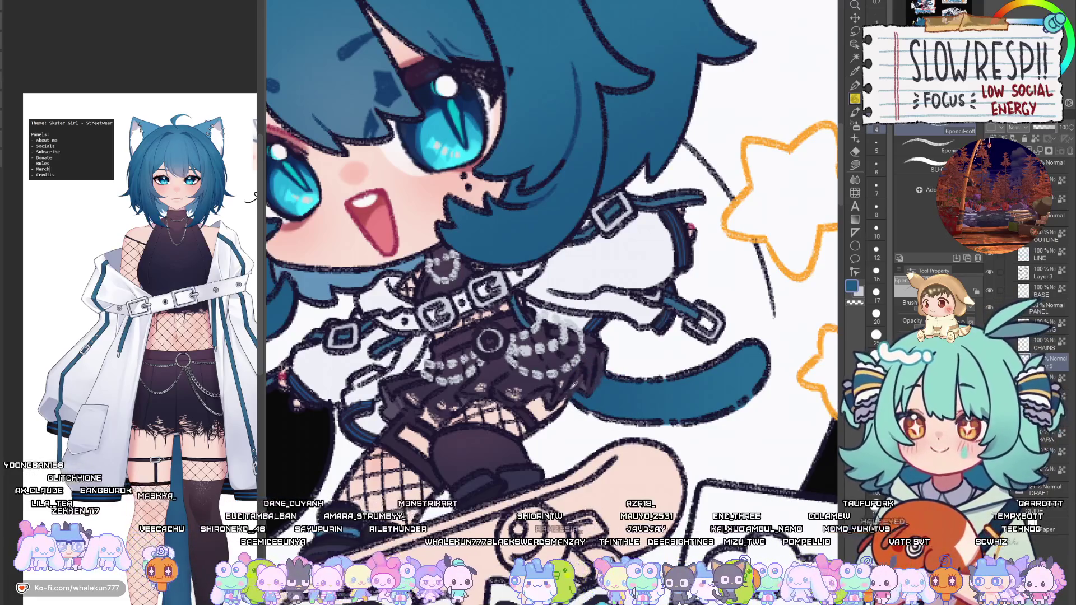
pyautogui.keyDown('alt'); pyautogui.click(588, 365); pyautogui.keyUp('alt')
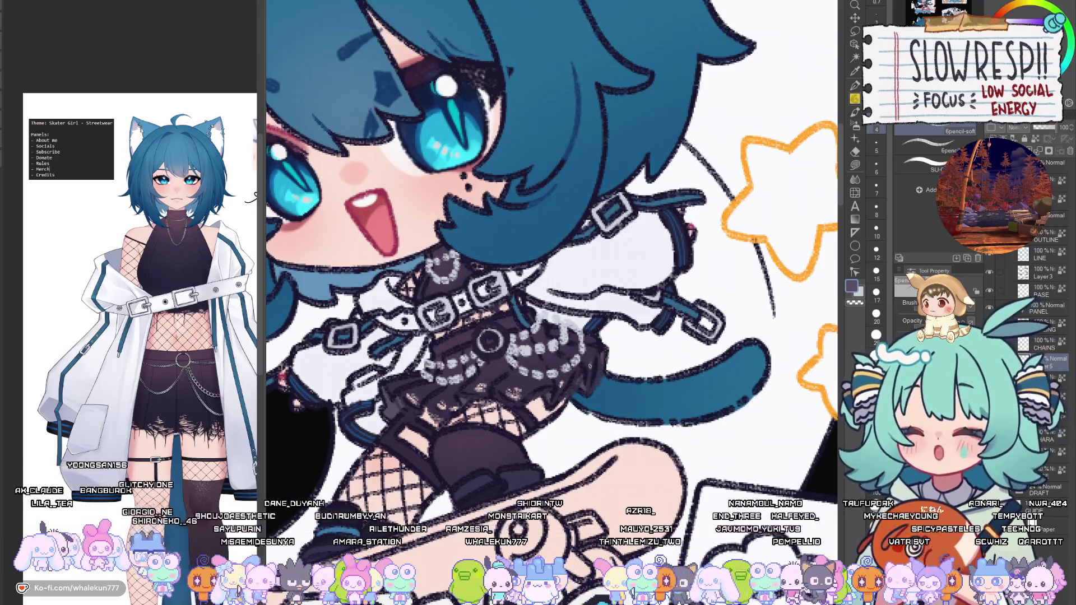
pyautogui.keyDown('alt'); pyautogui.click(540, 407); pyautogui.keyUp('alt')
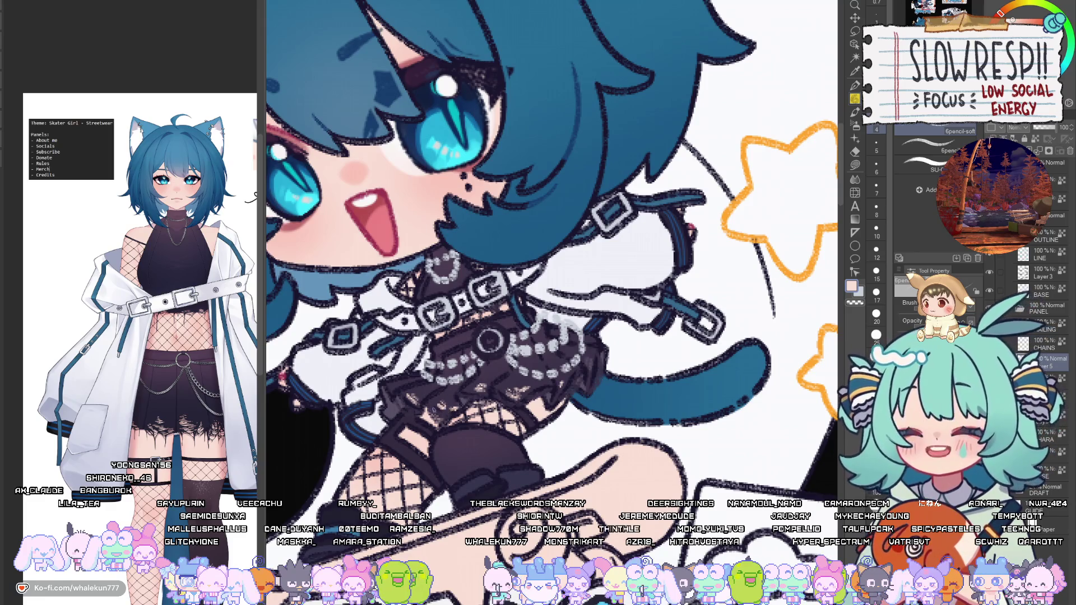
pyautogui.keyDown('alt'); pyautogui.click(426, 389); pyautogui.keyUp('alt')
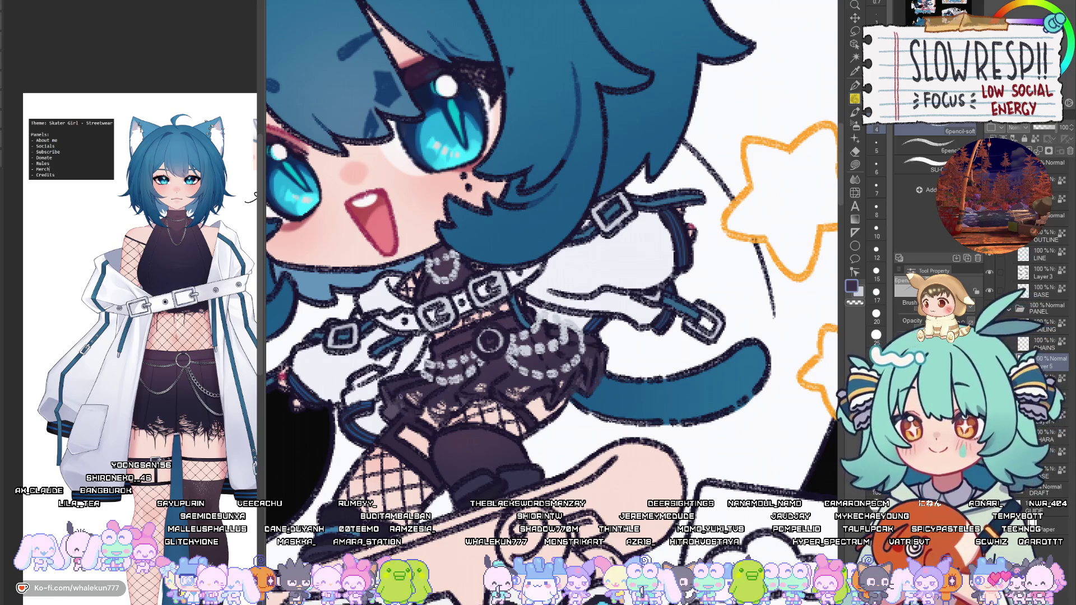
pyautogui.keyDown('alt'); pyautogui.click(392, 405); pyautogui.keyUp('alt')
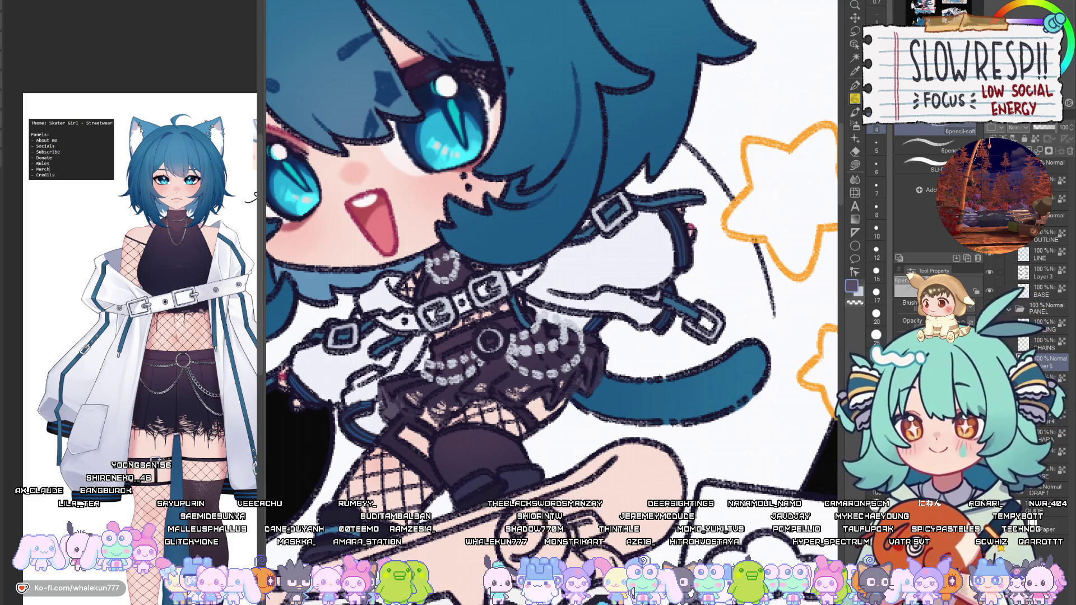
pyautogui.moveTo(502, 370); pyautogui.dragTo(527, 426)
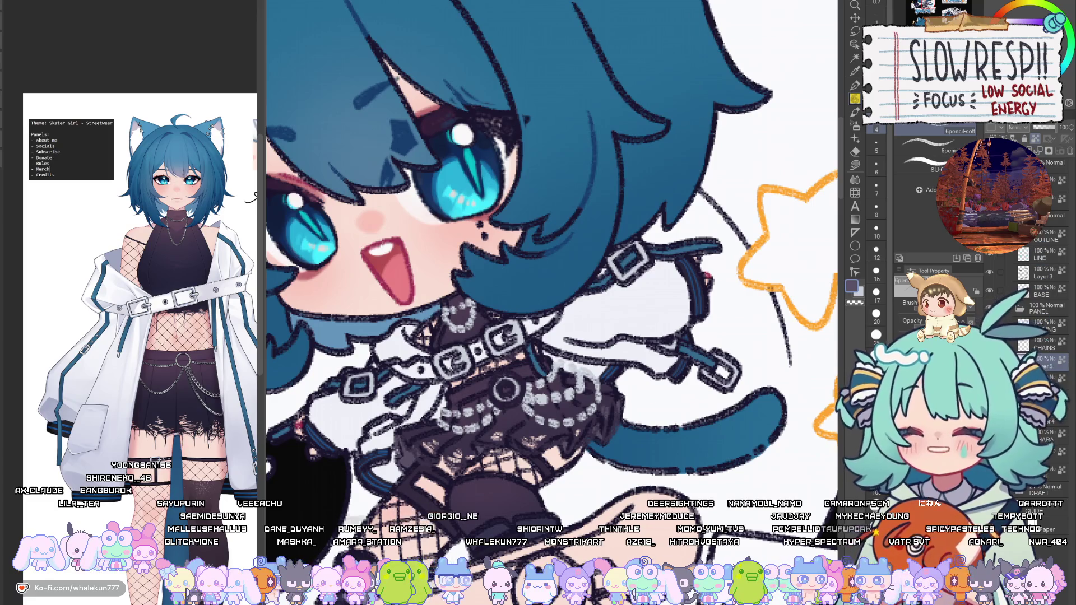
# Switch to the hard pen and zoom around until the skater chibi panel is fully visible.
pyautogui.press('p')
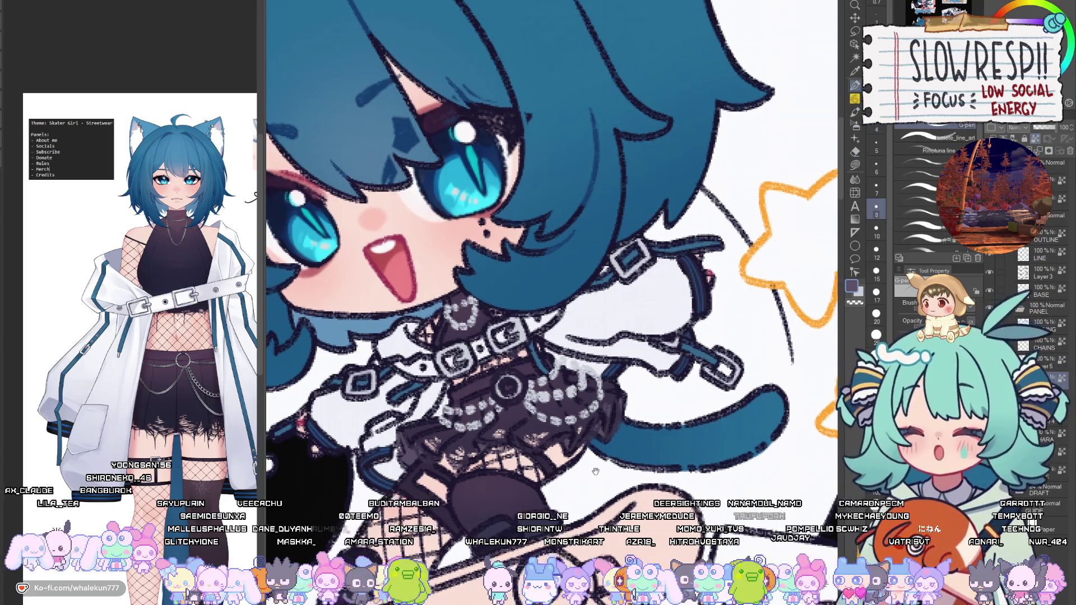
pyautogui.moveTo(587, 493); pyautogui.dragTo(630, 455)
pyautogui.scroll(-3, 594, 420)
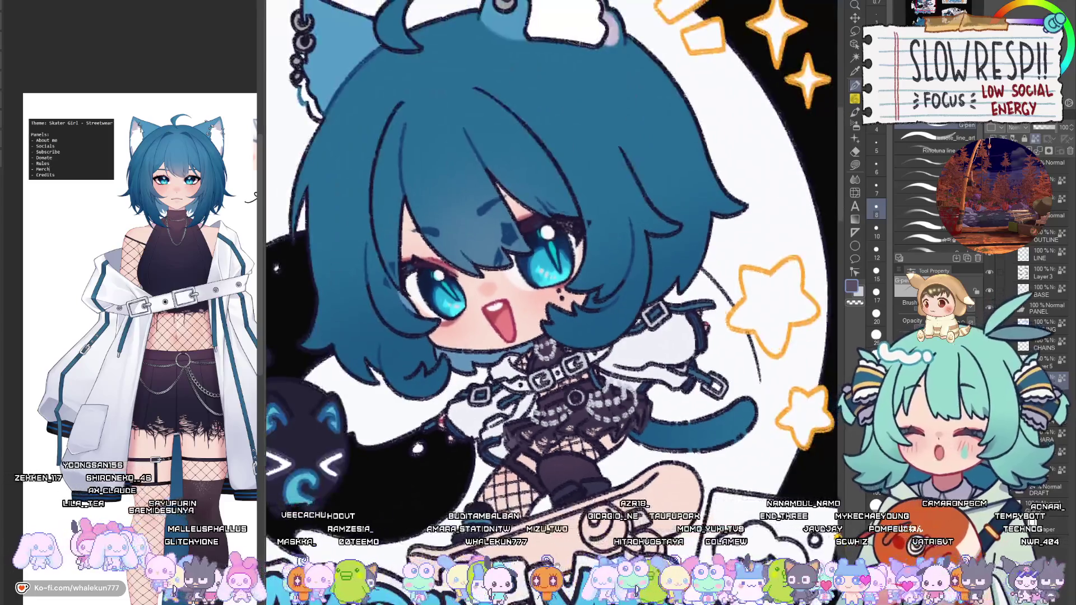
pyautogui.scroll(1, 568, 389)
pyautogui.scroll(-5, 569, 389)
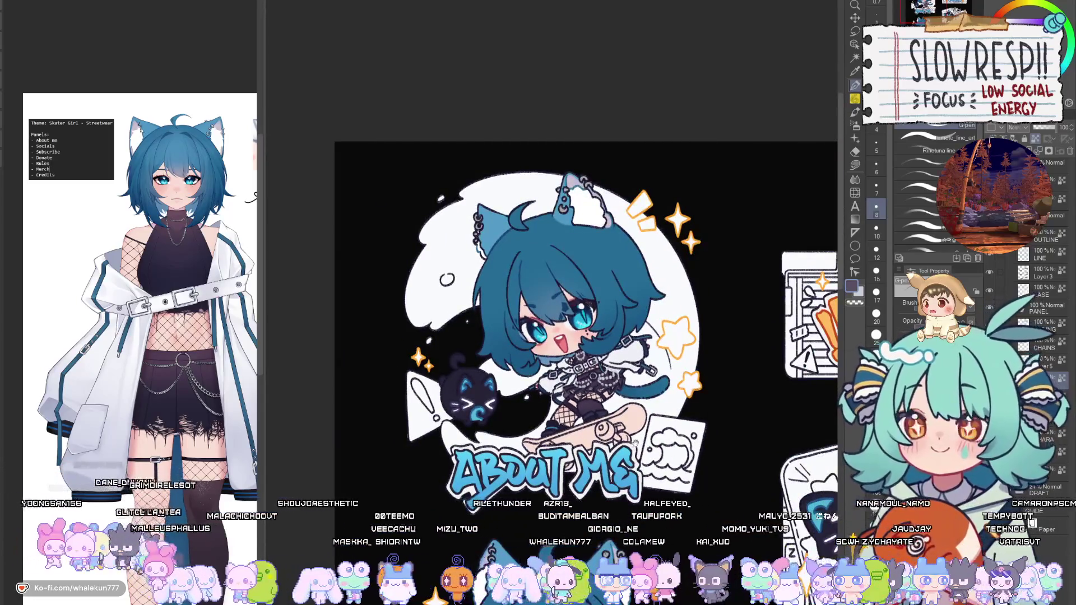
pyautogui.scroll(3, 641, 452)
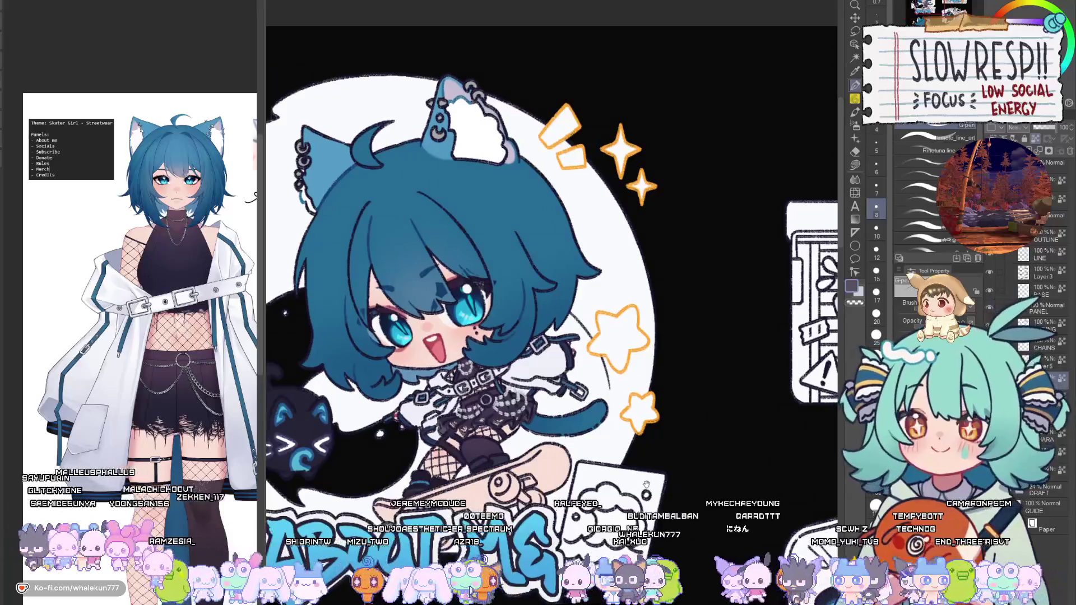
pyautogui.scroll(-1, 645, 490)
pyautogui.scroll(-1, 643, 489)
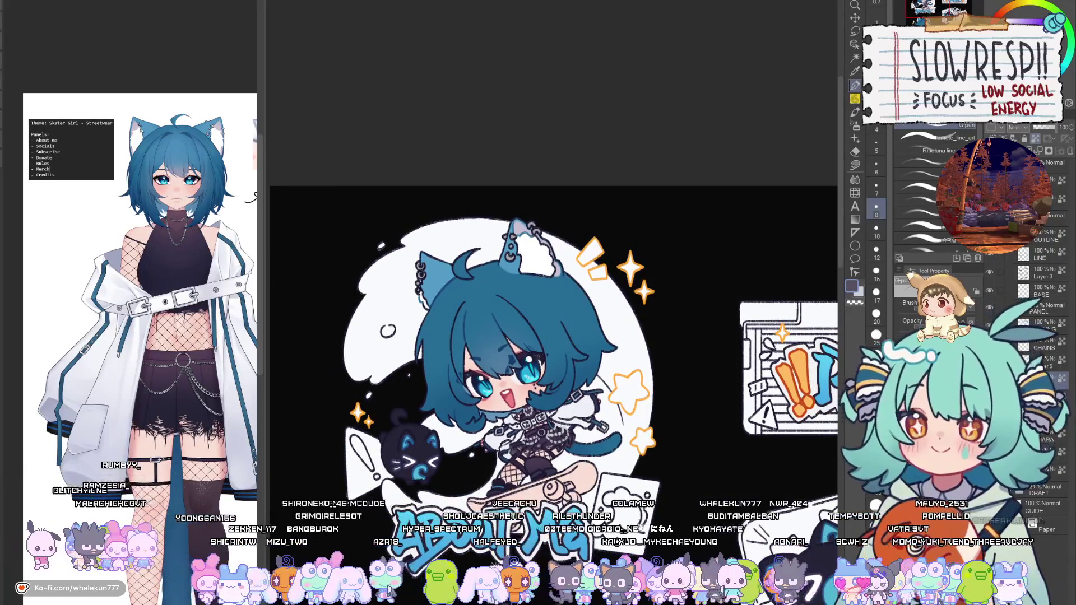
pyautogui.scroll(-6, 631, 468)
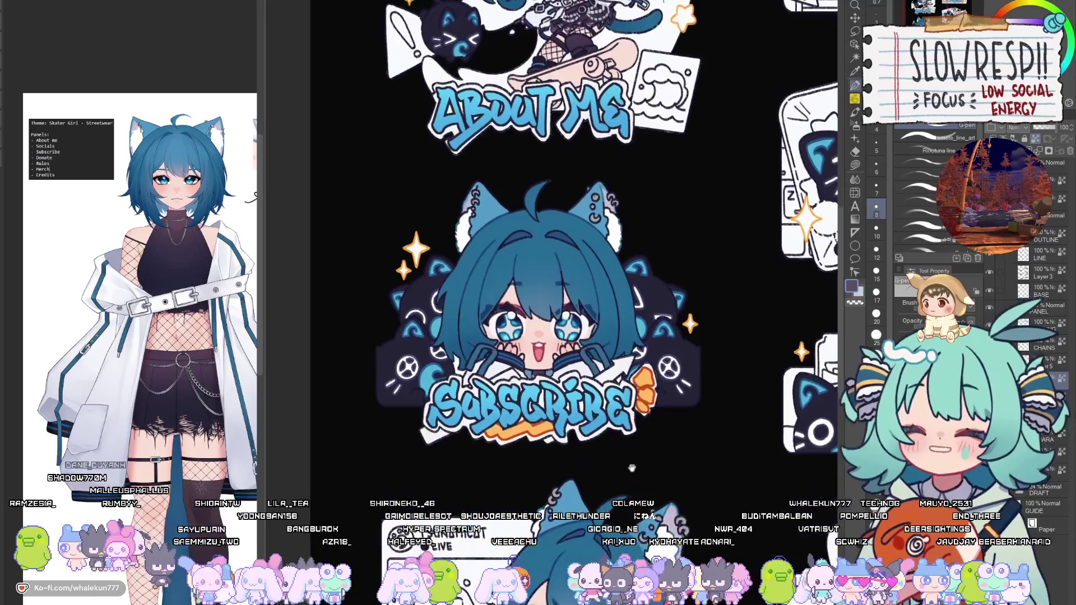
pyautogui.scroll(4, 566, 241)
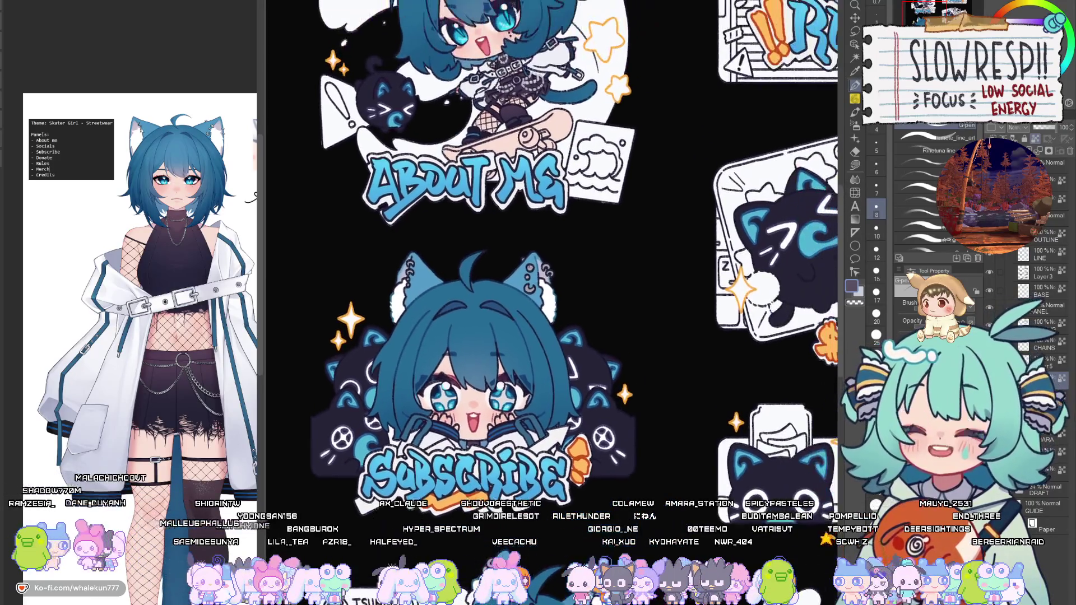
pyautogui.moveTo(657, 426); pyautogui.dragTo(668, 483)
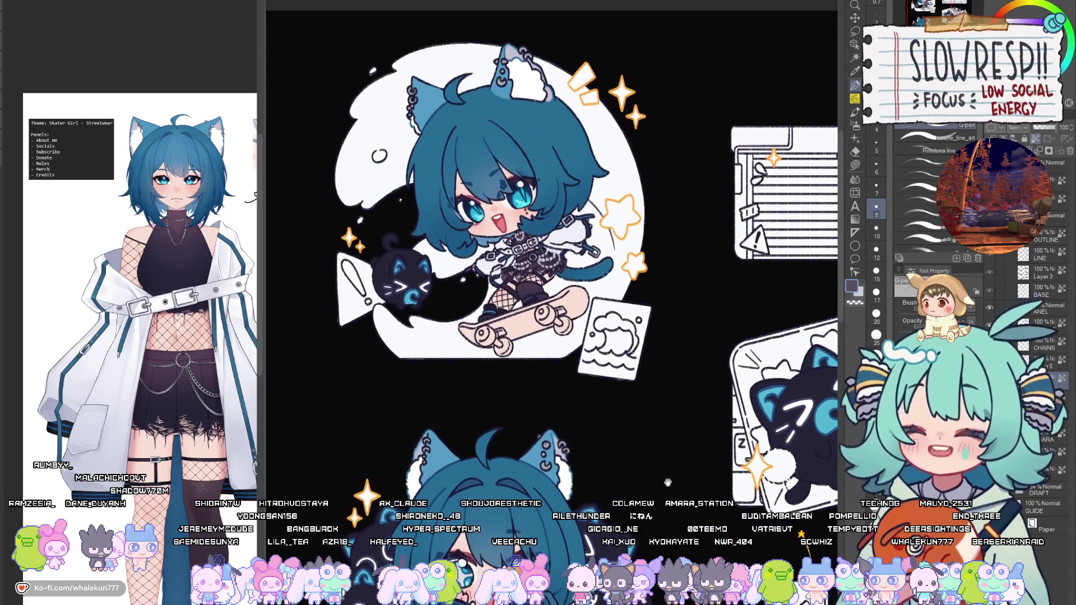
# Switch to the fill tool, then flip the canvas horizontally to check and flip it back.
pyautogui.press('g')
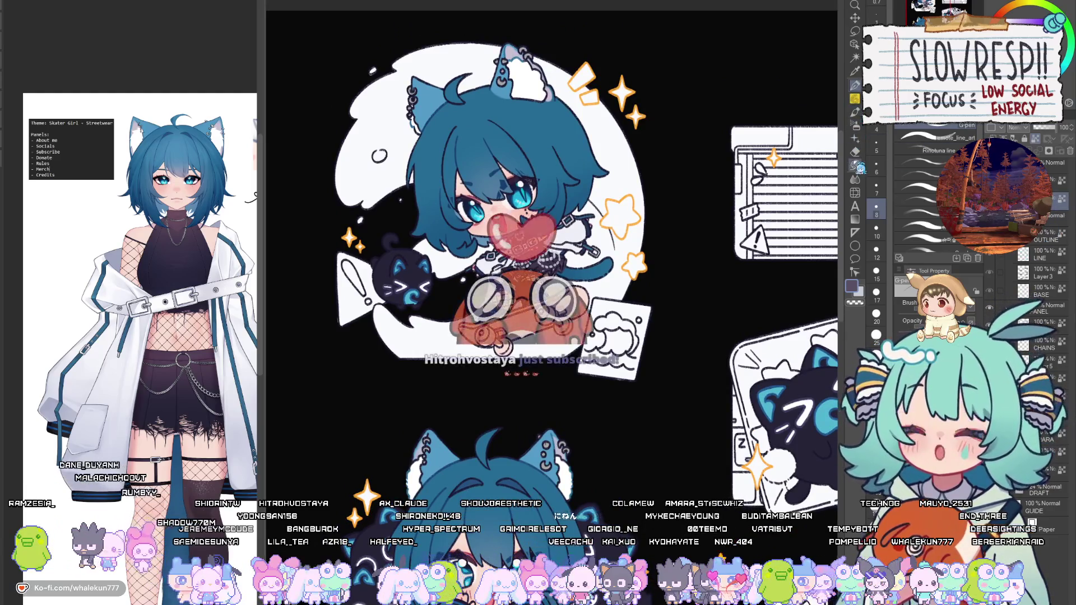
pyautogui.press('h')
pyautogui.scroll(3, 552, 336)
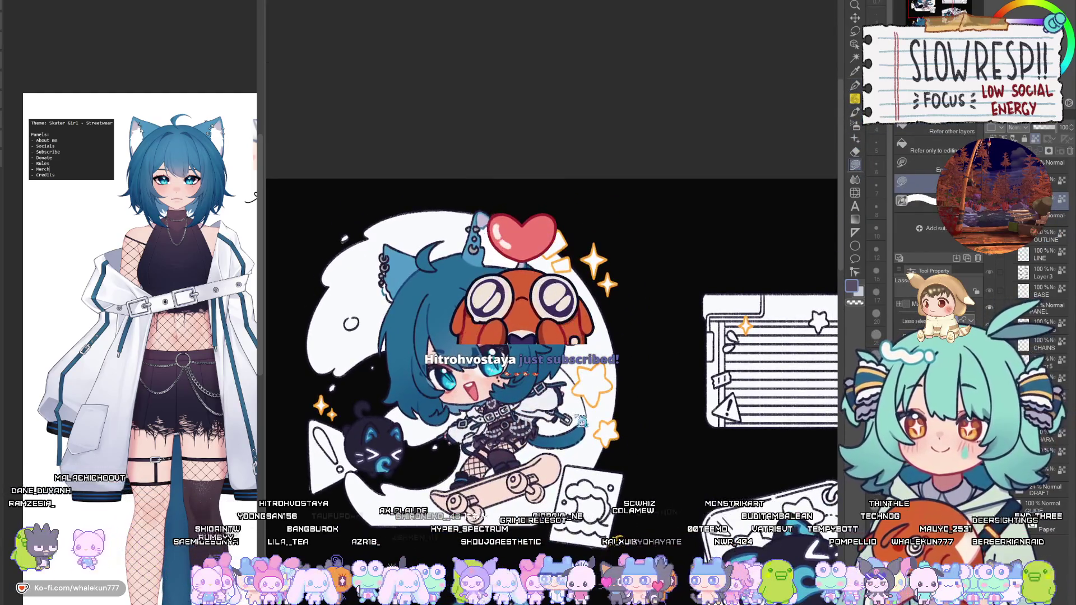
pyautogui.press('h')
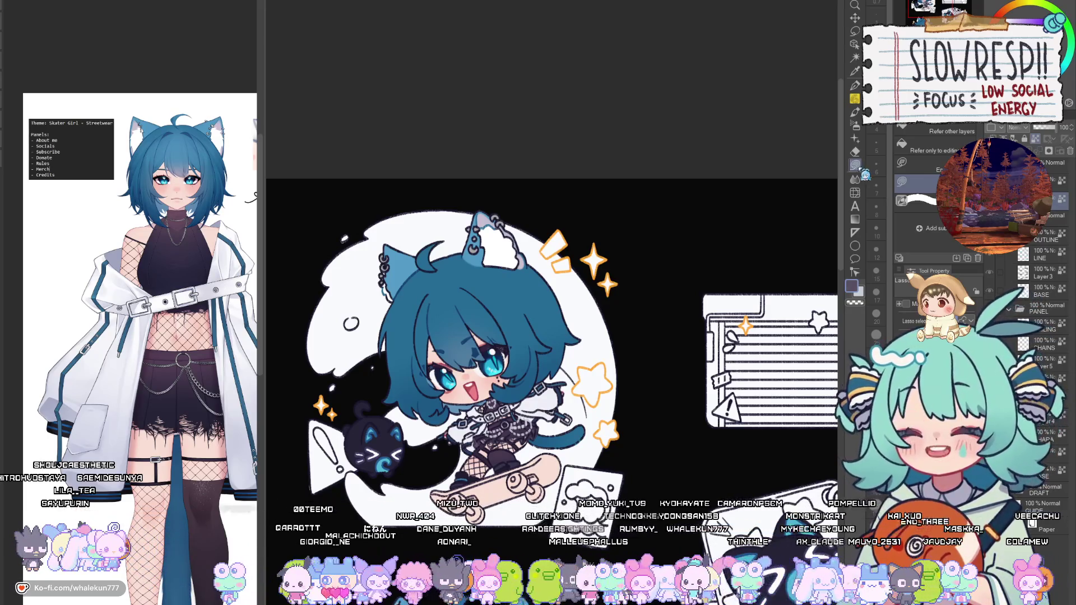
# Zoom out to the whole sheet, re-show the lettering layer, and briefly mirror the view.
pyautogui.scroll(3, 552, 336)
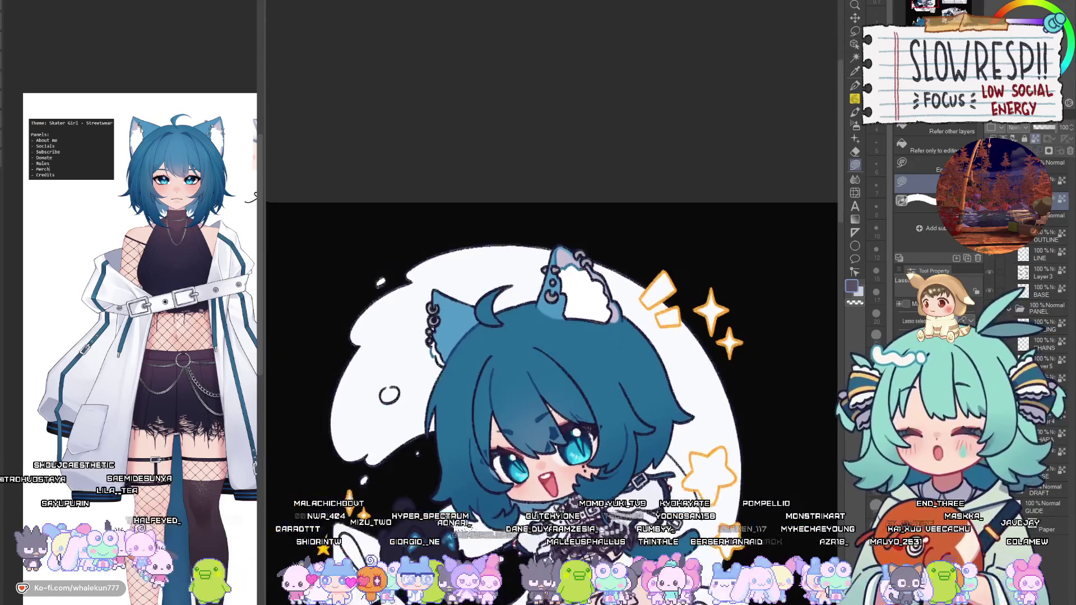
pyautogui.scroll(-1, 552, 392)
pyautogui.scroll(-6, 552, 364)
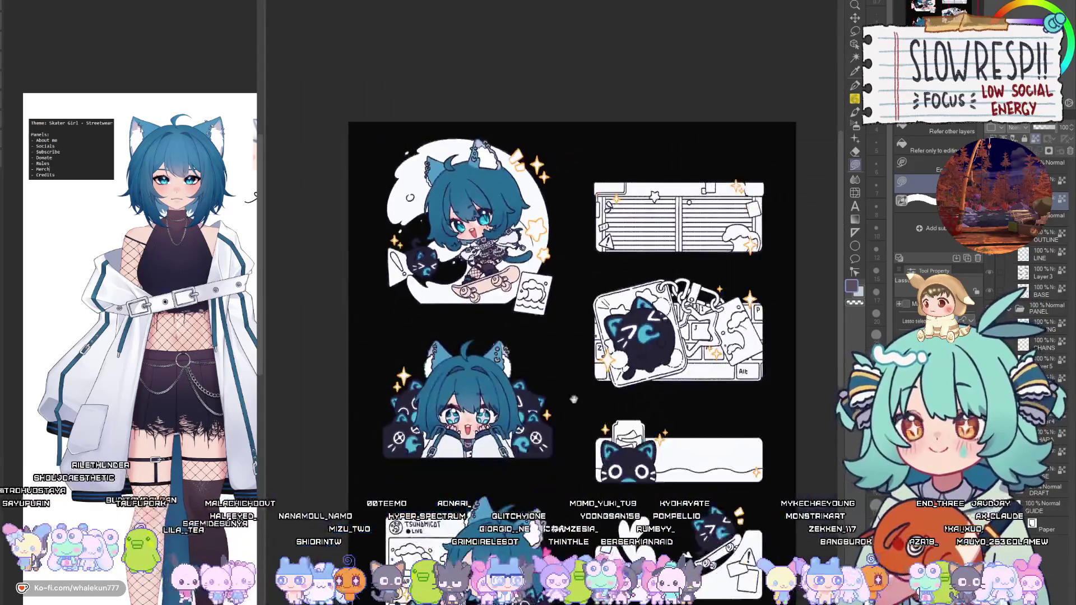
pyautogui.scroll(3, 575, 424)
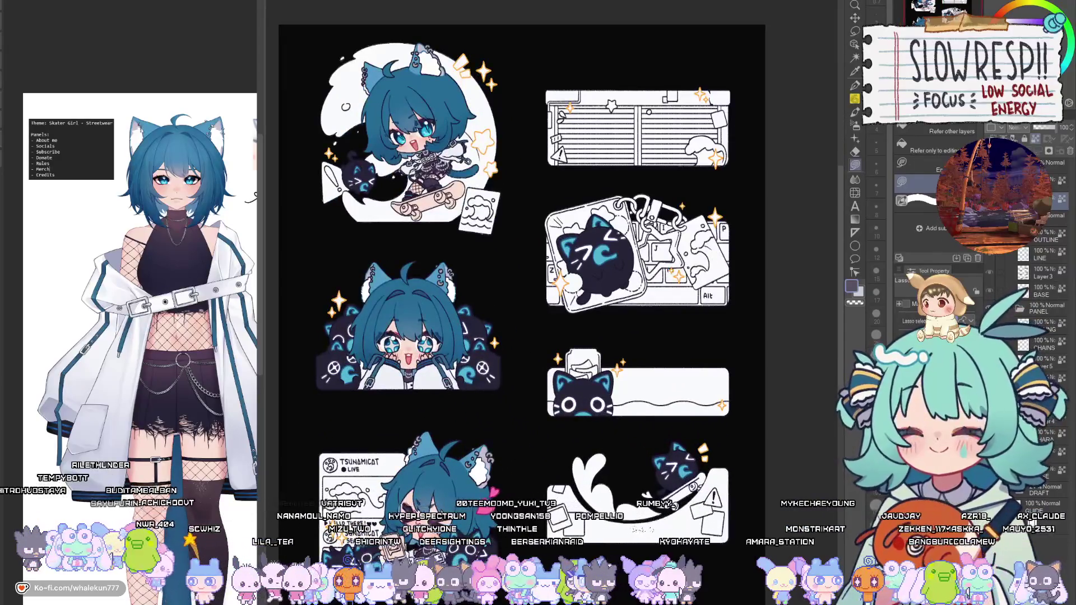
pyautogui.moveTo(664, 420); pyautogui.dragTo(684, 440)
pyautogui.press('h')
pyautogui.press('h')
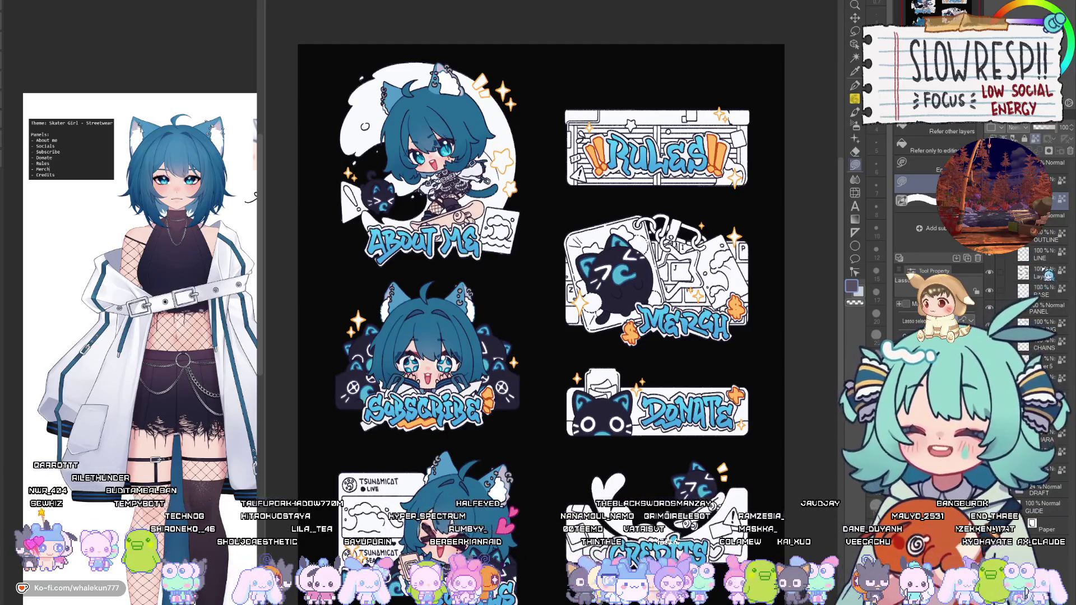
# Pick orange and paint a zigzag under the DO letters with a size-20 G-pen.
pyautogui.press('p')
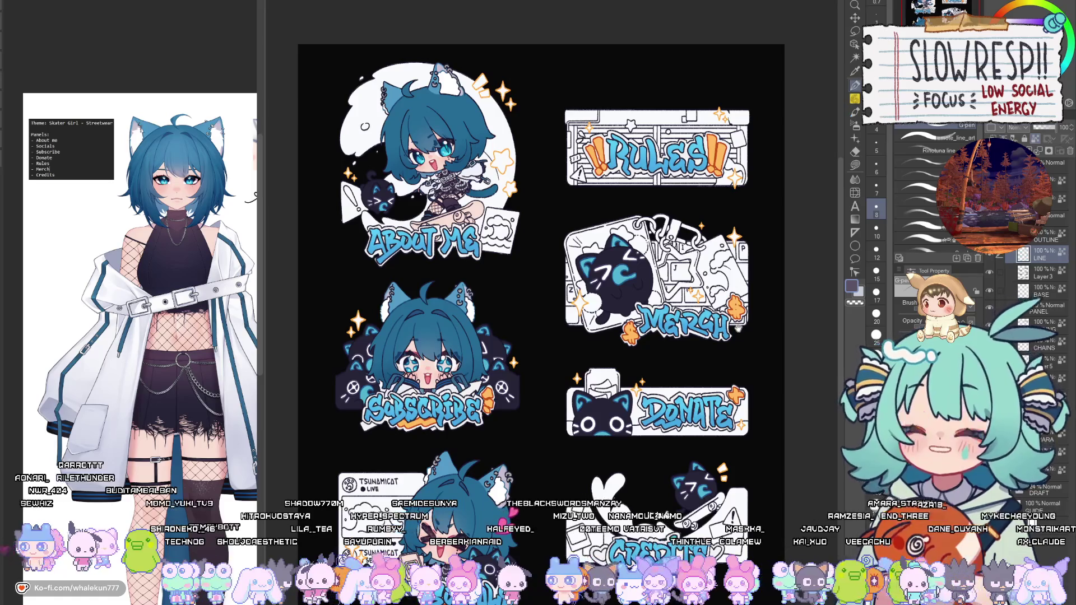
pyautogui.scroll(3, 733, 350)
pyautogui.keyDown('alt'); pyautogui.click(745, 269); pyautogui.keyUp('alt')
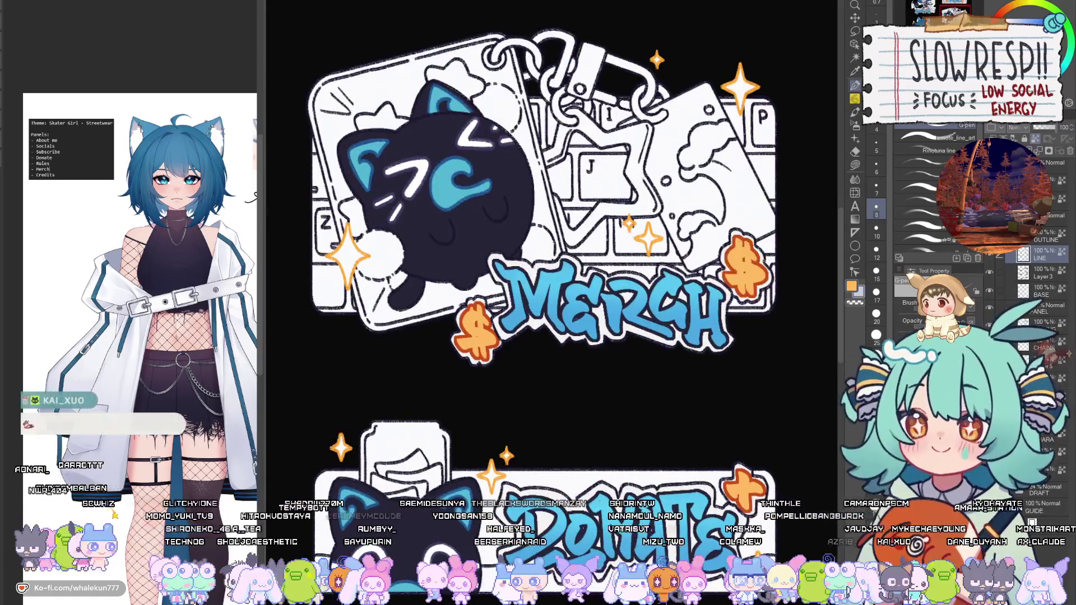
pyautogui.scroll(-5, 552, 253)
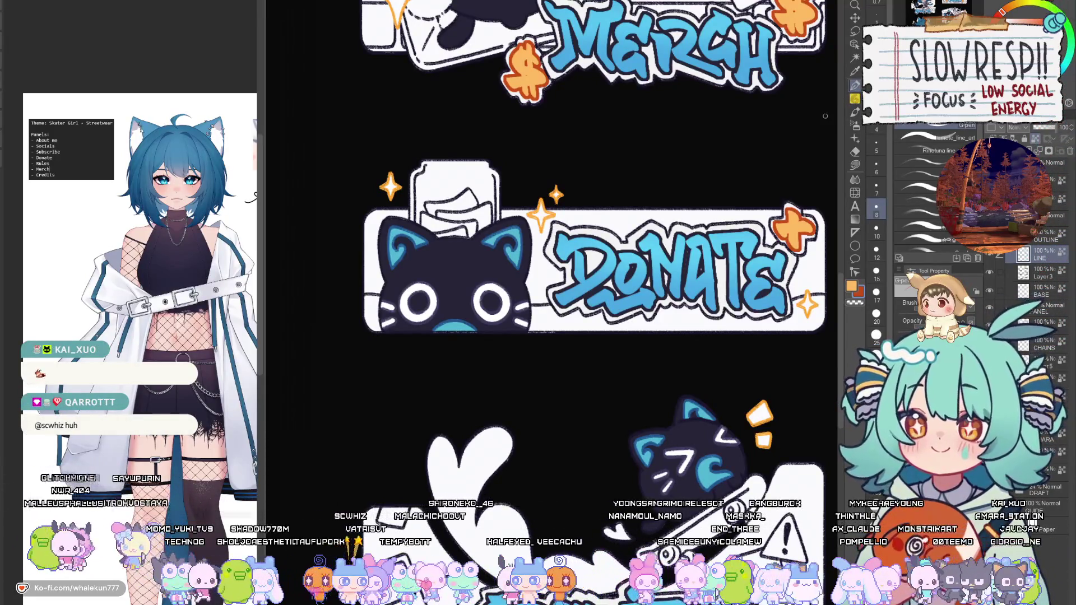
pyautogui.scroll(3, 683, 253)
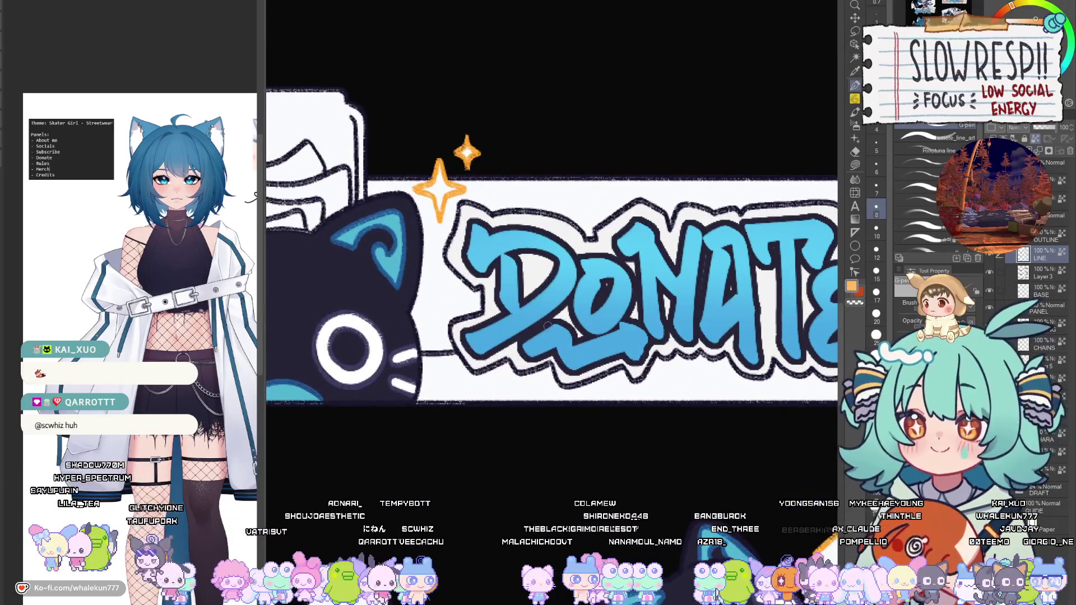
pyautogui.press(']')
pyautogui.press(']')
pyautogui.press(']')
pyautogui.moveTo(561, 324)
pyautogui.mouseDown()
pyautogui.moveTo(521, 351)
pyautogui.moveTo(559, 343)
pyautogui.moveTo(583, 361)
pyautogui.moveTo(643, 339)
pyautogui.mouseUp()
# Fill in the left end of the orange zigzag at brush size 15.
pyautogui.press('[')
pyautogui.press('[')
pyautogui.press('[')
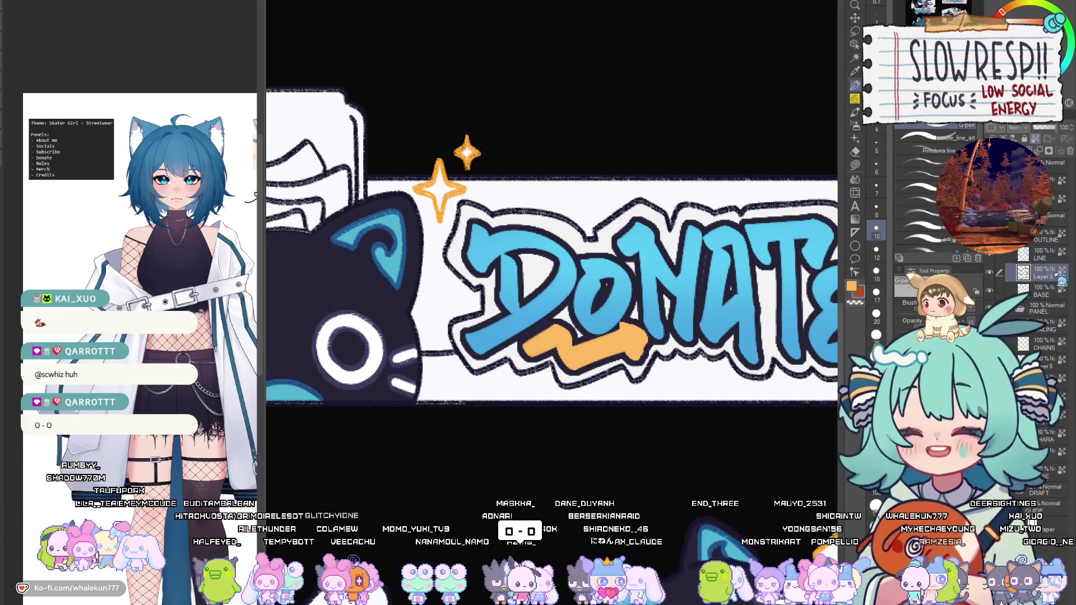
pyautogui.hscroll(-2, 616, 326)
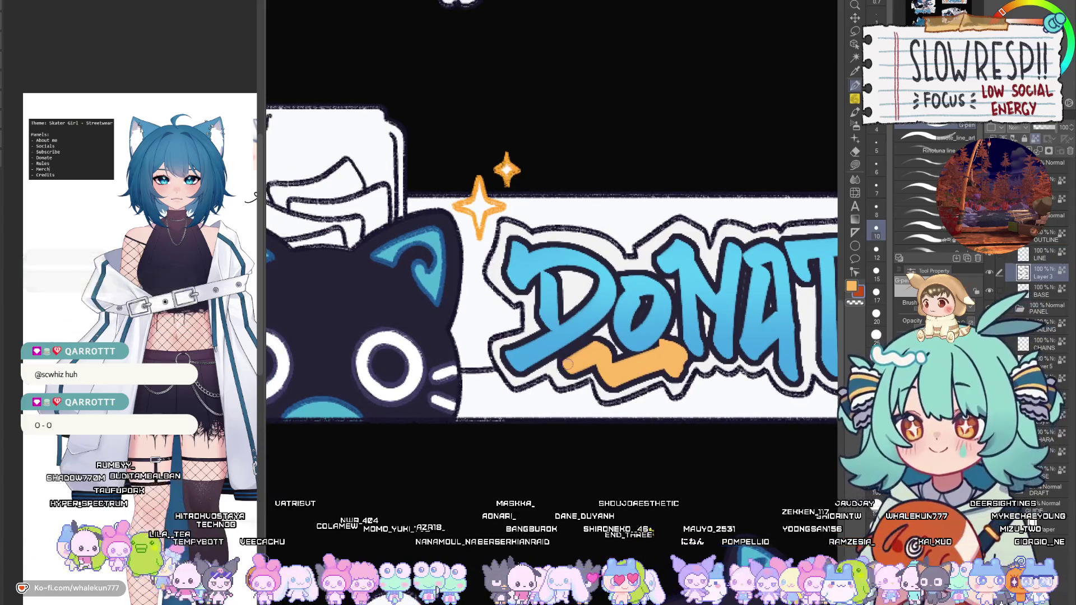
pyautogui.press(']')
pyautogui.press(']')
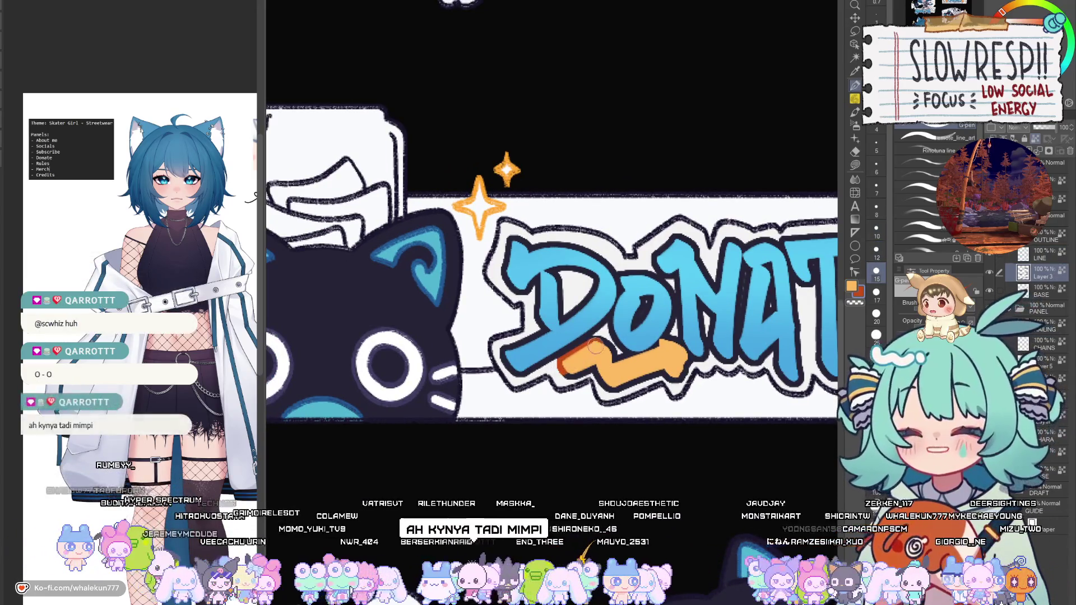
pyautogui.moveTo(559, 367)
pyautogui.mouseDown()
pyautogui.moveTo(588, 345)
pyautogui.moveTo(576, 370)
pyautogui.moveTo(626, 366)
pyautogui.mouseUp()
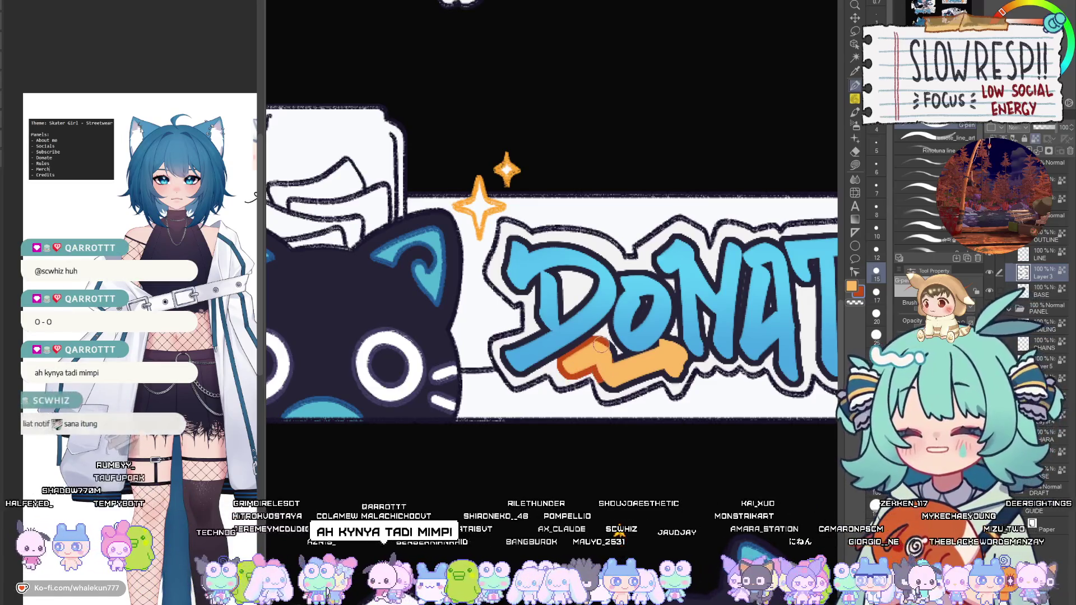
# Pick blue on the BASE layer, return to Layer 3 and readjust the brush size.
pyautogui.hotkey('alt', '[')
pyautogui.keyDown('alt'); pyautogui.click(648, 356); pyautogui.keyUp('alt')
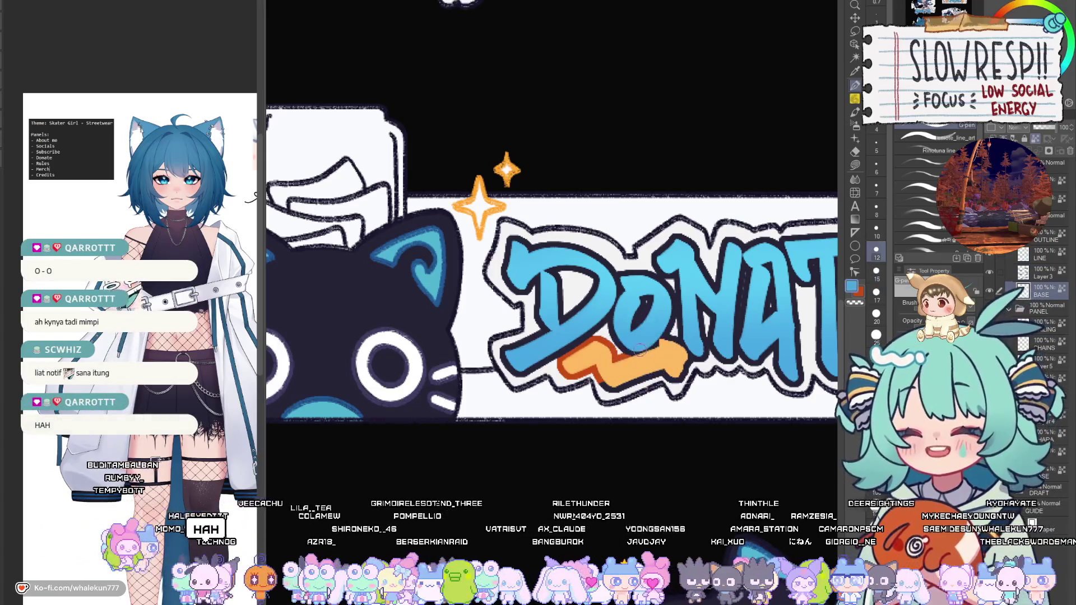
pyautogui.press('[')
pyautogui.press('[')
pyautogui.press('[')
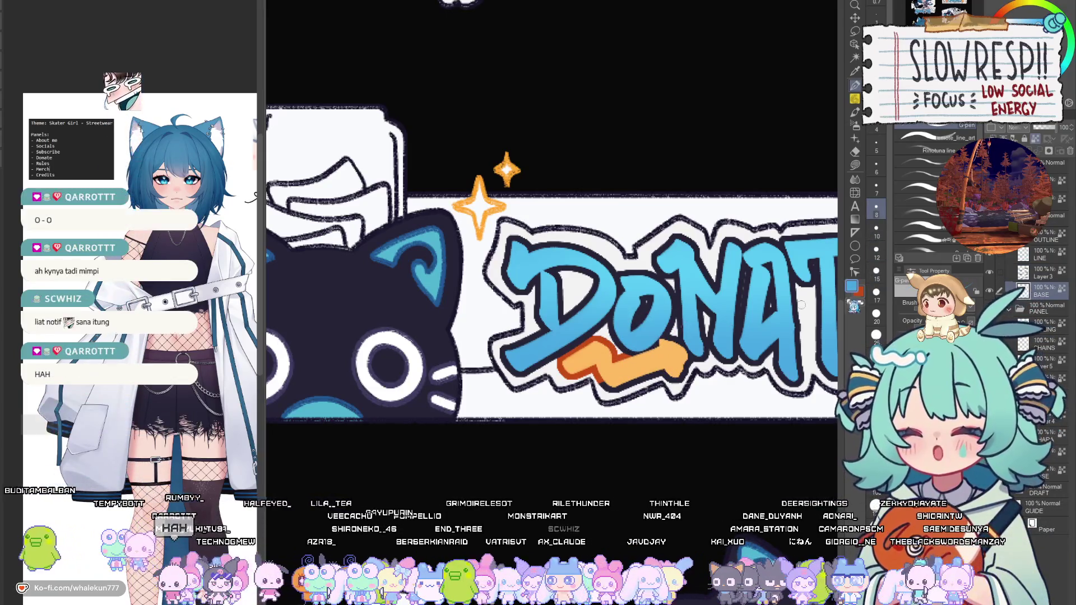
pyautogui.click(1001, 273)
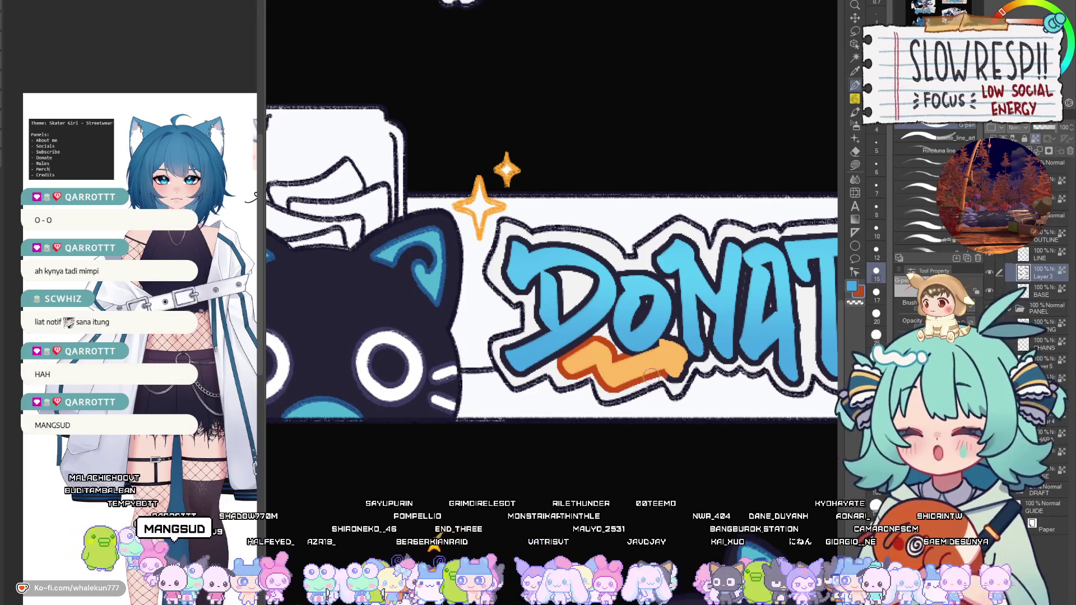
pyautogui.press('[')
pyautogui.press('[')
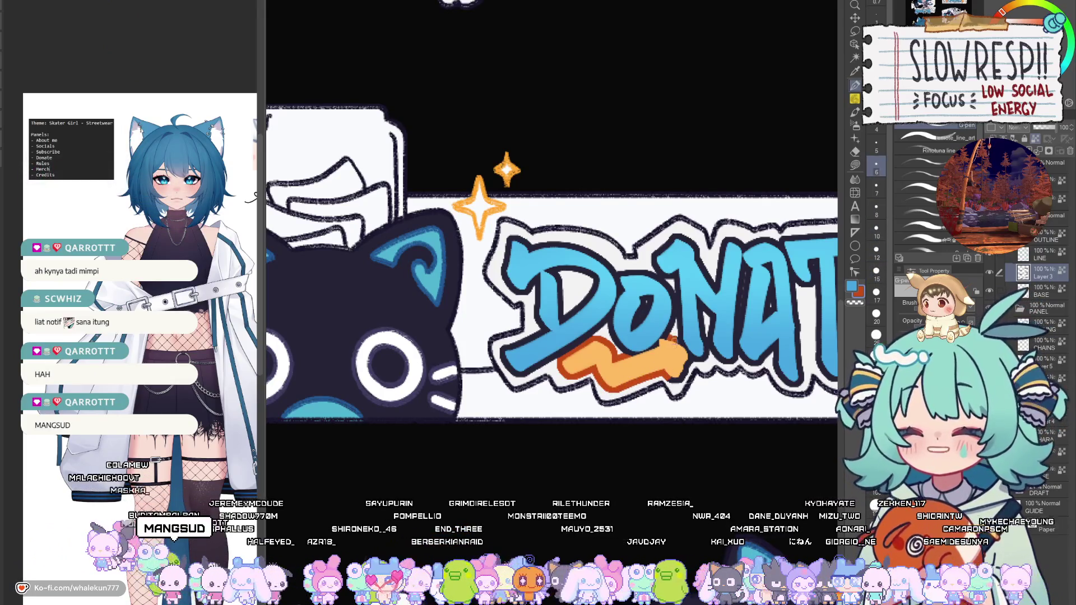
pyautogui.press(']')
pyautogui.press(']')
pyautogui.press(']')
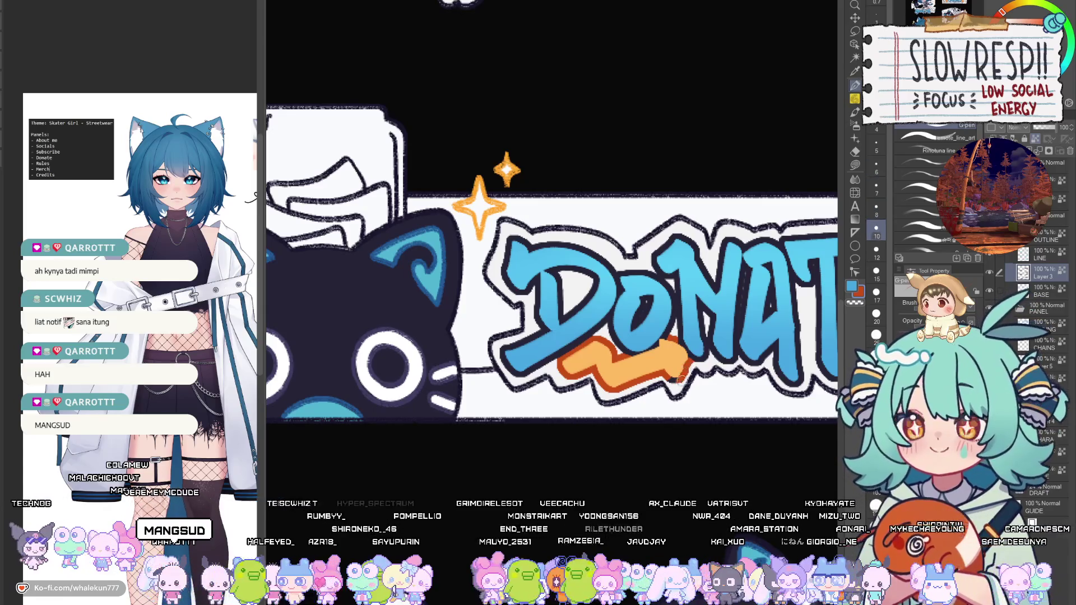
pyautogui.scroll(-3, 682, 395)
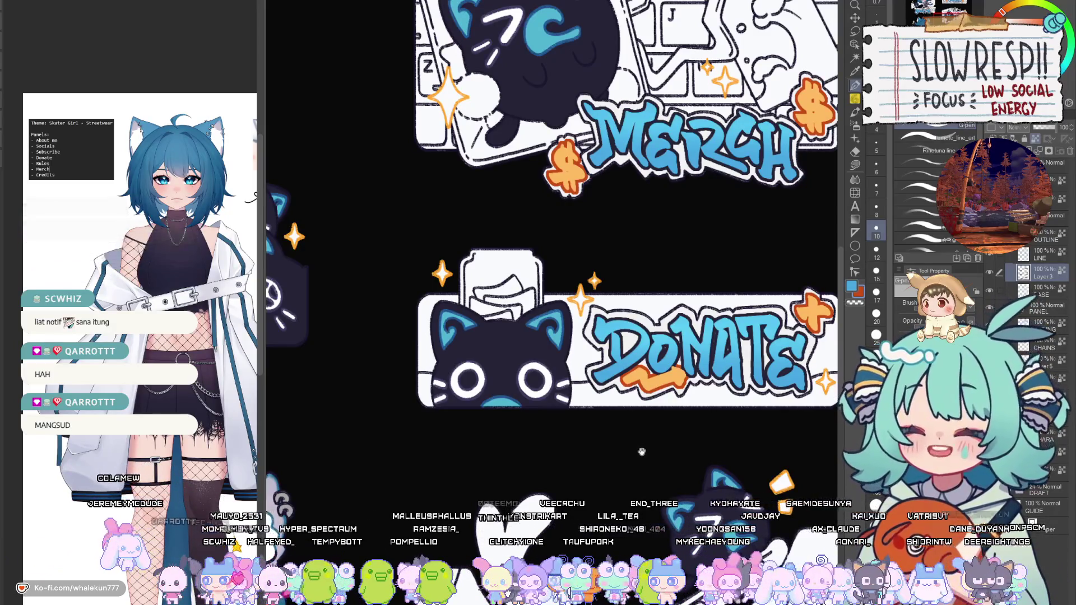
# Pick orange and paint the ME letters with the brush enlarged to size 20.
pyautogui.scroll(-5, 666, 431)
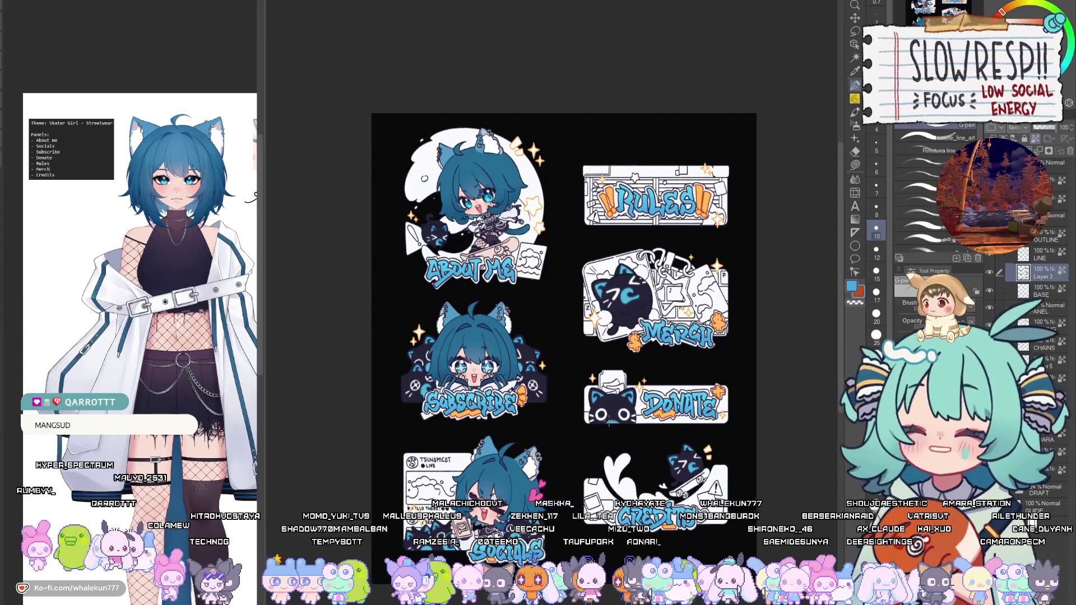
pyautogui.scroll(5, 496, 285)
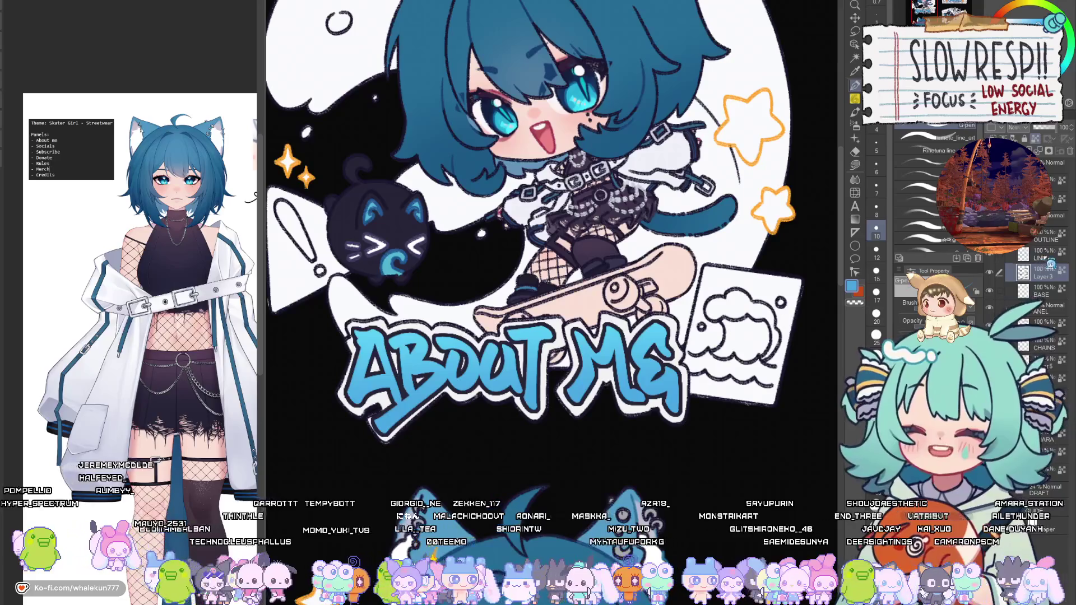
pyautogui.moveTo(496, 285); pyautogui.dragTo(140, 415)
pyautogui.keyDown('alt'); pyautogui.click(720, 224); pyautogui.keyUp('alt')
pyautogui.scroll(-5, 720, 224)
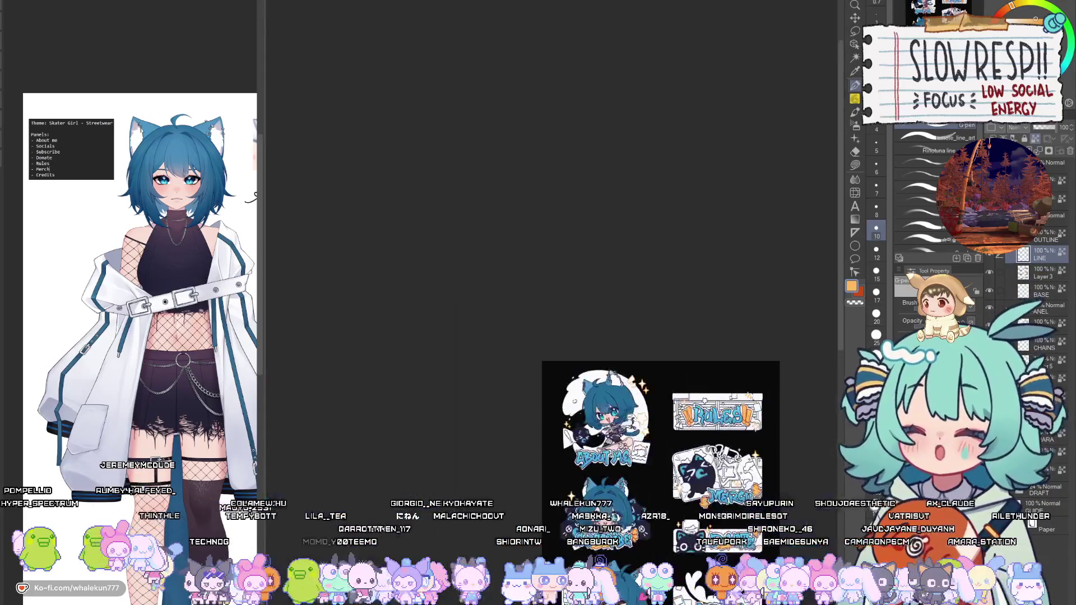
pyautogui.scroll(5, 552, 224)
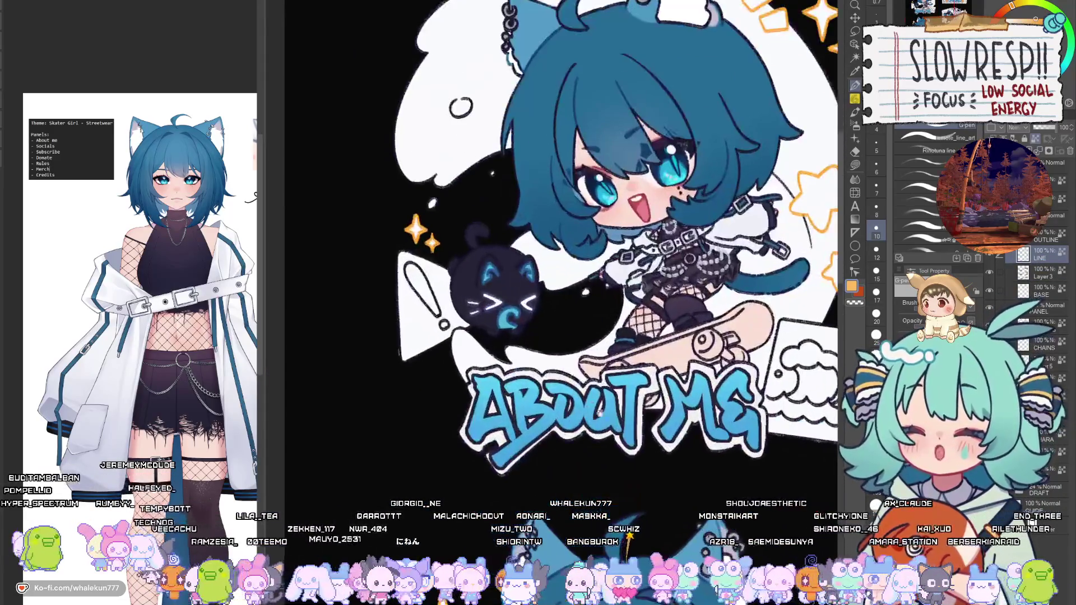
pyautogui.scroll(-2, 614, 434)
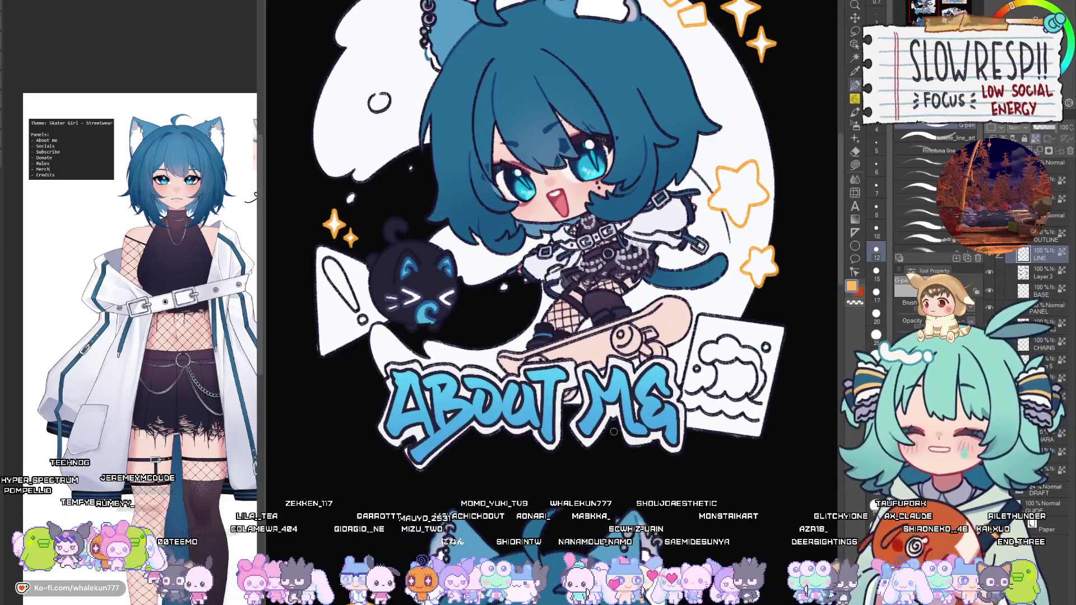
pyautogui.press(']')
pyautogui.press(']')
pyautogui.moveTo(588, 374)
pyautogui.mouseDown()
pyautogui.moveTo(596, 415)
pyautogui.moveTo(617, 437)
pyautogui.moveTo(670, 426)
pyautogui.moveTo(678, 443)
pyautogui.mouseUp()
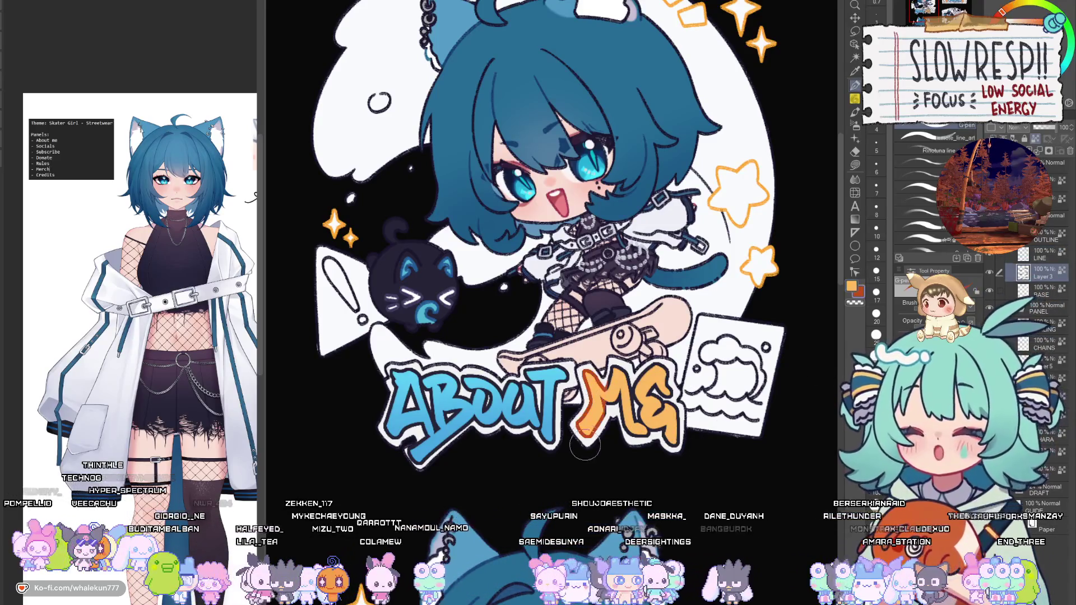
# Trace an orange-red edge along the ABOUT ME letters, then zoom out to the whole sheet.
pyautogui.scroll(-3, 729, 380)
pyautogui.scroll(-2, 644, 395)
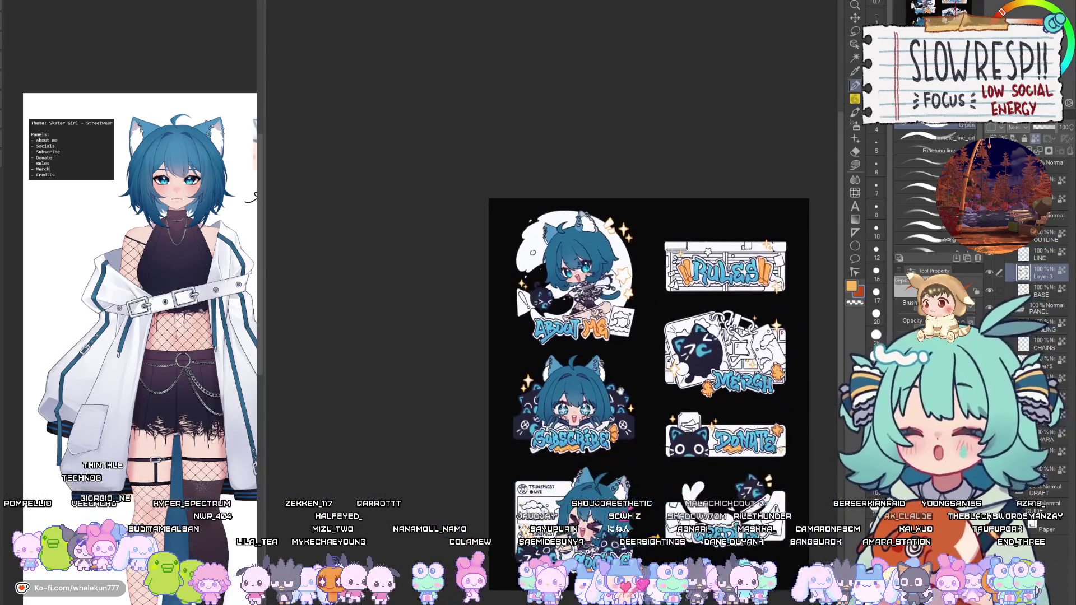
pyautogui.scroll(3, 653, 398)
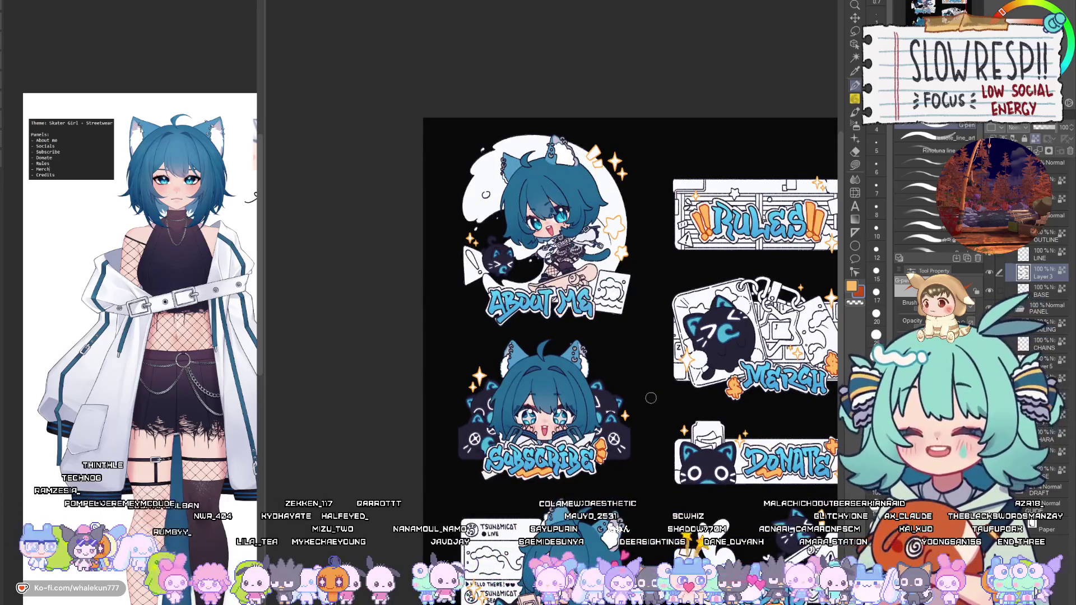
pyautogui.scroll(3, 542, 304)
pyautogui.moveTo(573, 285)
pyautogui.mouseDown()
pyautogui.moveTo(547, 349)
pyautogui.moveTo(486, 353)
pyautogui.moveTo(443, 345)
pyautogui.moveTo(446, 277)
pyautogui.moveTo(454, 314)
pyautogui.moveTo(529, 308)
pyautogui.moveTo(555, 325)
pyautogui.mouseUp()
pyautogui.hotkey('ctrl', '-')
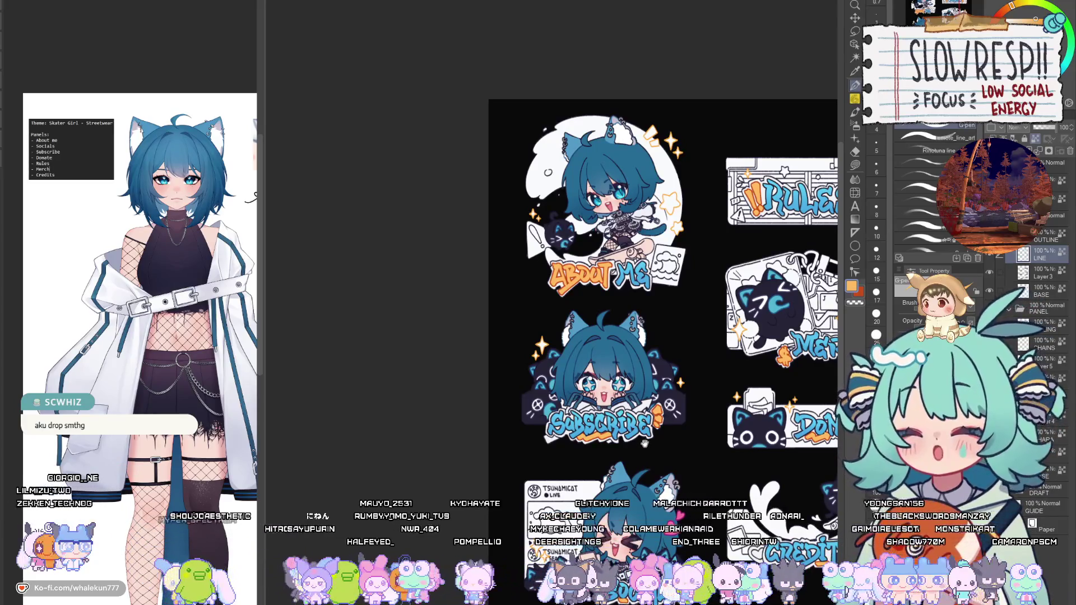
# Lasso-fill the arrow behind SUBSCRIBE with orange, undoing and redoing the fill.
pyautogui.scroll(3, 644, 443)
pyautogui.press('m')
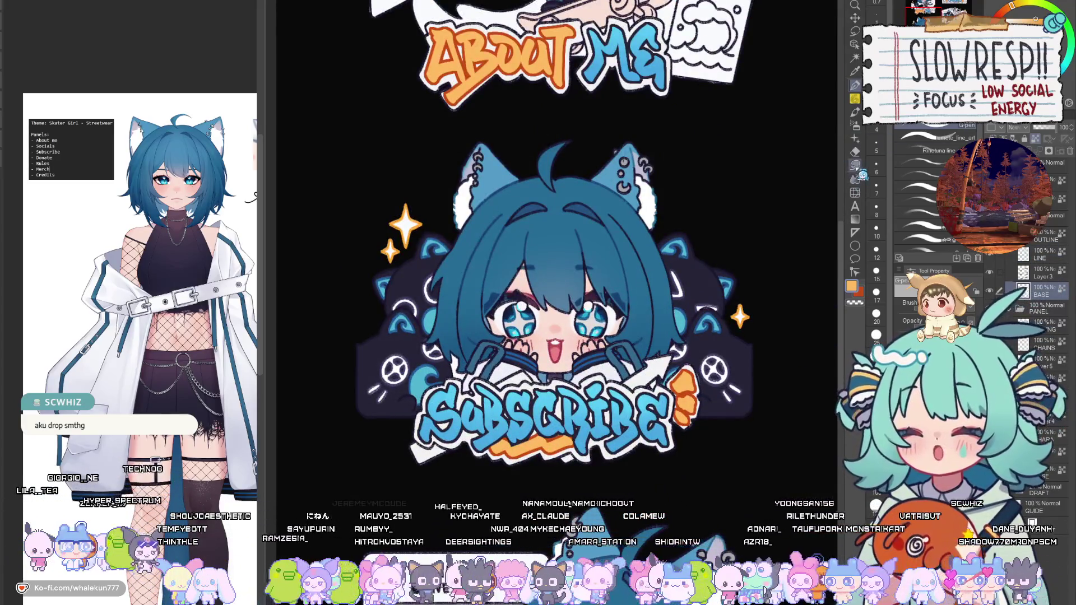
pyautogui.moveTo(444, 419); pyautogui.dragTo(529, 364)
pyautogui.scroll(3, 530, 364)
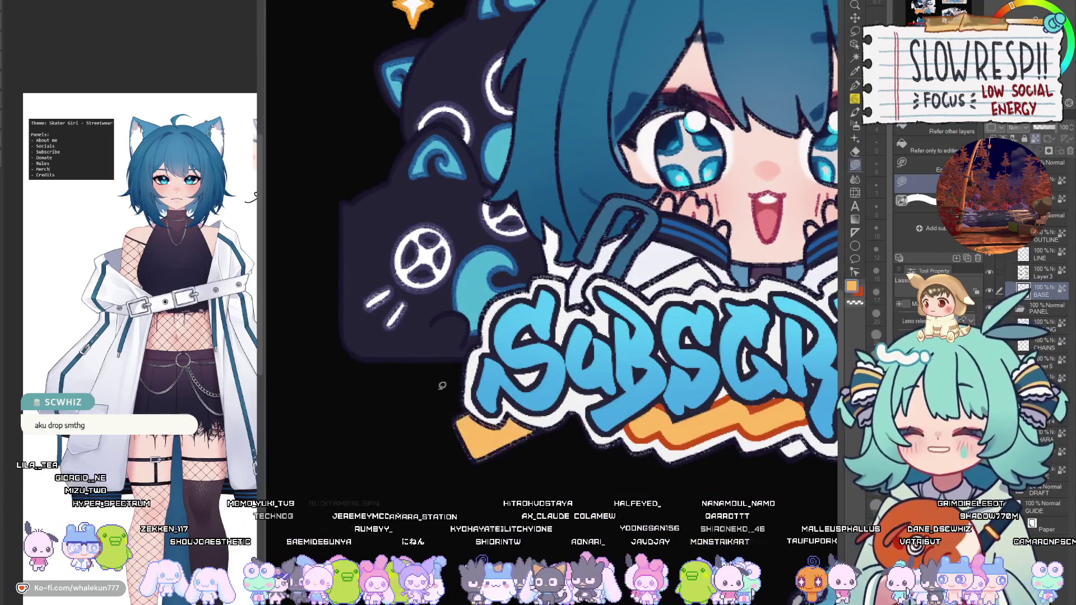
pyautogui.scroll(-2, 540, 444)
pyautogui.scroll(3, 601, 410)
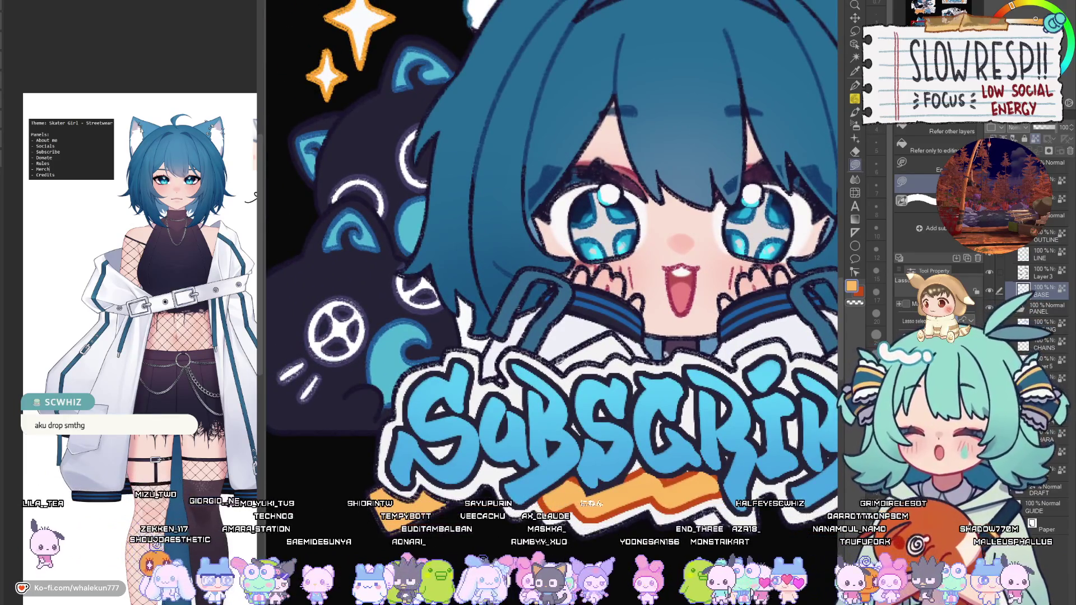
pyautogui.moveTo(600, 361); pyautogui.dragTo(479, 249)
pyautogui.scroll(-3, 645, 403)
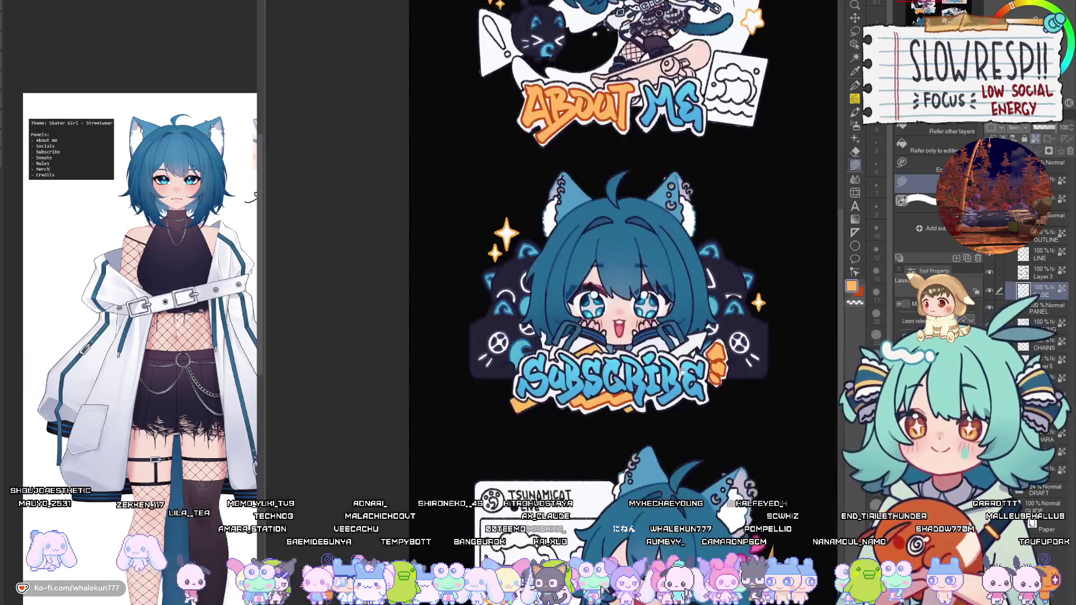
pyautogui.scroll(3, 685, 336)
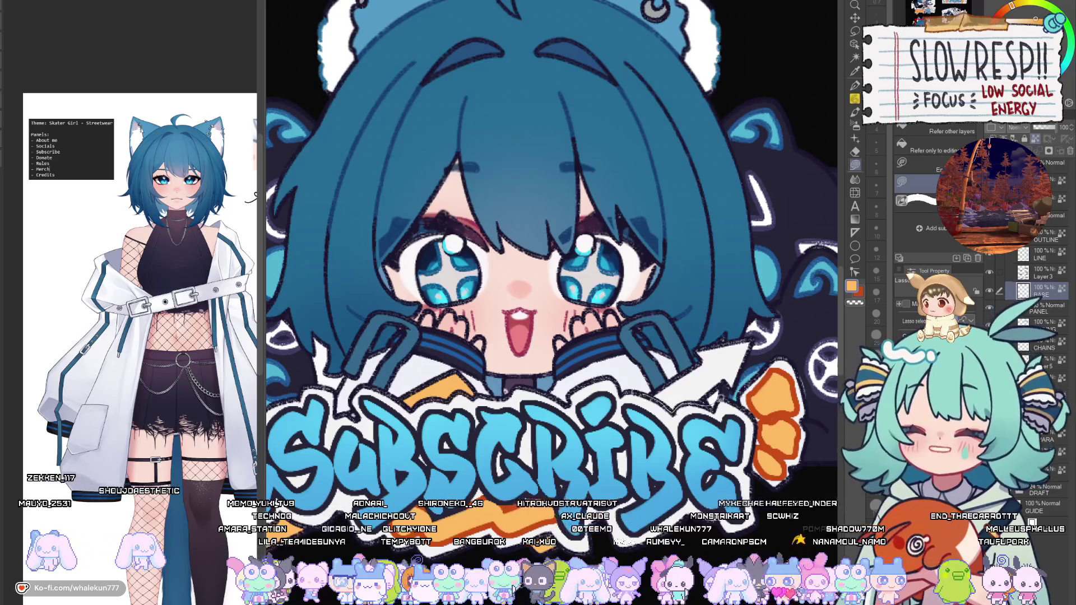
pyautogui.moveTo(734, 397)
pyautogui.mouseDown()
pyautogui.moveTo(656, 314)
pyautogui.moveTo(631, 369)
pyautogui.mouseUp()
pyautogui.hotkey('ctrl', 'z')
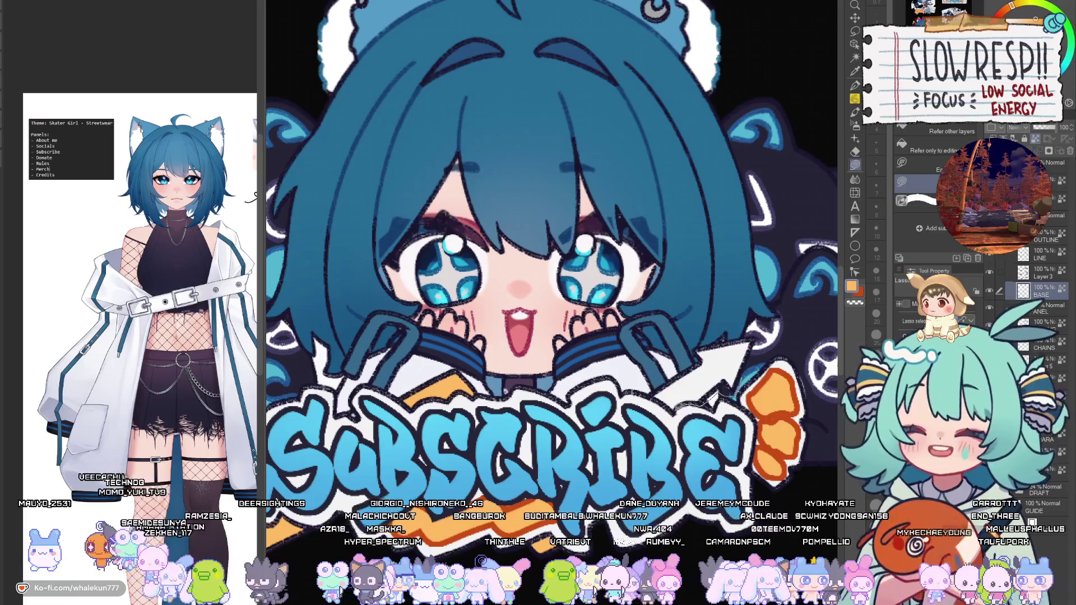
pyautogui.hotkey('ctrl', 'y')
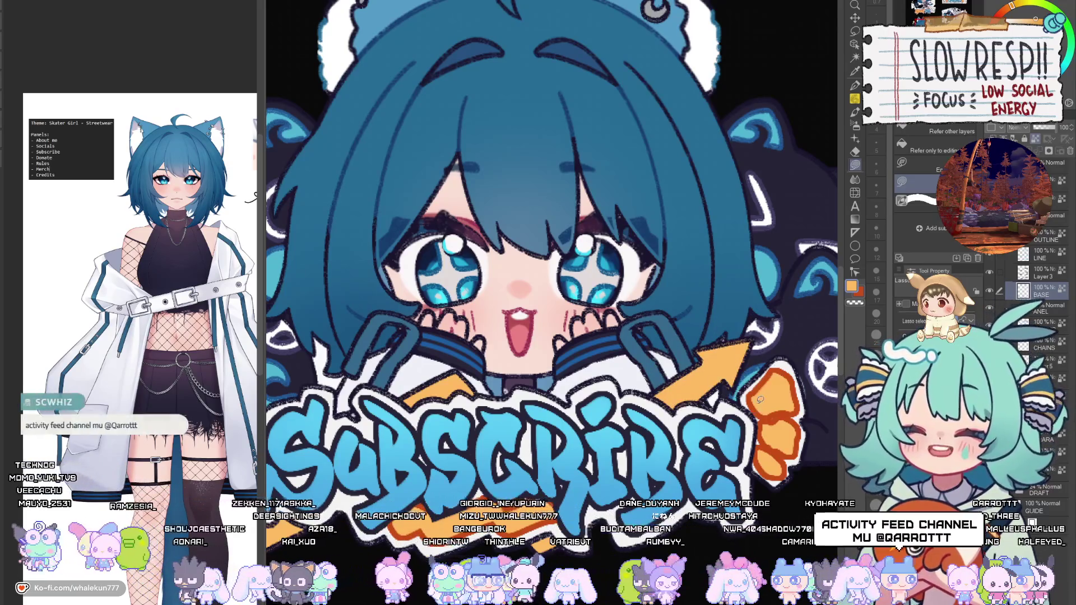
# With the G-pen at size 15, touch up the orange tab edge of the arrow.
pyautogui.scroll(-3, 513, 415)
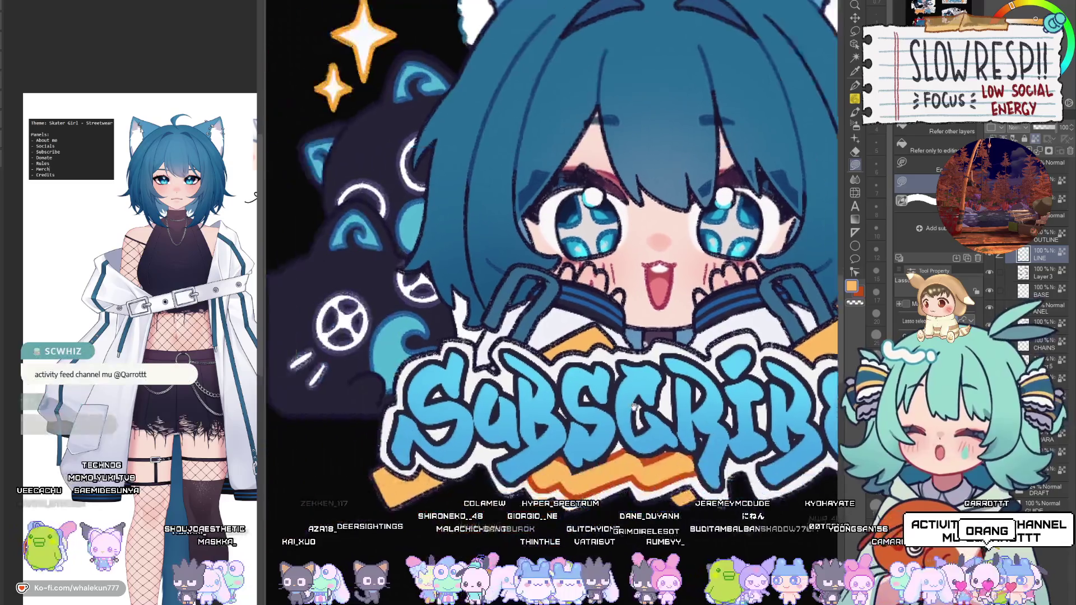
pyautogui.scroll(1, 513, 414)
pyautogui.scroll(3, 513, 414)
pyautogui.press('p')
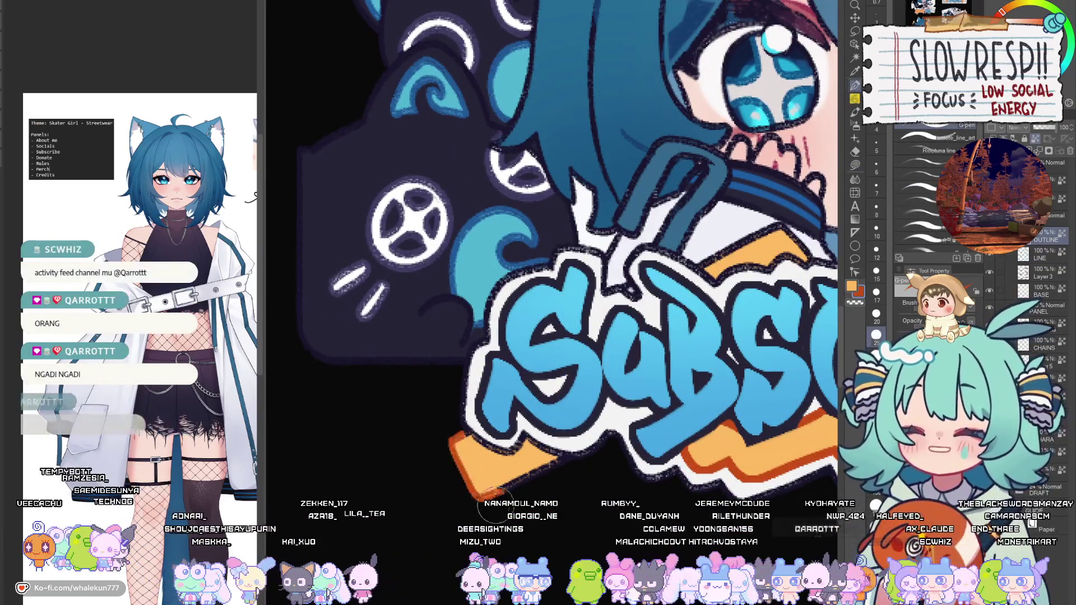
pyautogui.press('[')
pyautogui.press('[')
pyautogui.press('[')
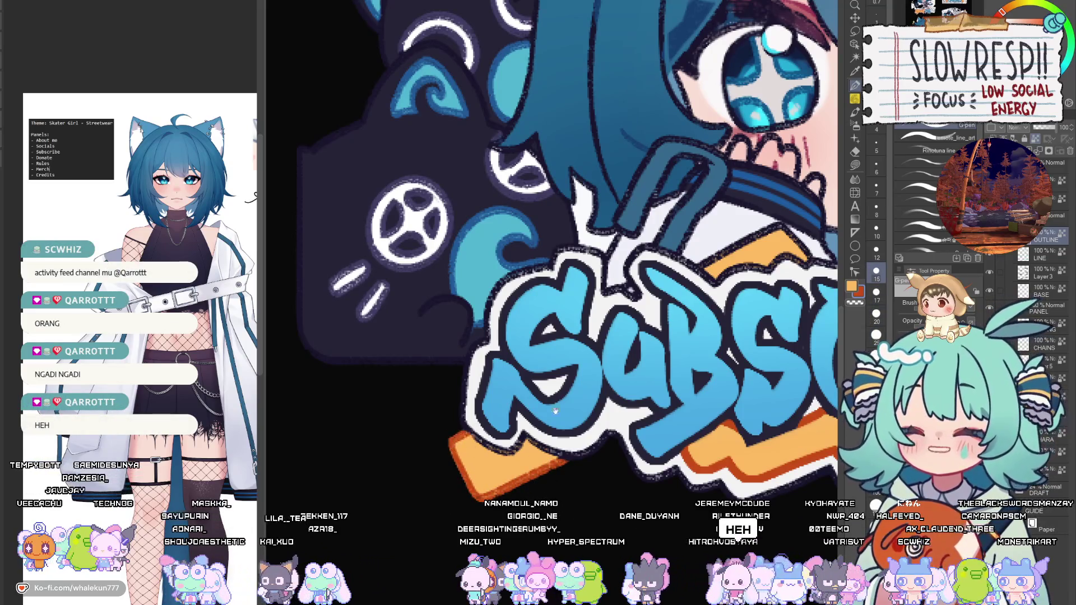
pyautogui.moveTo(453, 437); pyautogui.dragTo(296, 521)
pyautogui.moveTo(536, 339)
pyautogui.mouseDown()
pyautogui.moveTo(575, 313)
pyautogui.moveTo(626, 316)
pyautogui.mouseUp()
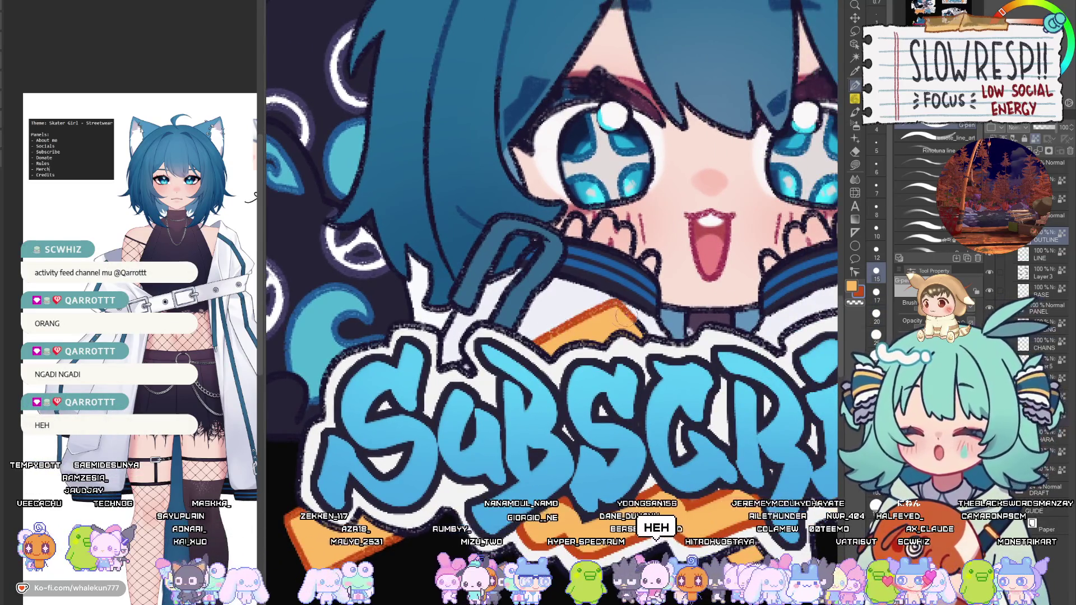
# Paint orange along the arrow's upper and lower-right edges and the zigzag tail below SUBSCRIBE.
pyautogui.hscroll(5, 651, 322)
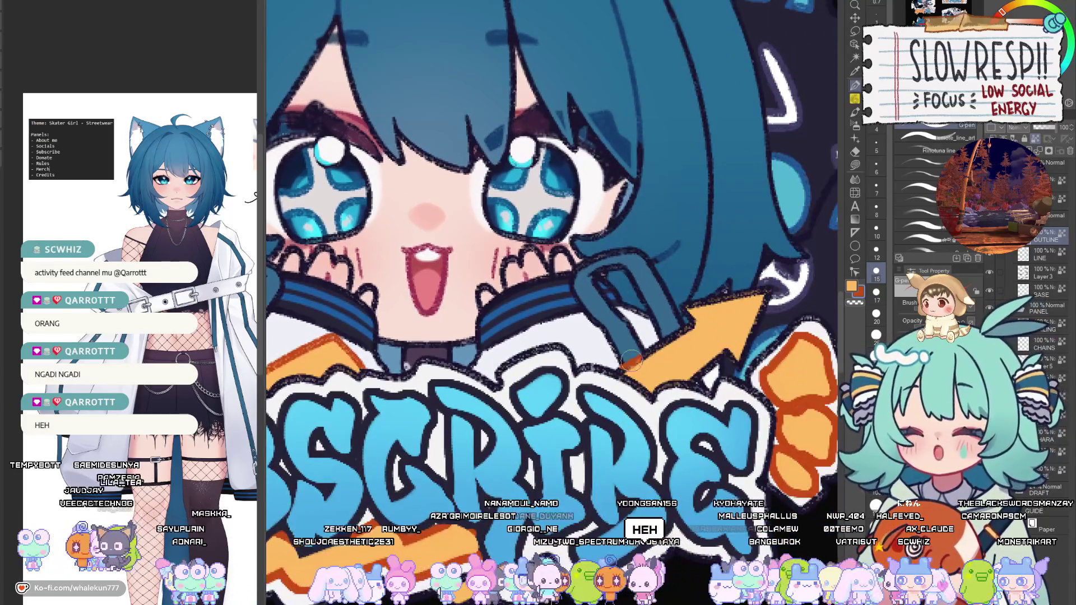
pyautogui.moveTo(627, 361)
pyautogui.mouseDown()
pyautogui.moveTo(703, 314)
pyautogui.moveTo(765, 292)
pyautogui.mouseUp()
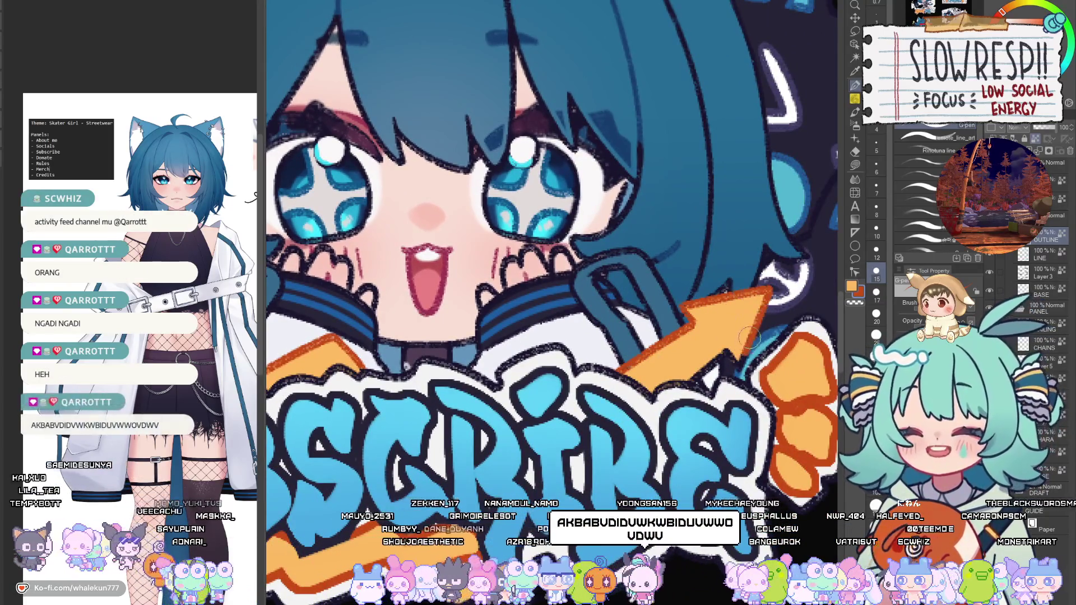
pyautogui.moveTo(731, 358); pyautogui.dragTo(699, 368)
pyautogui.scroll(-5, 700, 369)
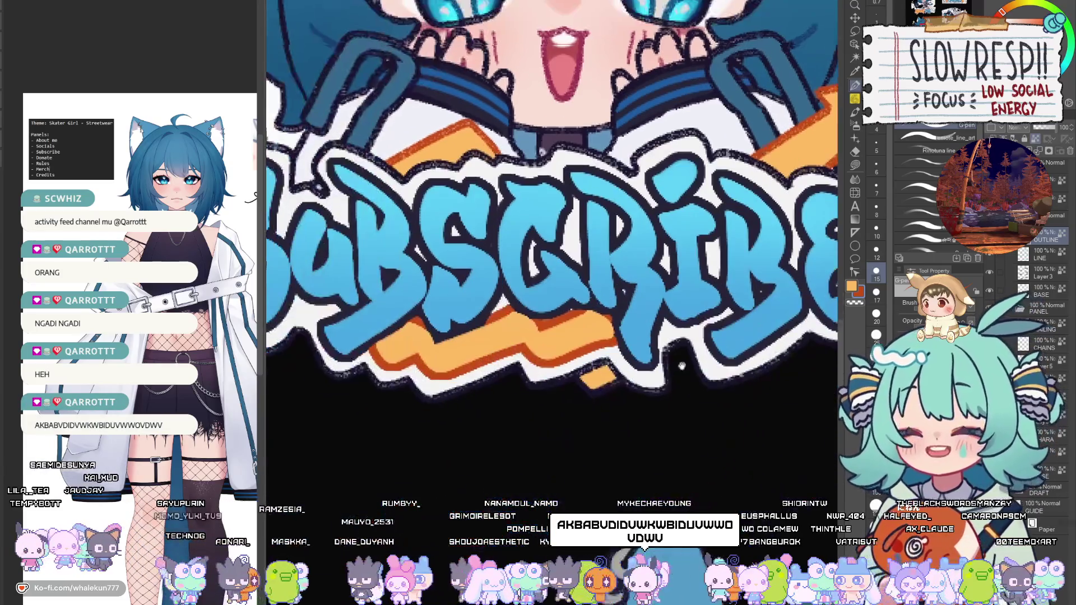
pyautogui.moveTo(563, 386)
pyautogui.mouseDown()
pyautogui.moveTo(630, 387)
pyautogui.moveTo(587, 385)
pyautogui.moveTo(603, 391)
pyautogui.mouseUp()
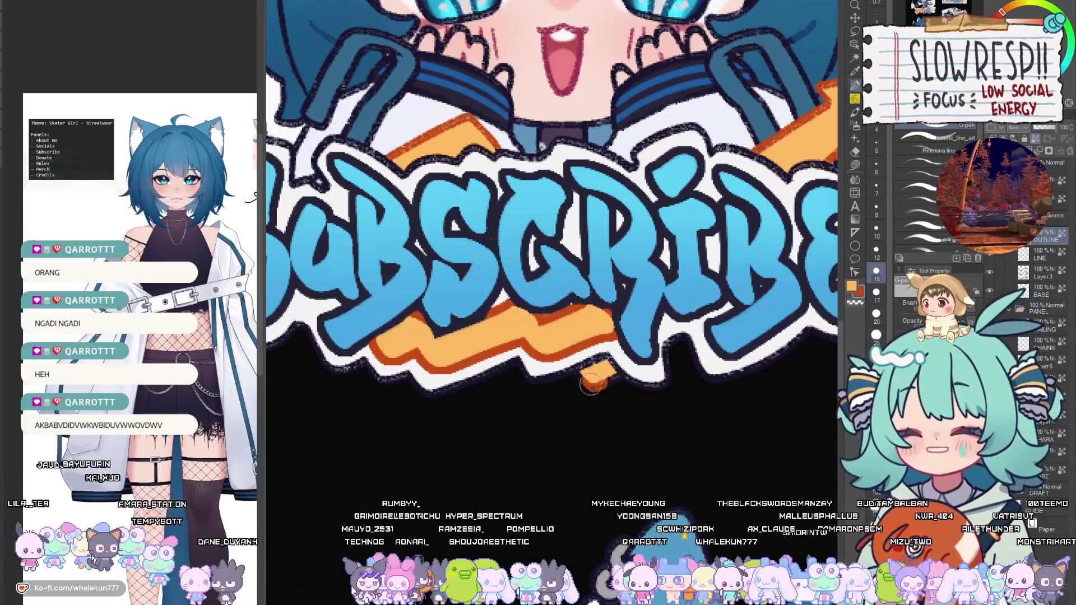
pyautogui.scroll(-10, 614, 388)
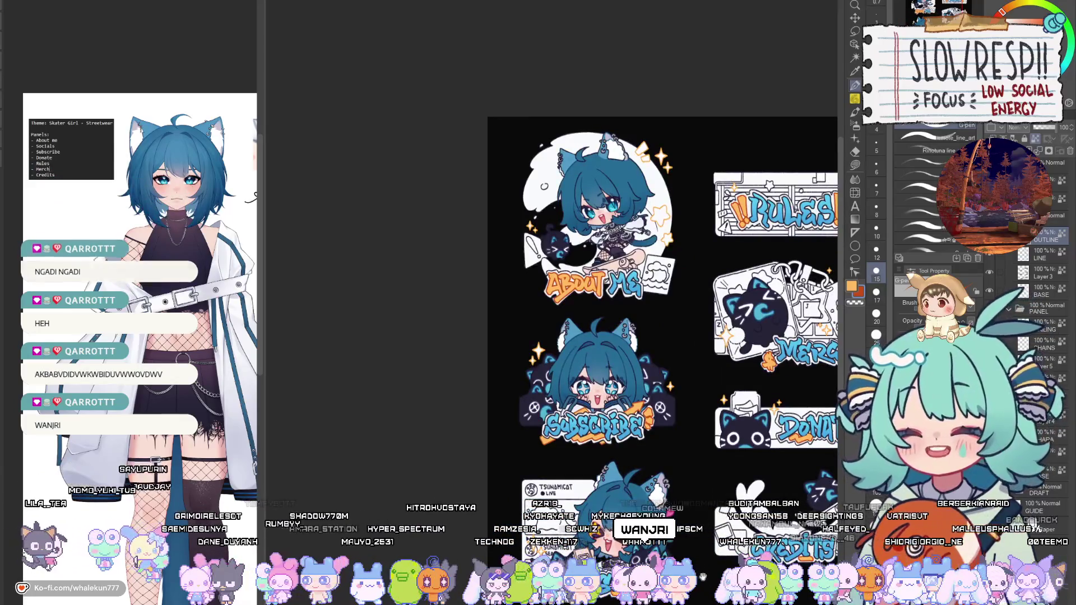
pyautogui.moveTo(697, 516); pyautogui.dragTo(625, 420)
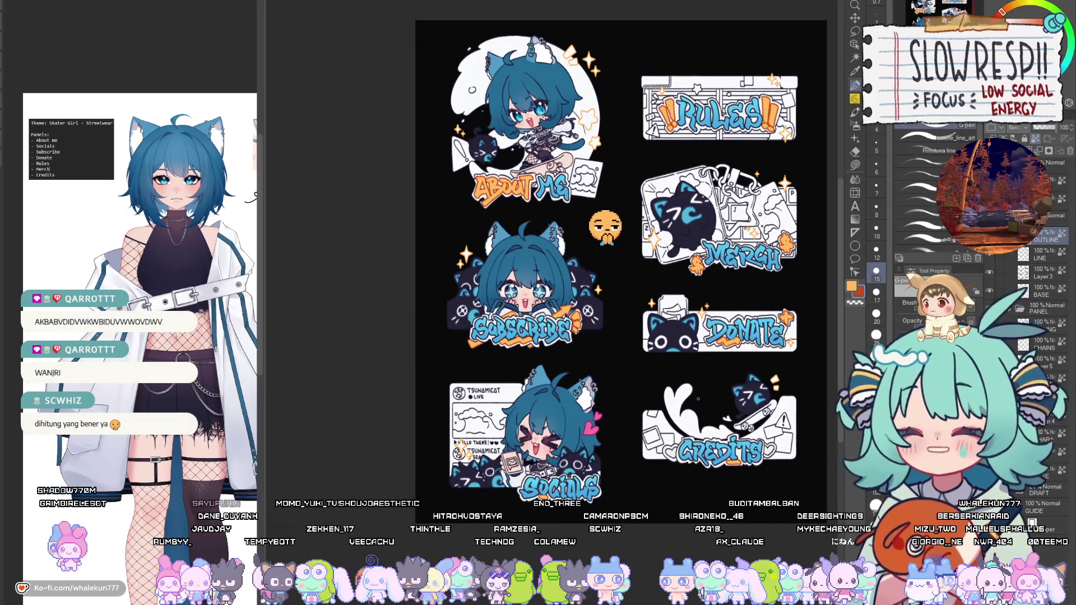
# Pick magenta and paint over the small heart on the Socials panel.
pyautogui.scroll(5, 617, 426)
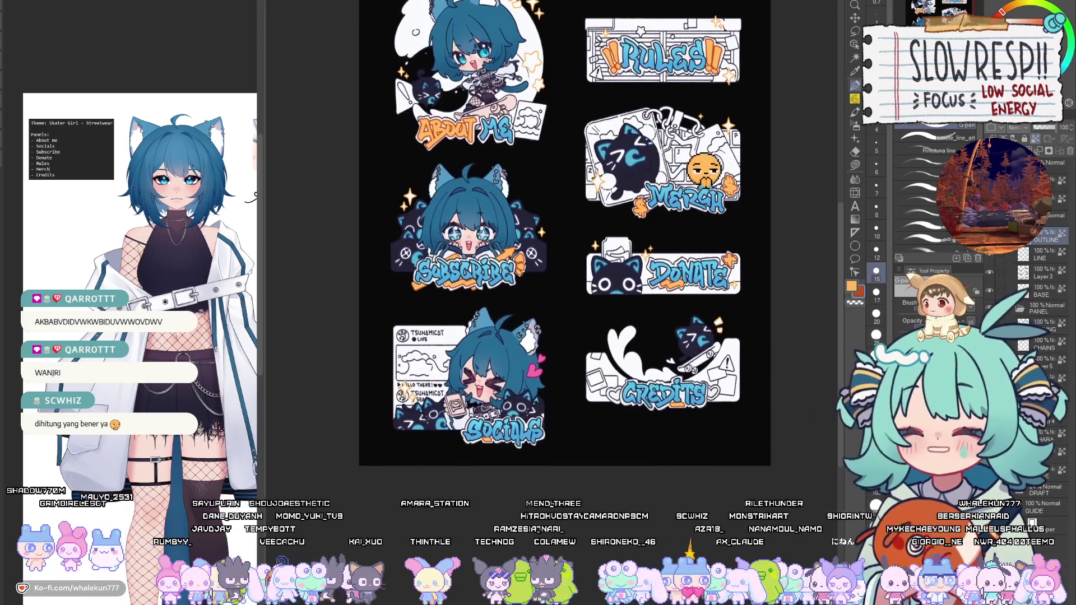
pyautogui.keyDown('alt'); pyautogui.click(534, 381); pyautogui.keyUp('alt')
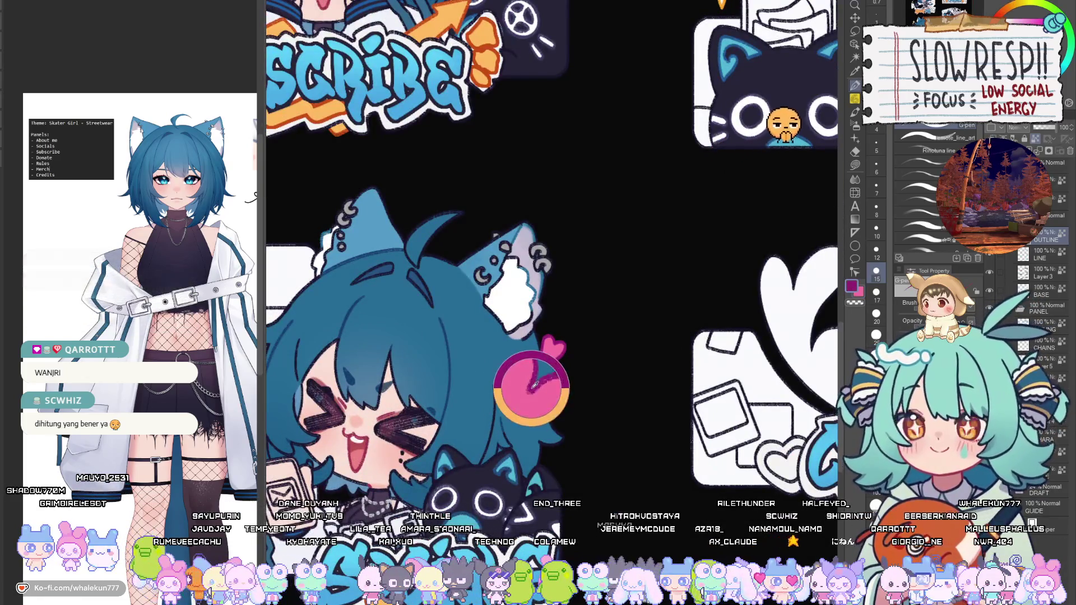
pyautogui.moveTo(534, 381); pyautogui.dragTo(389, 325)
pyautogui.scroll(3, 595, 432)
pyautogui.moveTo(611, 404)
pyautogui.mouseDown()
pyautogui.moveTo(596, 426)
pyautogui.moveTo(550, 429)
pyautogui.moveTo(605, 473)
pyautogui.mouseUp()
# Repaint the orange SUBSCRIBE arrow pink-magenta at brush size 15, then enlarge to 17.
pyautogui.press('[')
pyautogui.press('[')
pyautogui.press('[')
pyautogui.press(']')
pyautogui.press(']')
pyautogui.press(']')
pyautogui.scroll(-10, 612, 471)
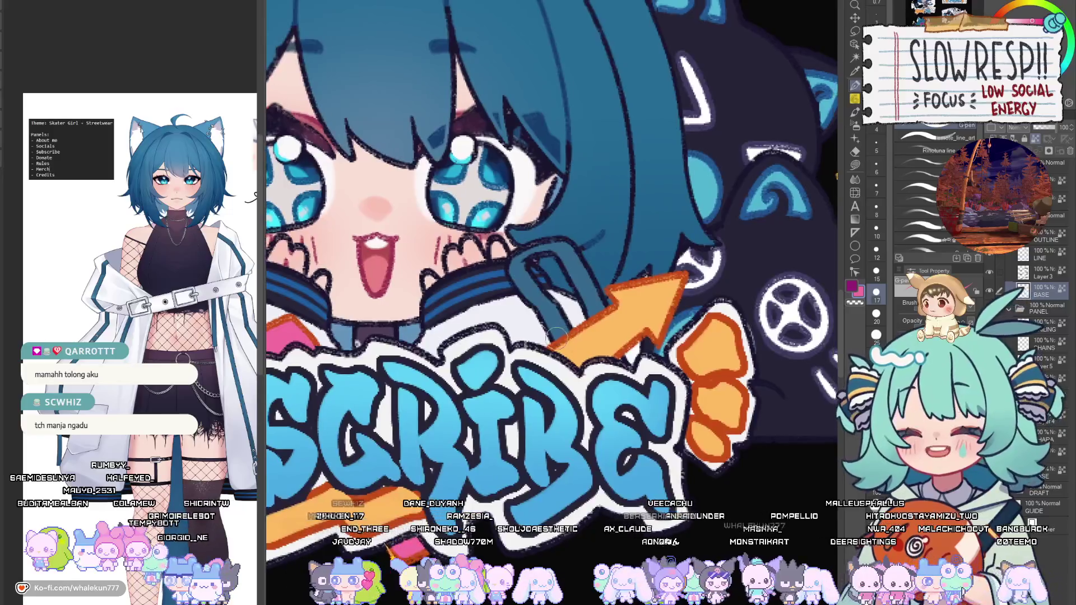
pyautogui.moveTo(580, 354)
pyautogui.mouseDown()
pyautogui.moveTo(639, 342)
pyautogui.moveTo(661, 322)
pyautogui.moveTo(622, 335)
pyautogui.mouseUp()
pyautogui.press(']')
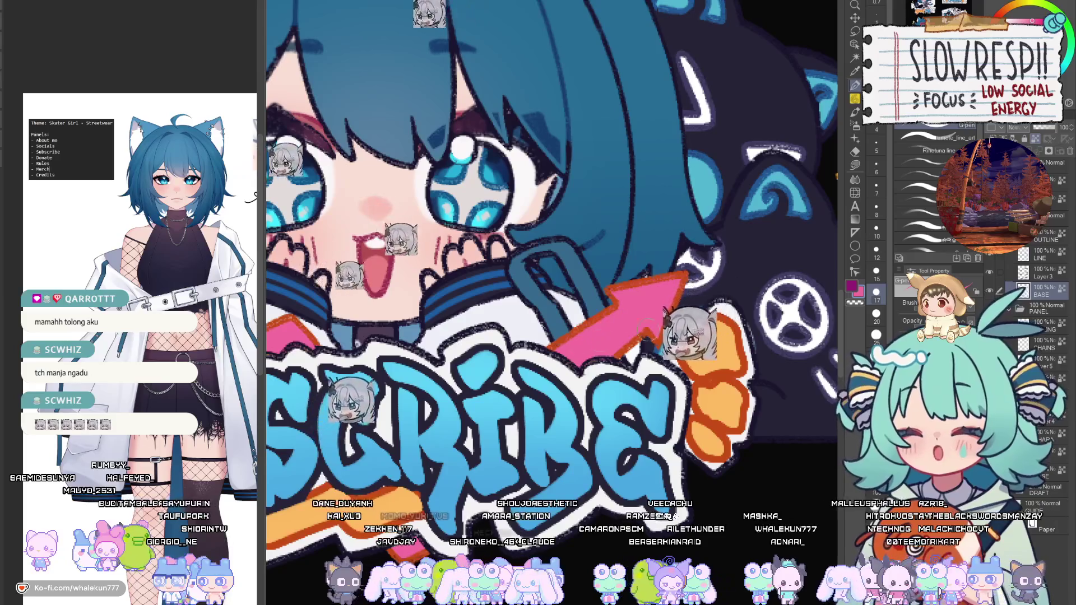
# Recolour the arrow's outline pink-magenta on the OUTLINE layer, then view the whole sheet.
pyautogui.click(1051, 241)
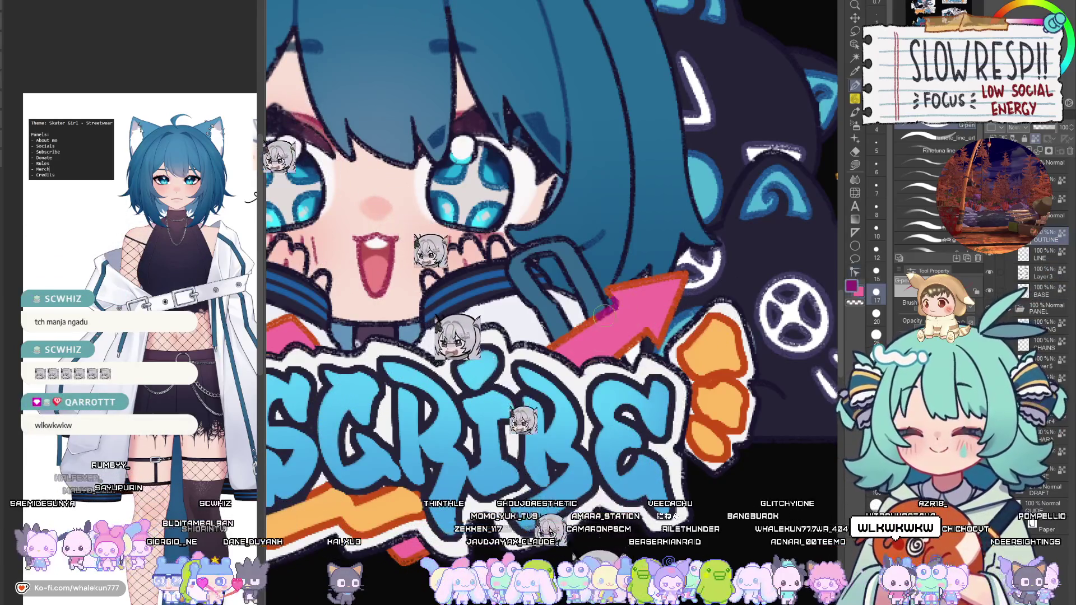
pyautogui.moveTo(558, 336)
pyautogui.mouseDown()
pyautogui.moveTo(611, 292)
pyautogui.moveTo(684, 278)
pyautogui.moveTo(655, 339)
pyautogui.mouseUp()
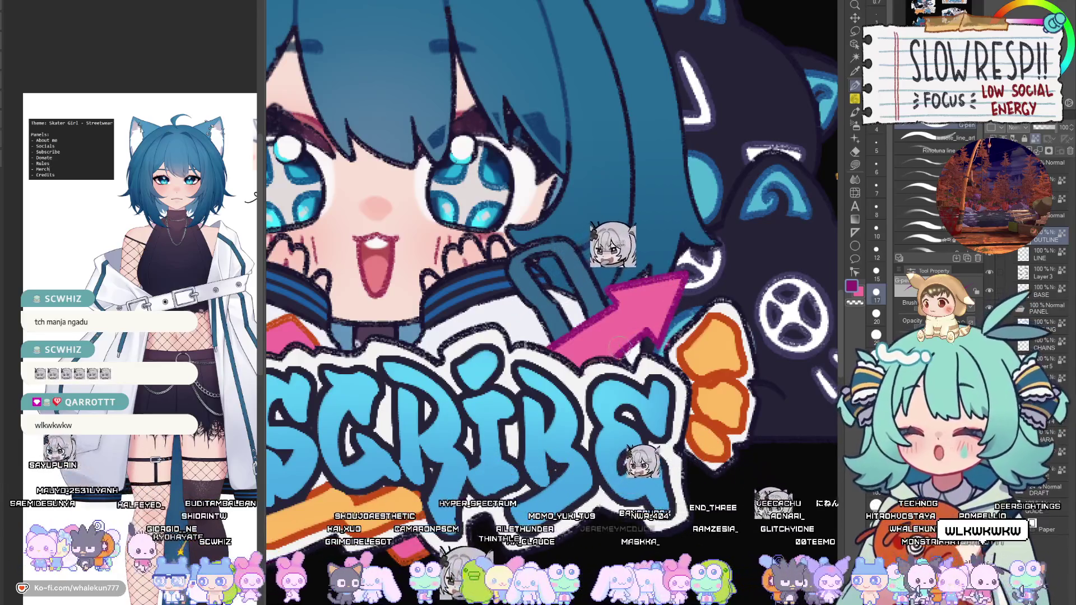
pyautogui.press('[')
pyautogui.press('[')
pyautogui.press('[')
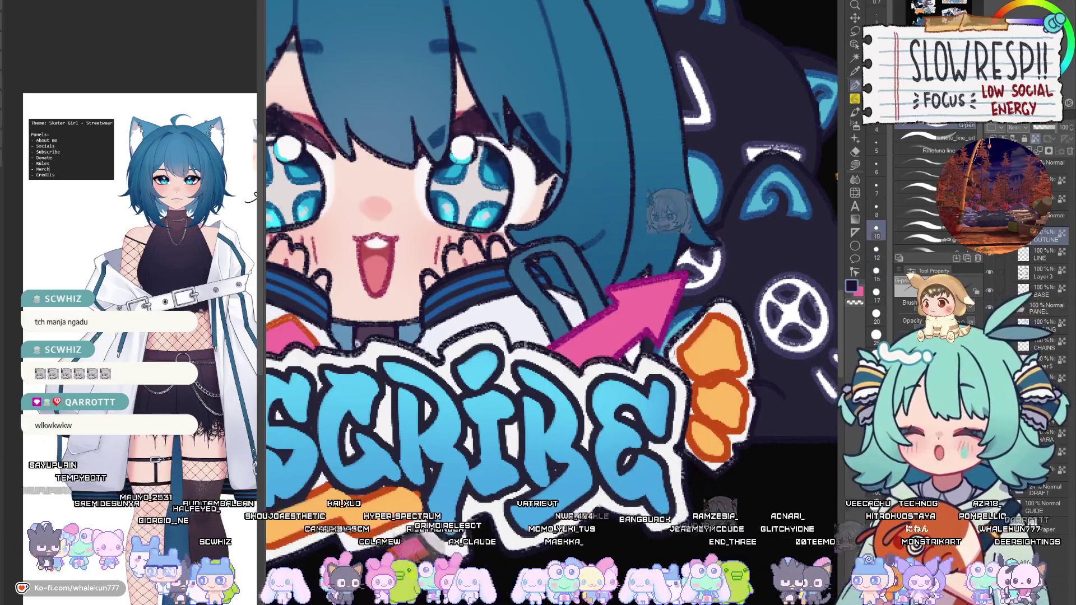
pyautogui.moveTo(473, 522); pyautogui.dragTo(600, 375)
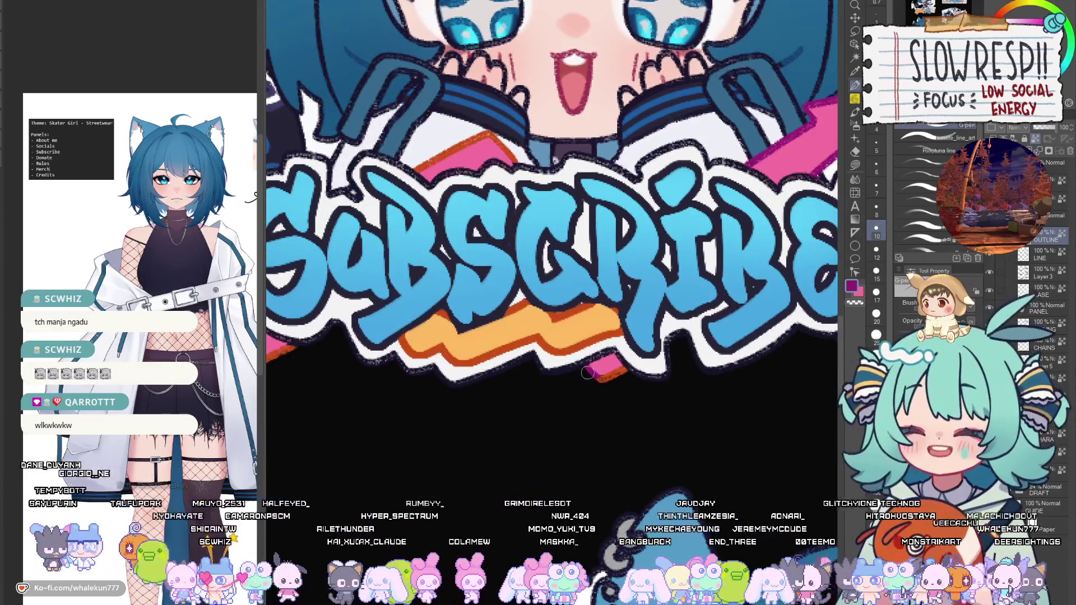
pyautogui.moveTo(452, 182)
pyautogui.mouseDown()
pyautogui.moveTo(607, 326)
pyautogui.moveTo(695, 289)
pyautogui.moveTo(703, 320)
pyautogui.mouseUp()
pyautogui.moveTo(370, 493)
pyautogui.mouseDown()
pyautogui.moveTo(519, 407)
pyautogui.moveTo(541, 459)
pyautogui.mouseUp()
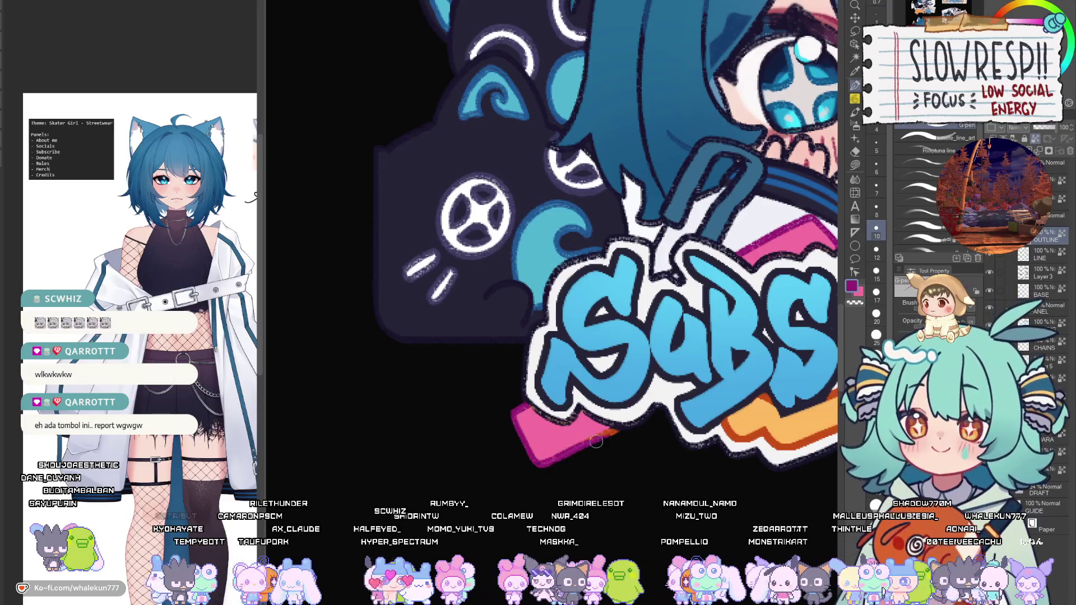
pyautogui.hotkey('ctrl', '0')
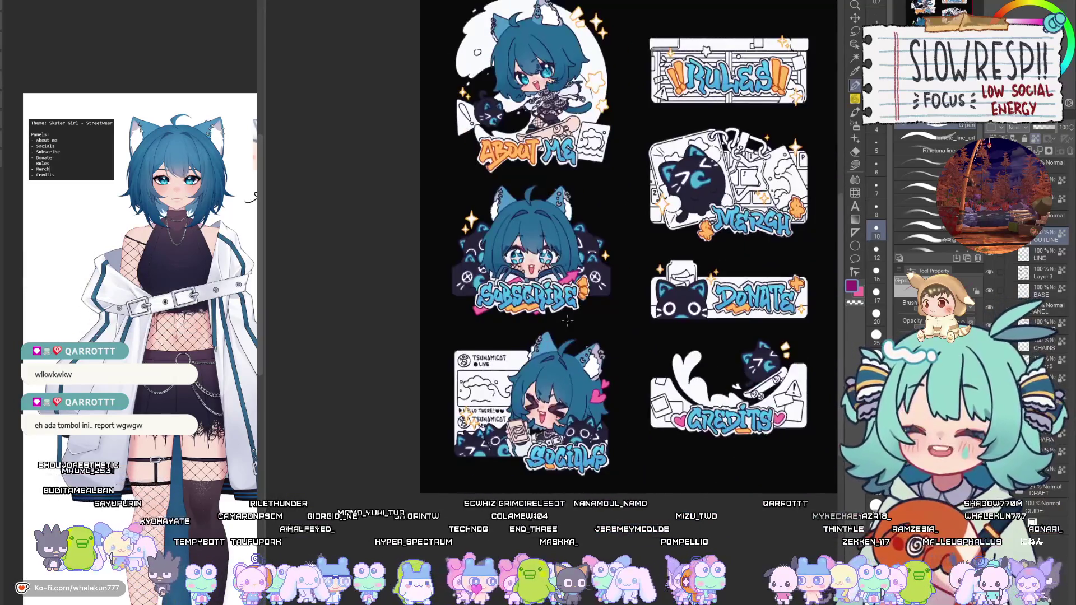
pyautogui.hotkey('ctrl', '0')
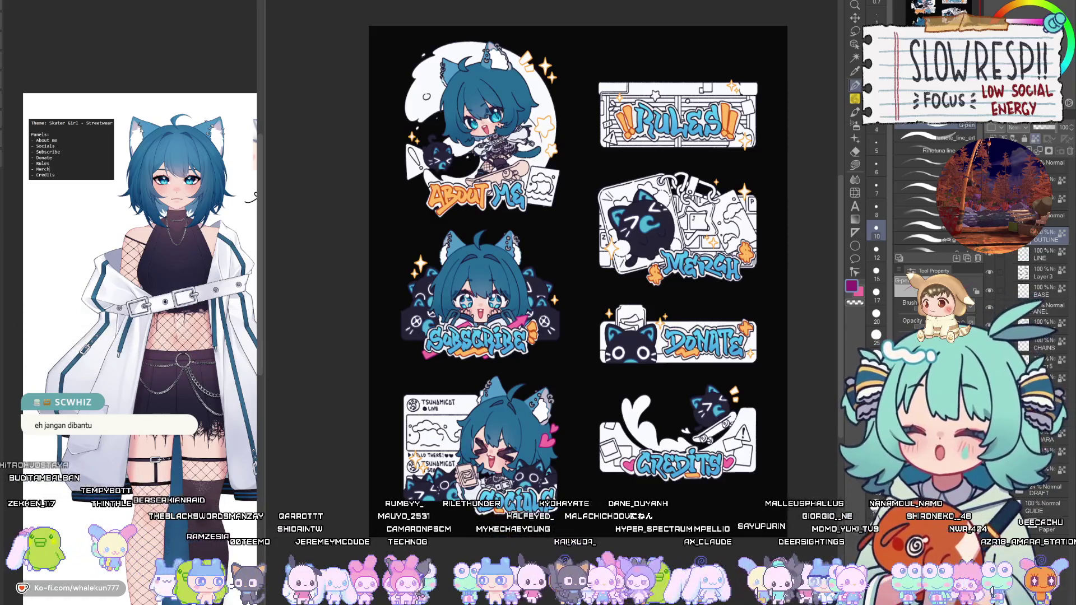
# Zoom into the About Me panel, mirror-check the canvas, and sample colours from the artwork.
pyautogui.press('m')
pyautogui.moveTo(548, 249); pyautogui.dragTo(544, 227)
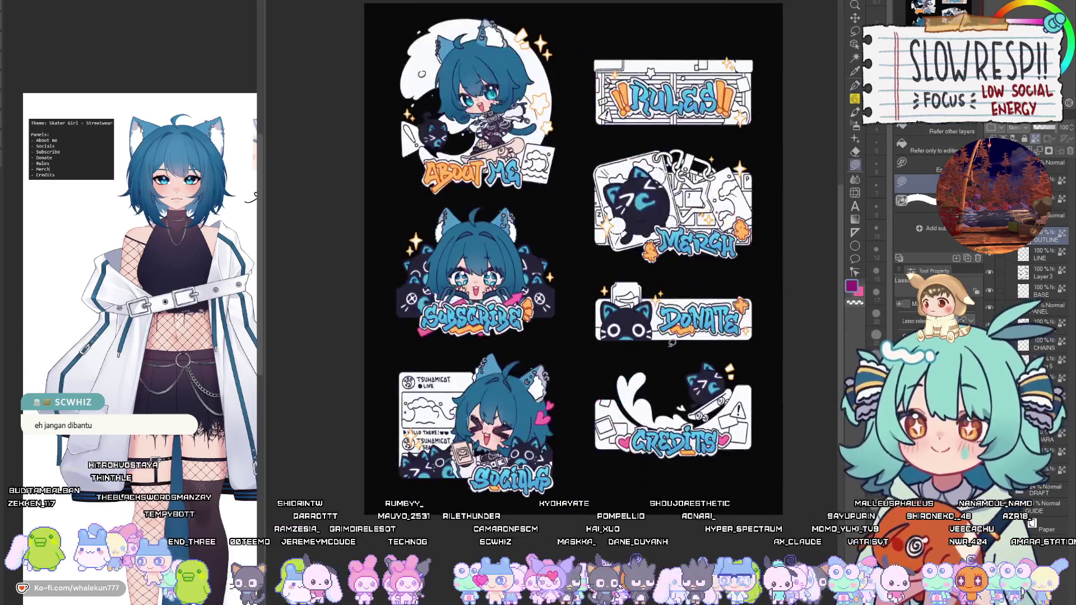
pyautogui.click(543, 227)
pyautogui.press('h')
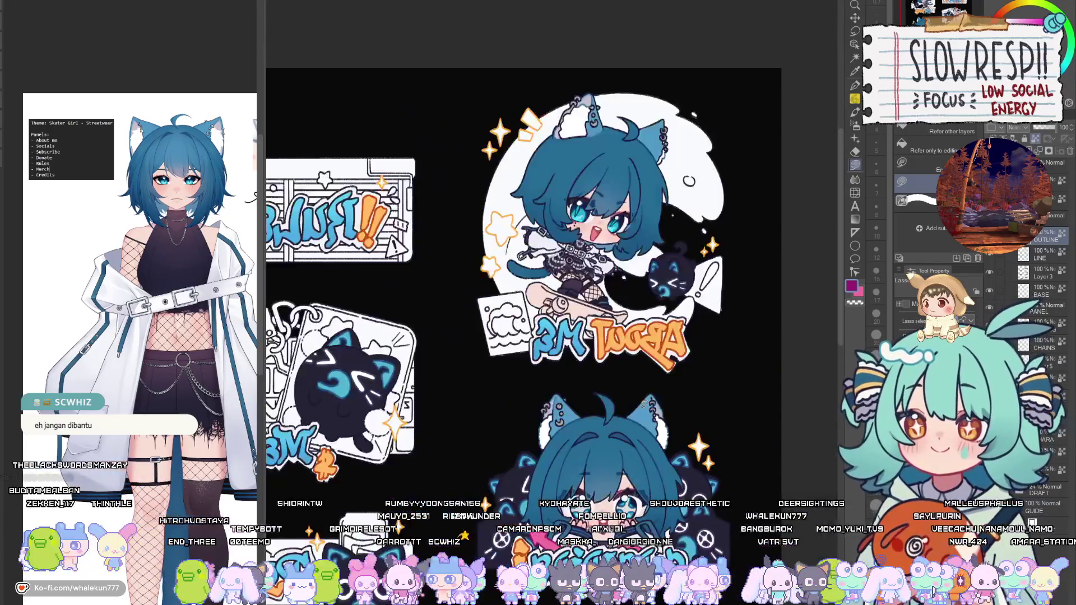
pyautogui.press('h')
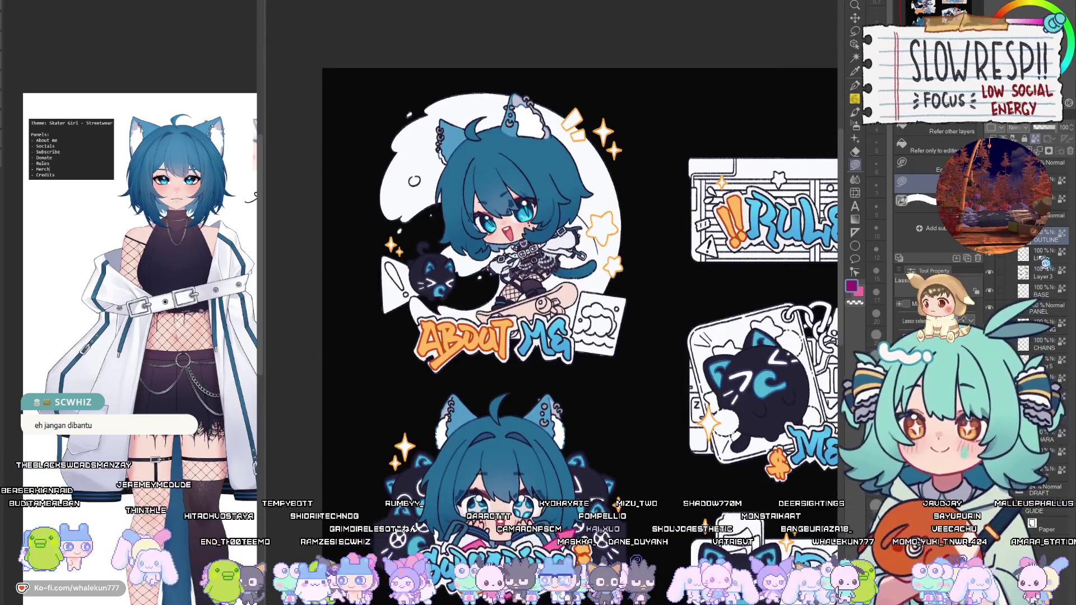
pyautogui.press('p')
pyautogui.scroll(3, 561, 356)
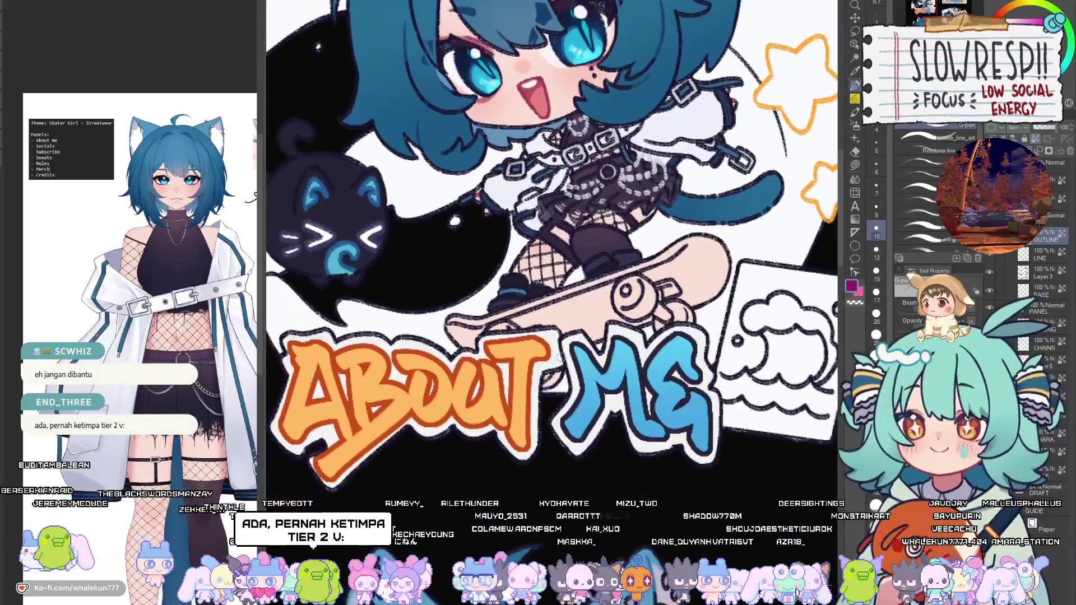
pyautogui.keyDown('alt'); pyautogui.click(567, 334); pyautogui.keyUp('alt')
pyautogui.keyDown('alt'); pyautogui.click(668, 133); pyautogui.keyUp('alt')
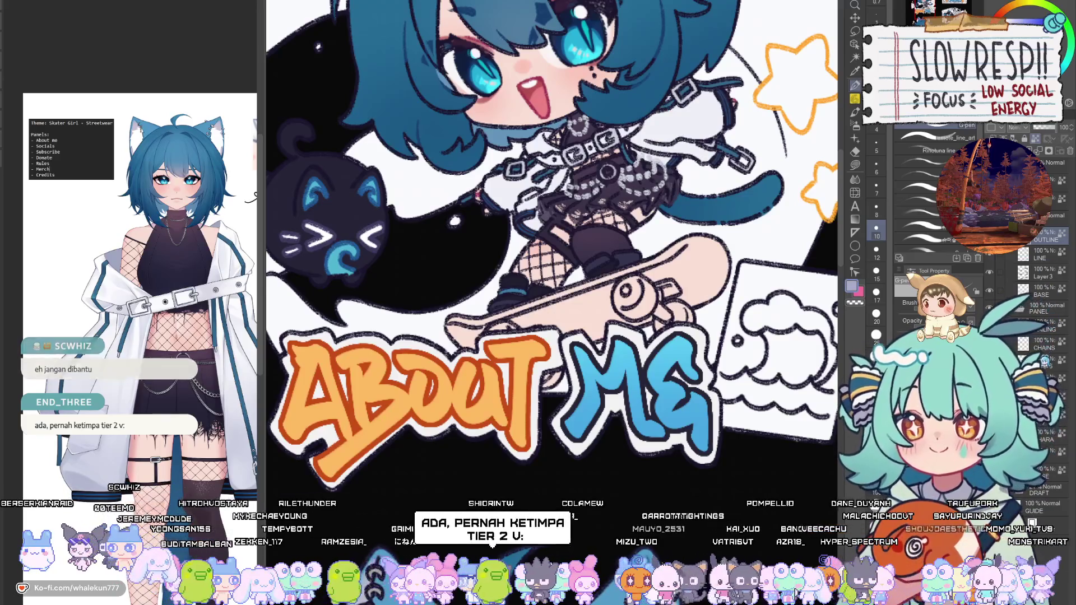
pyautogui.moveTo(668, 133)
pyautogui.mouseDown()
pyautogui.moveTo(668, 275)
pyautogui.moveTo(724, 268)
pyautogui.mouseUp()
# Sample the CREDITS heart's magenta and retouch the heart's left edge.
pyautogui.scroll(-5, 724, 269)
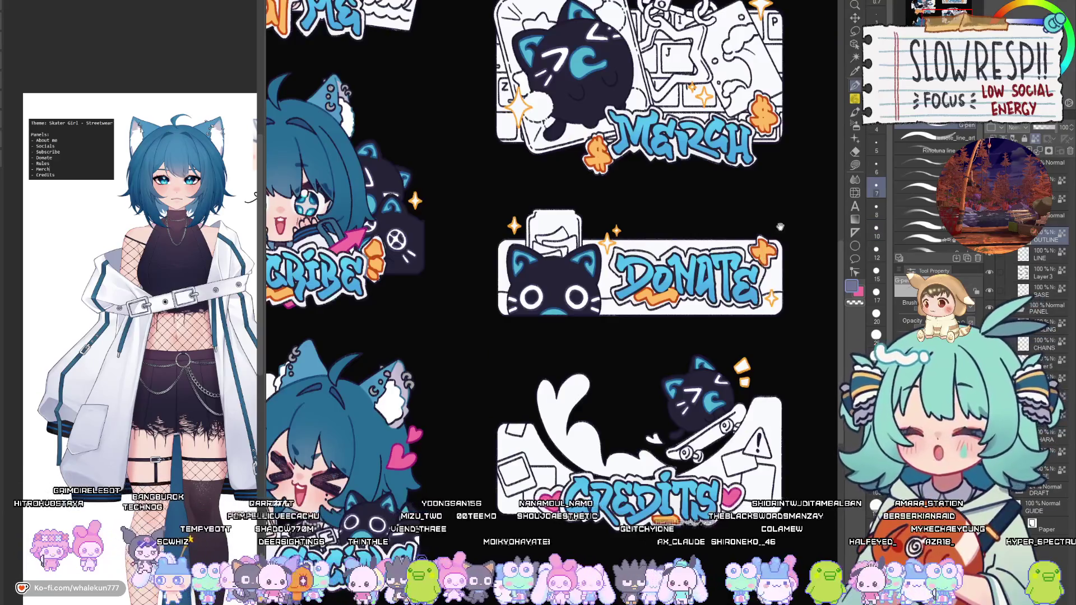
pyautogui.scroll(4, 743, 264)
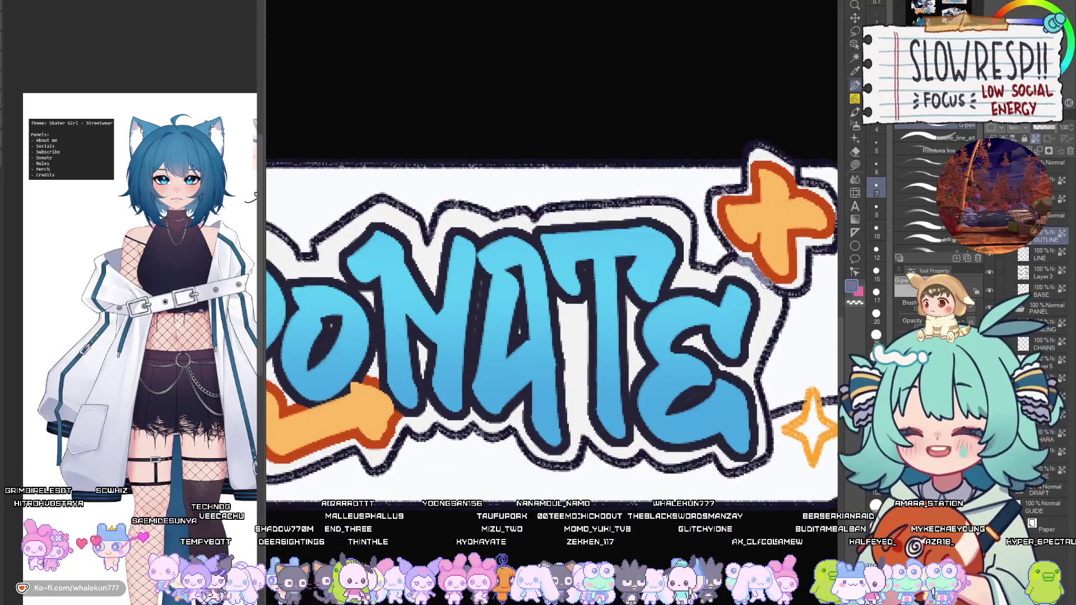
pyautogui.scroll(-2, 773, 294)
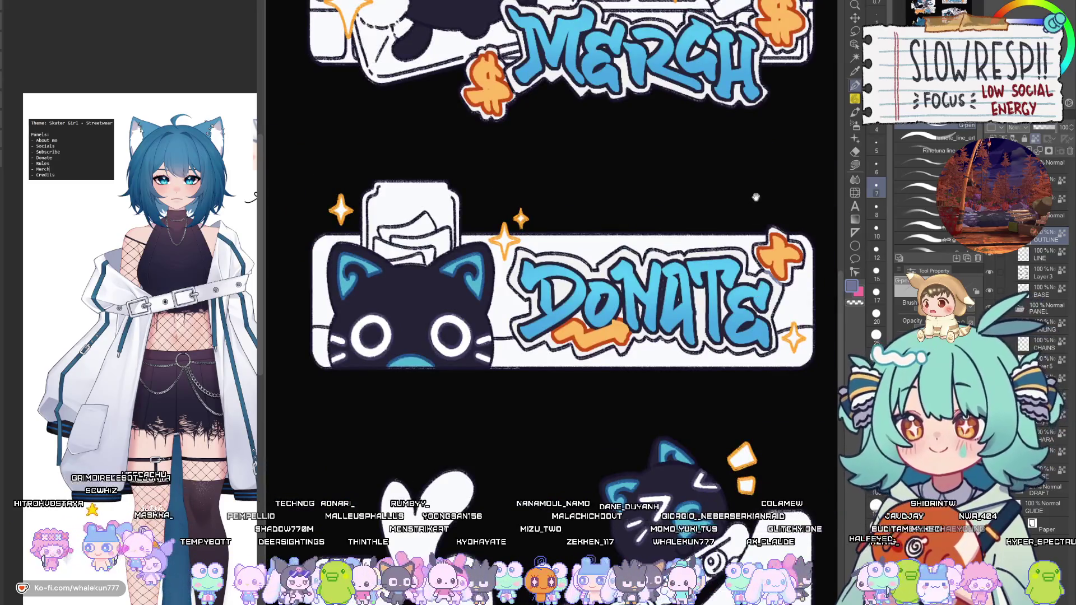
pyautogui.scroll(5, 594, 310)
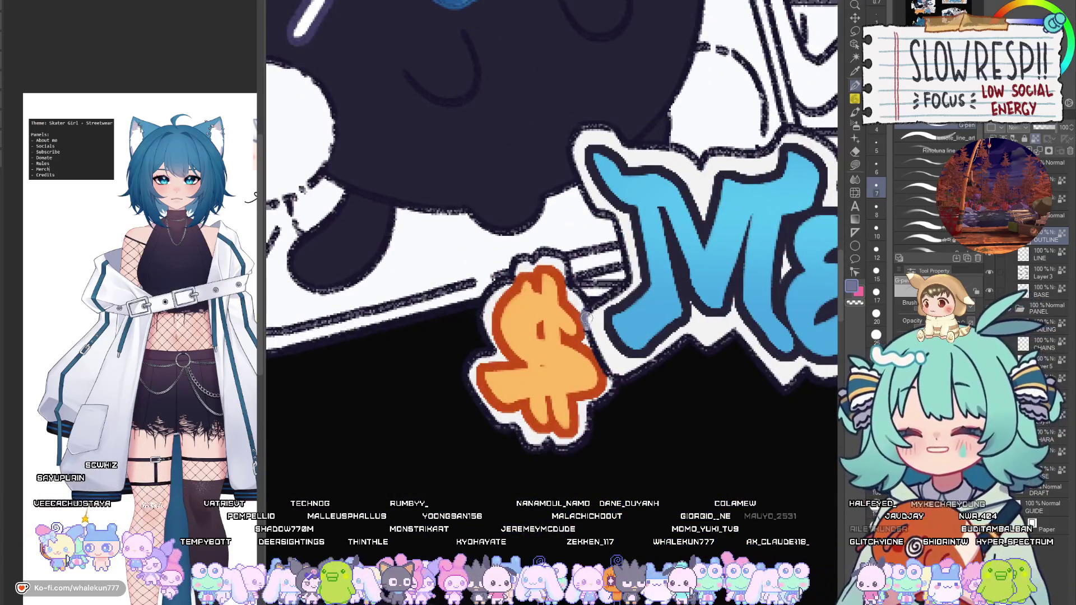
pyautogui.hotkey('ctrl', '0')
pyautogui.scroll(5, 643, 265)
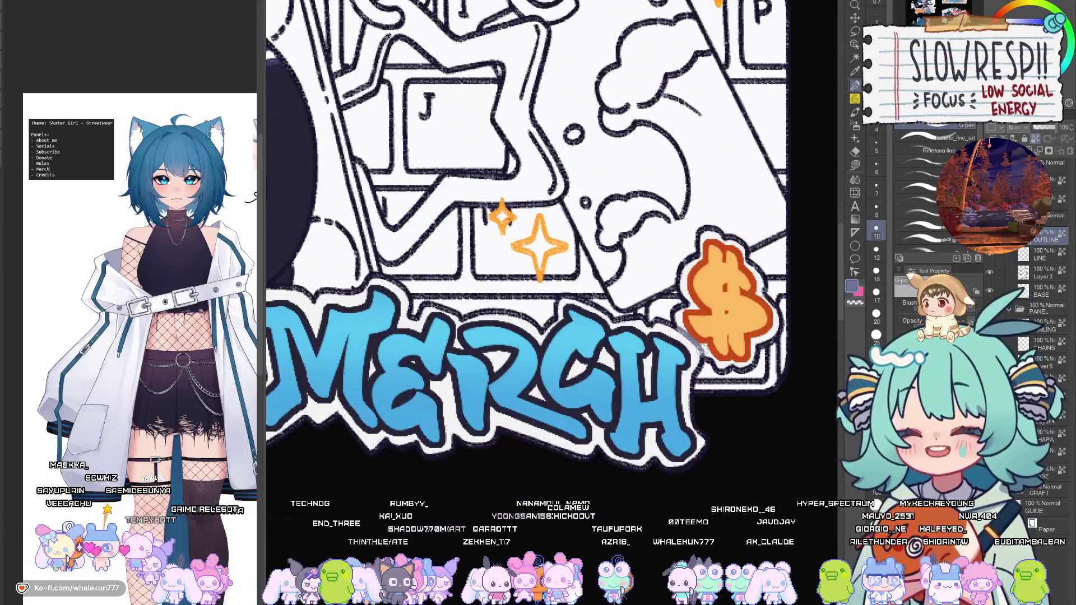
pyautogui.hotkey('ctrl', '0')
pyautogui.scroll(5, 456, 351)
pyautogui.hotkey('ctrl', '0')
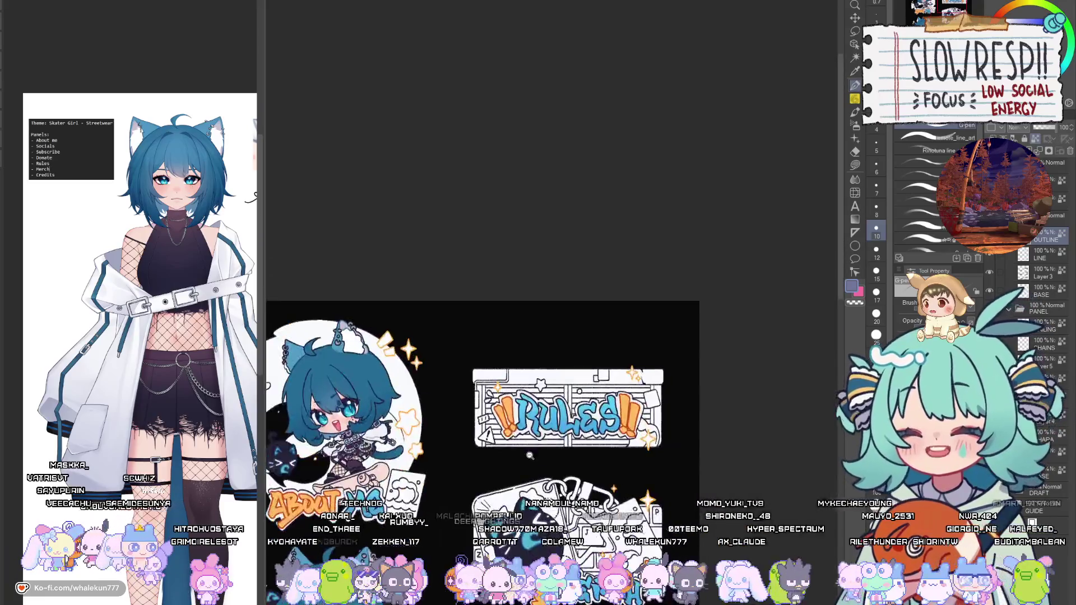
pyautogui.scroll(3, 587, 452)
pyautogui.scroll(4, 587, 452)
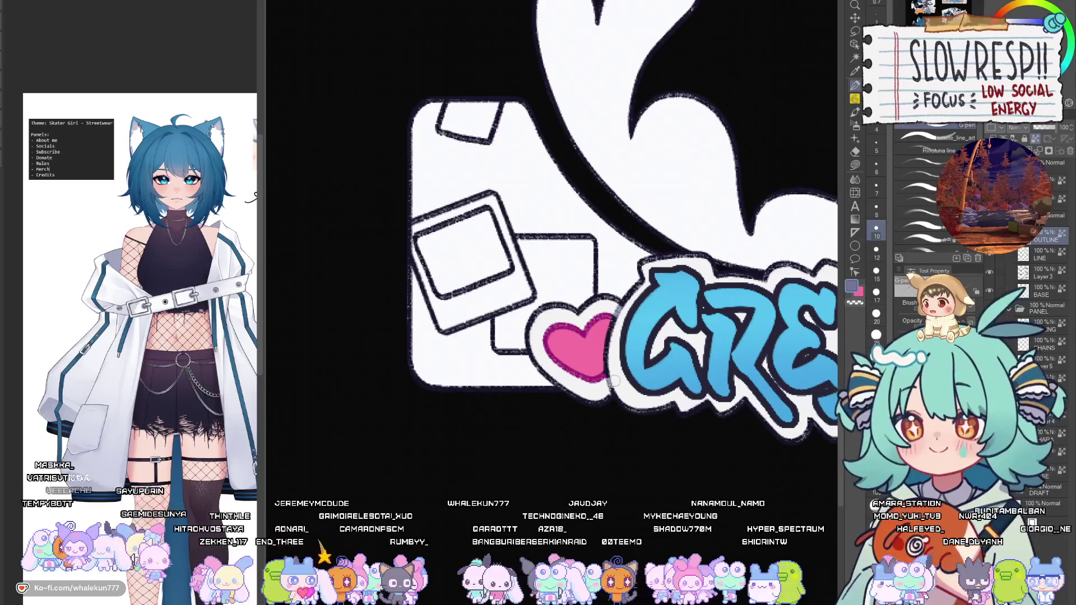
pyautogui.keyDown('alt'); pyautogui.click(611, 375); pyautogui.keyUp('alt')
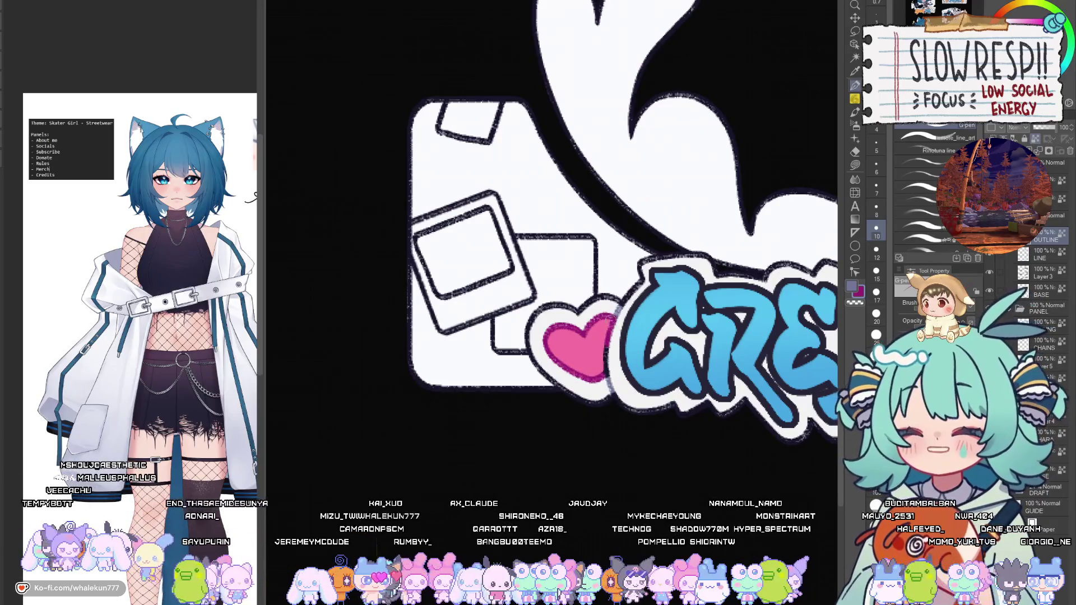
pyautogui.scroll(-4, 608, 364)
pyautogui.scroll(5, 569, 340)
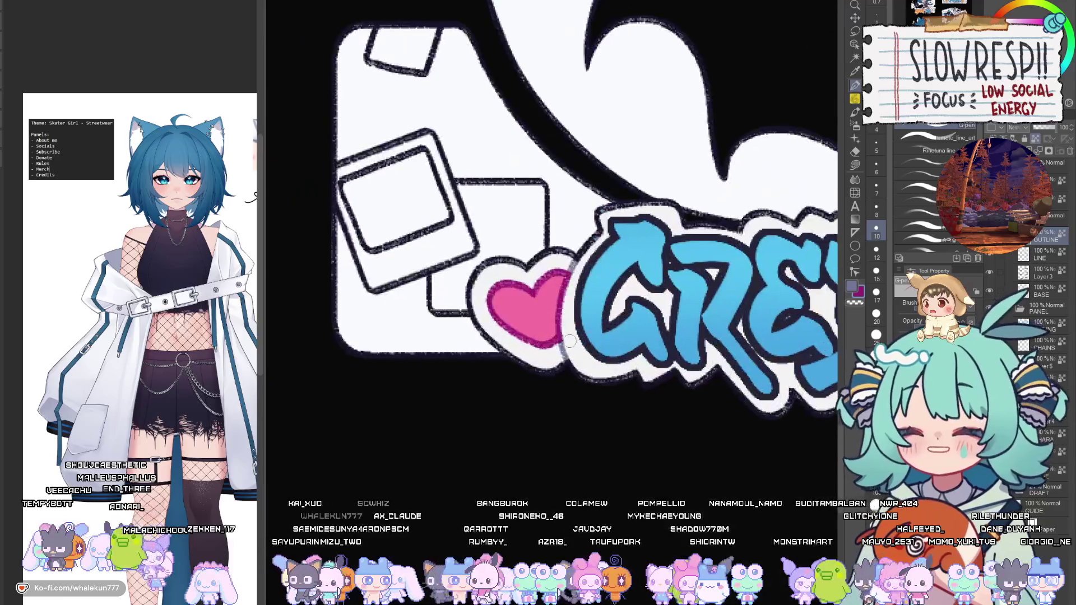
pyautogui.scroll(-4, 568, 340)
pyautogui.scroll(4, 692, 280)
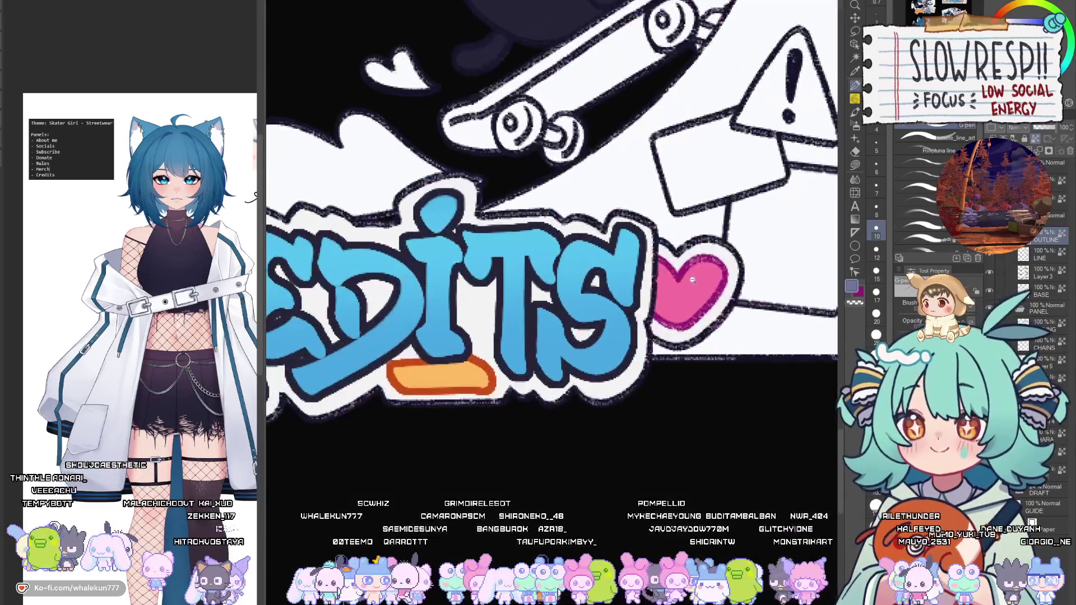
pyautogui.moveTo(657, 257); pyautogui.dragTo(650, 317)
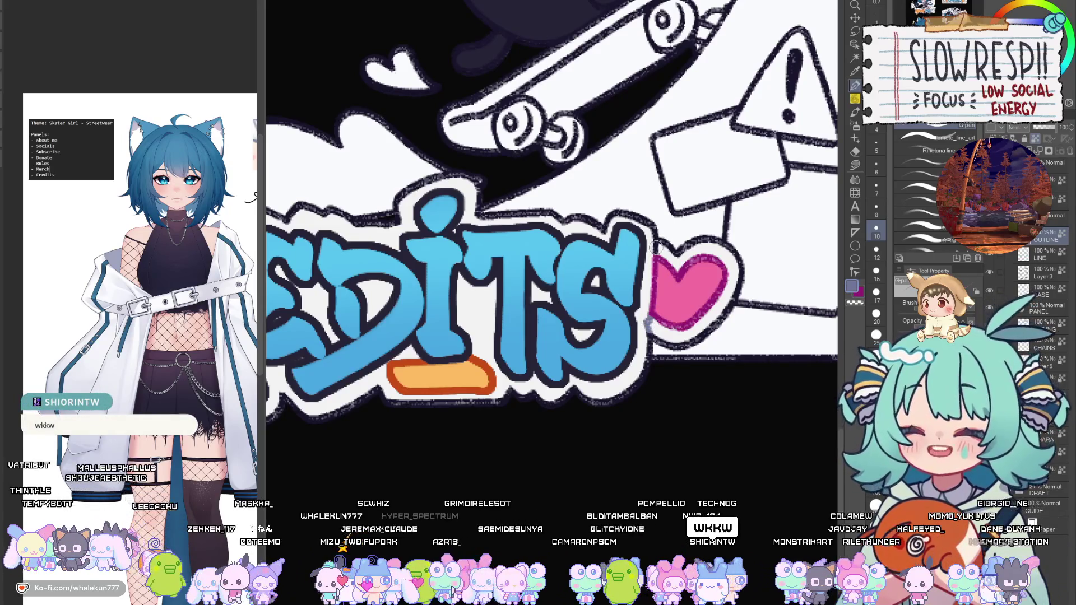
pyautogui.press('[')
pyautogui.press('[')
# Eyedrop the dark navy outline colour and close the gap between MERCH's $ and M.
pyautogui.scroll(-4, 664, 233)
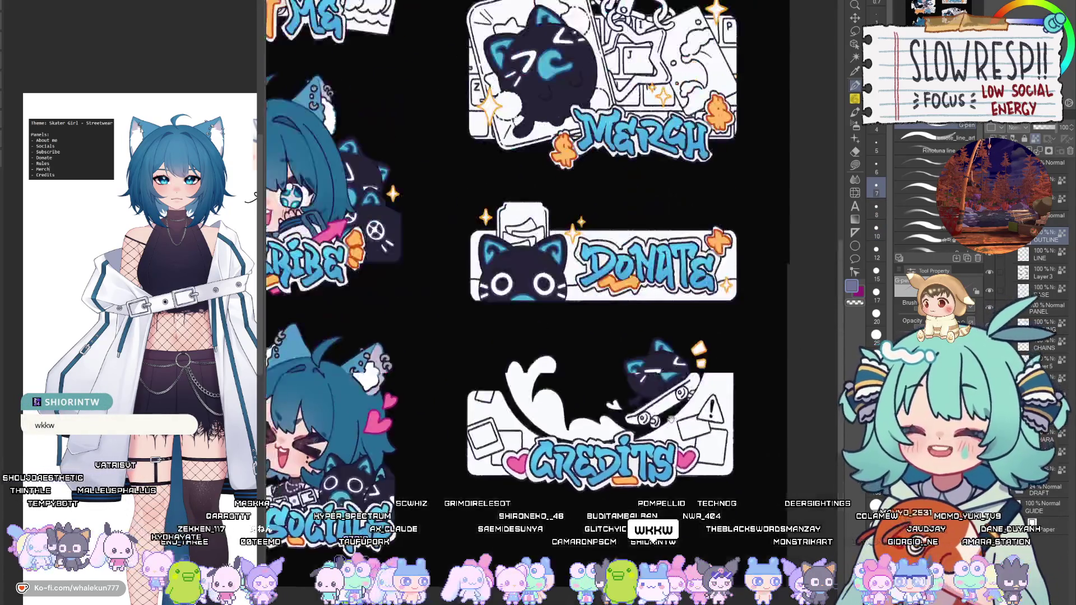
pyautogui.scroll(-2, 671, 420)
pyautogui.scroll(5, 671, 419)
pyautogui.scroll(-5, 678, 381)
pyautogui.scroll(2, 688, 344)
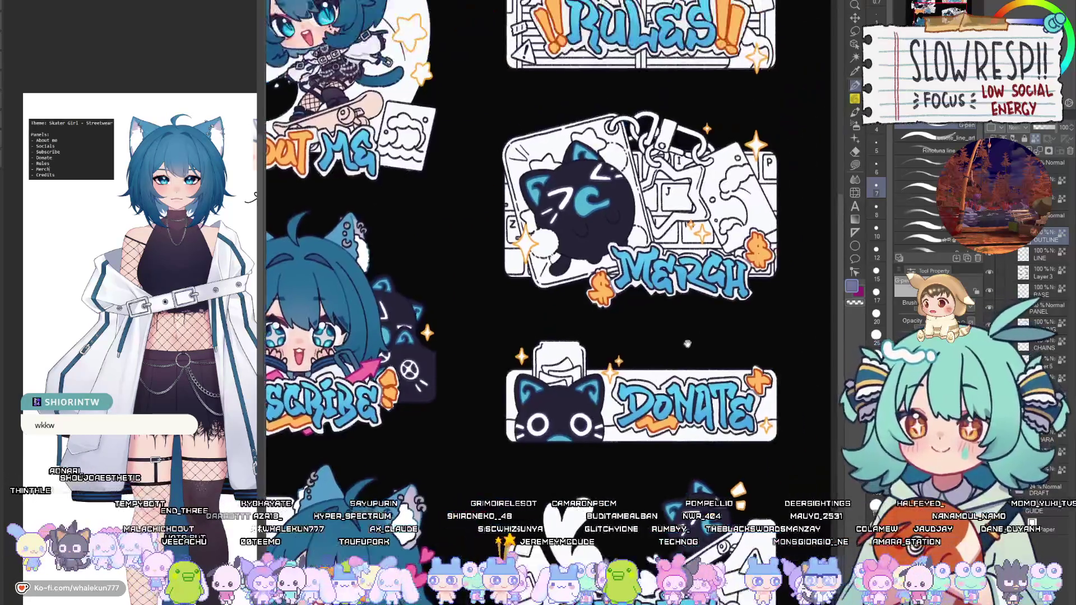
pyautogui.scroll(5, 617, 306)
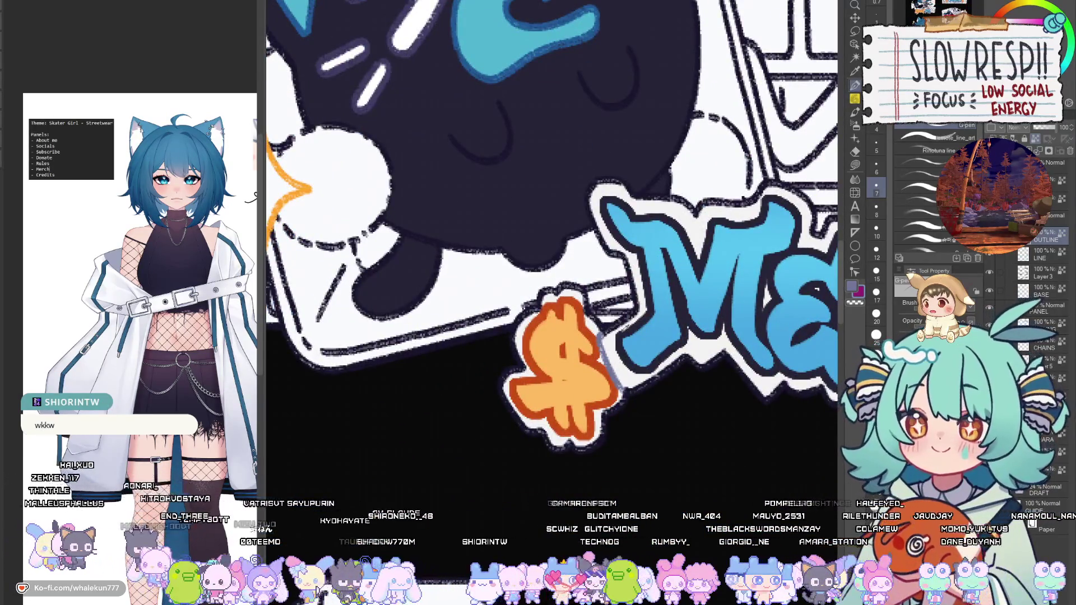
pyautogui.keyDown('alt'); pyautogui.click(605, 330); pyautogui.keyUp('alt')
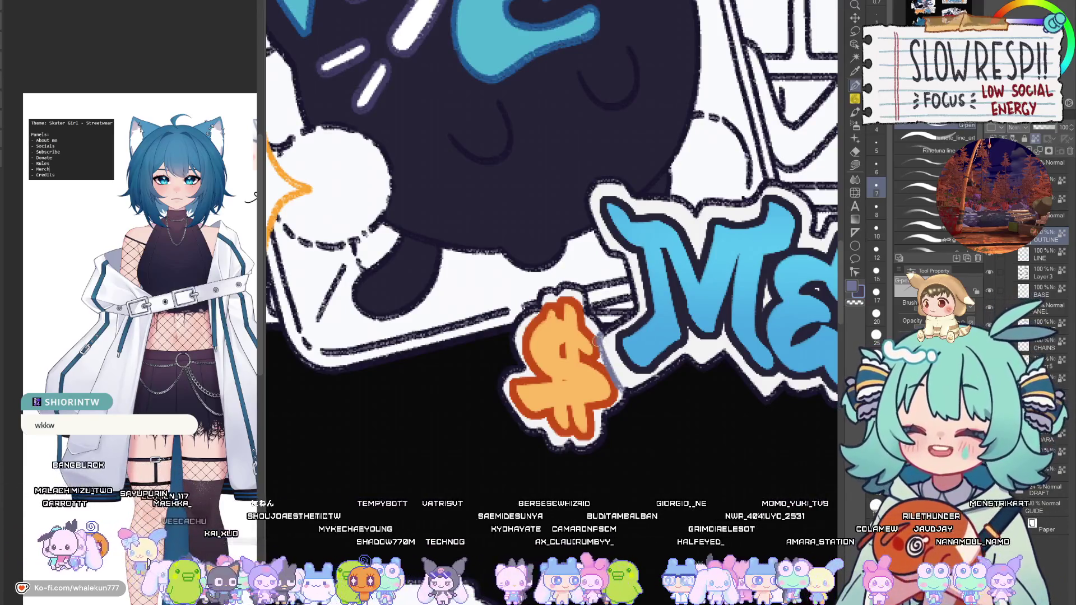
pyautogui.keyDown('alt'); pyautogui.click(602, 327); pyautogui.keyUp('alt')
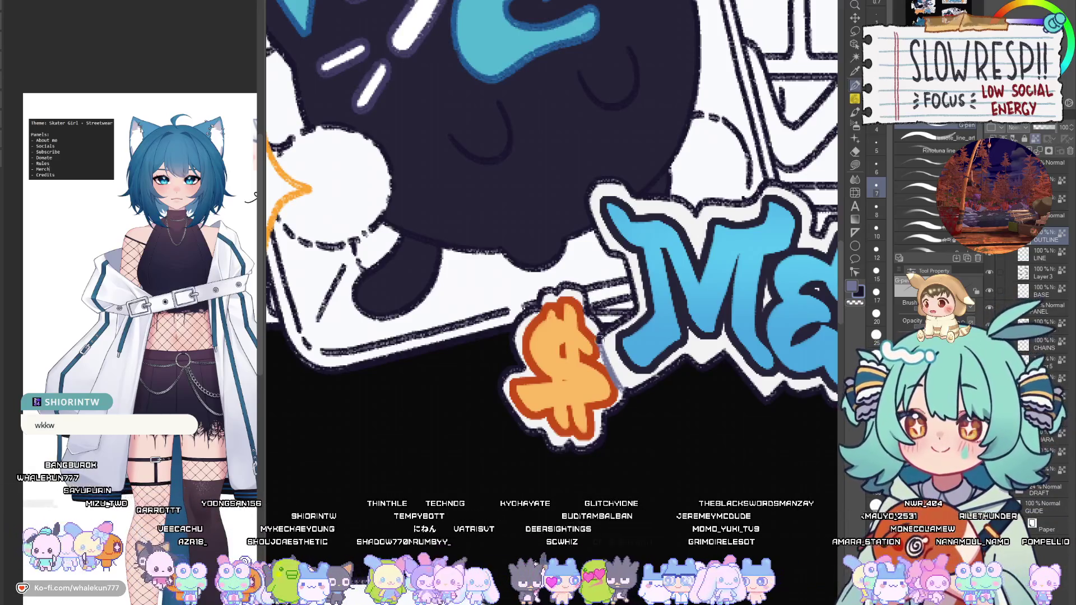
pyautogui.moveTo(602, 353); pyautogui.dragTo(628, 402)
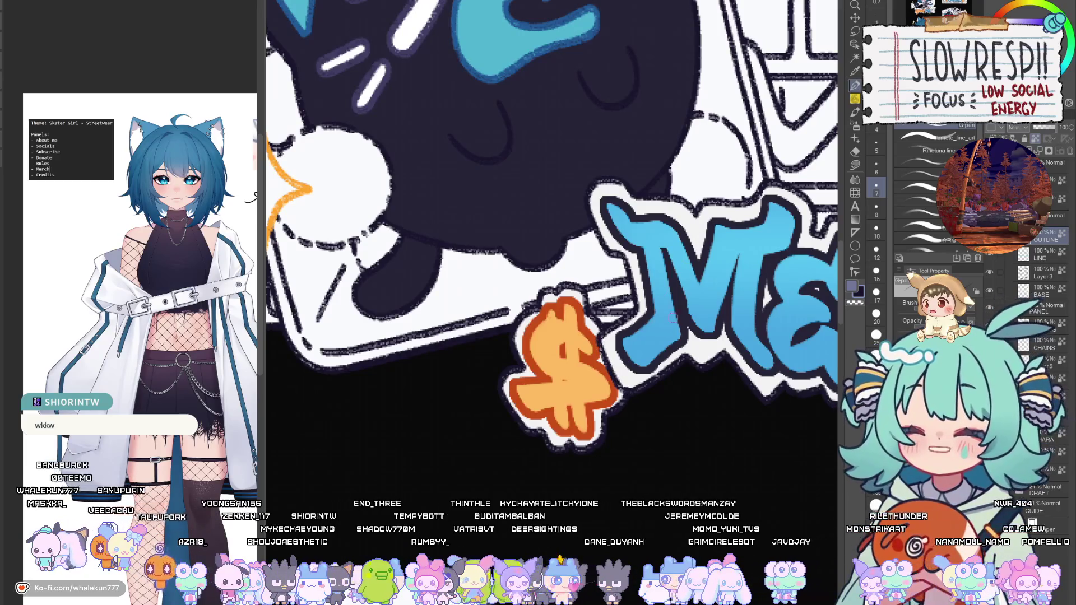
# Make Layer 3 the active drawing layer and enlarge the brush.
pyautogui.scroll(-5, 648, 316)
pyautogui.hscroll(-4, 644, 303)
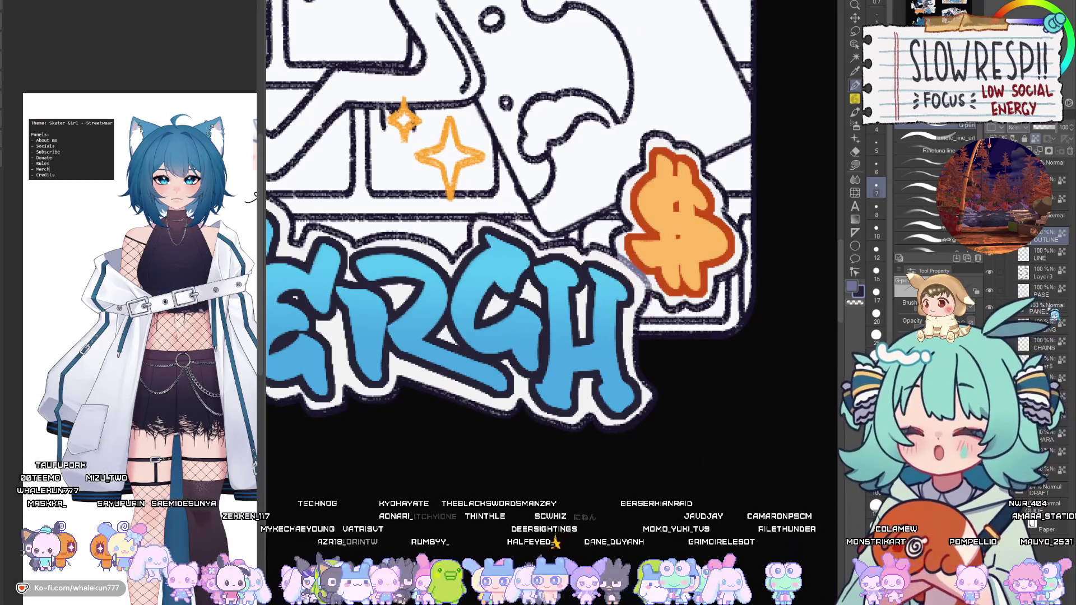
pyautogui.click(1050, 277)
pyautogui.press(']')
pyautogui.press(']')
pyautogui.press(']')
pyautogui.scroll(-5, 628, 283)
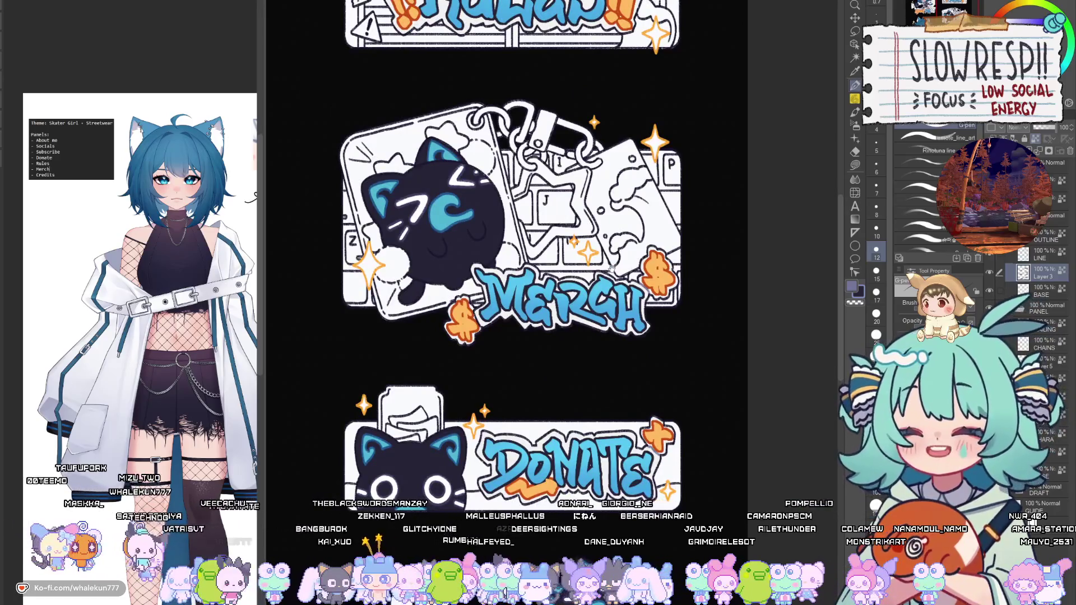
pyautogui.scroll(-3, 611, 266)
pyautogui.scroll(-3, 659, 348)
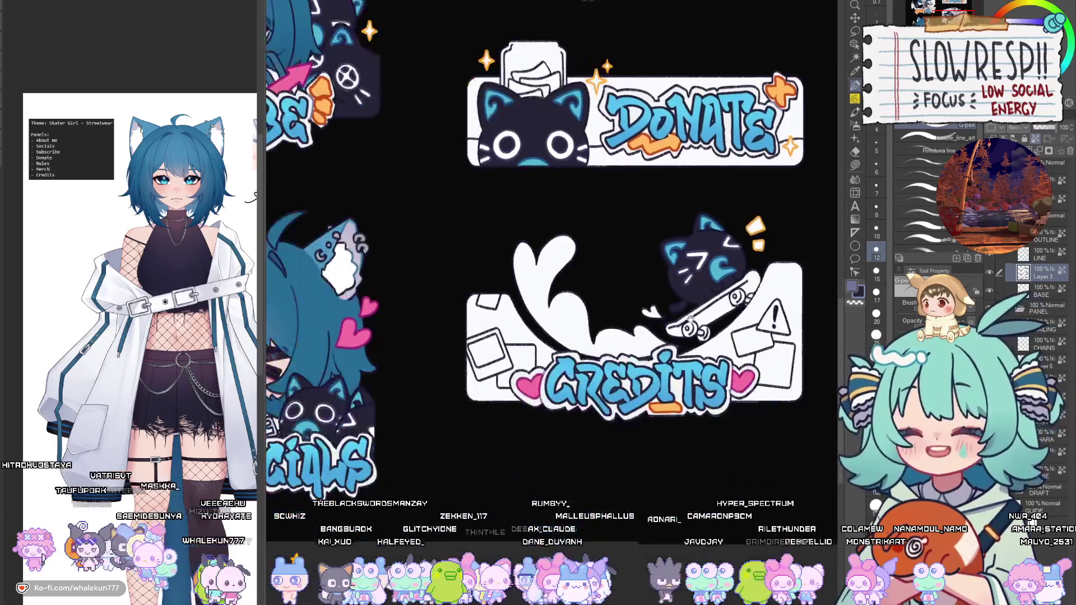
pyautogui.scroll(2, 659, 348)
pyautogui.scroll(-5, 508, 404)
pyautogui.hscroll(-2, 508, 405)
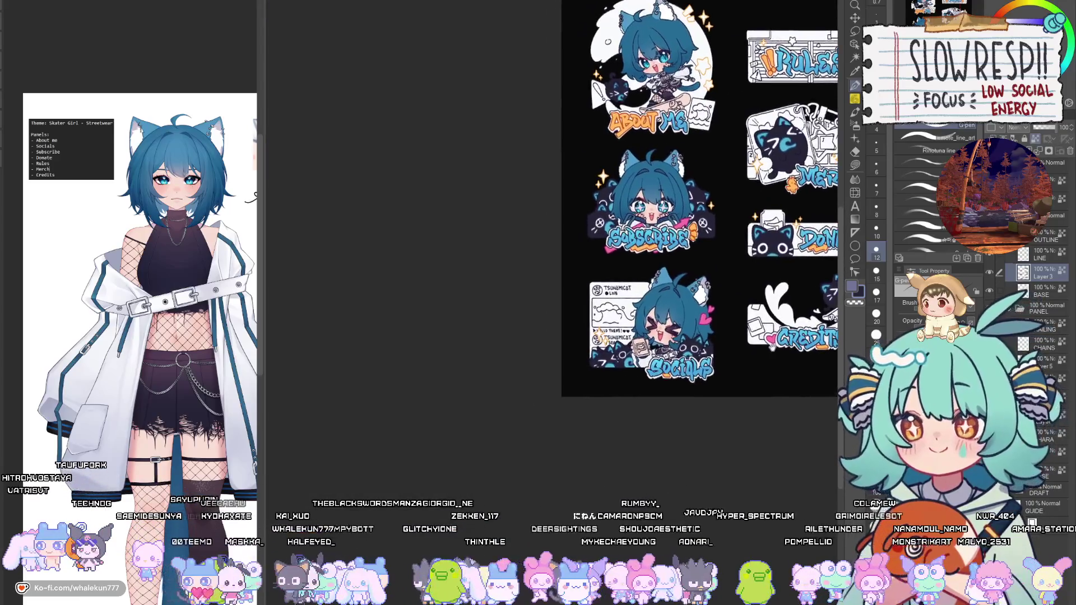
pyautogui.hscroll(4, 563, 335)
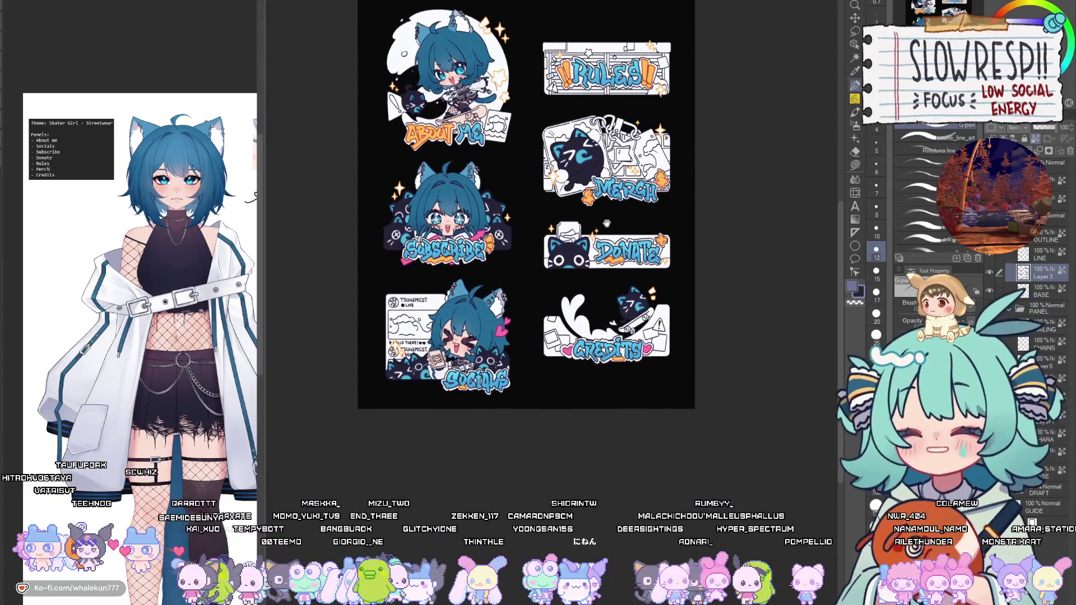
pyautogui.scroll(1, 607, 224)
pyautogui.scroll(4, 645, 280)
pyautogui.scroll(-2, 715, 363)
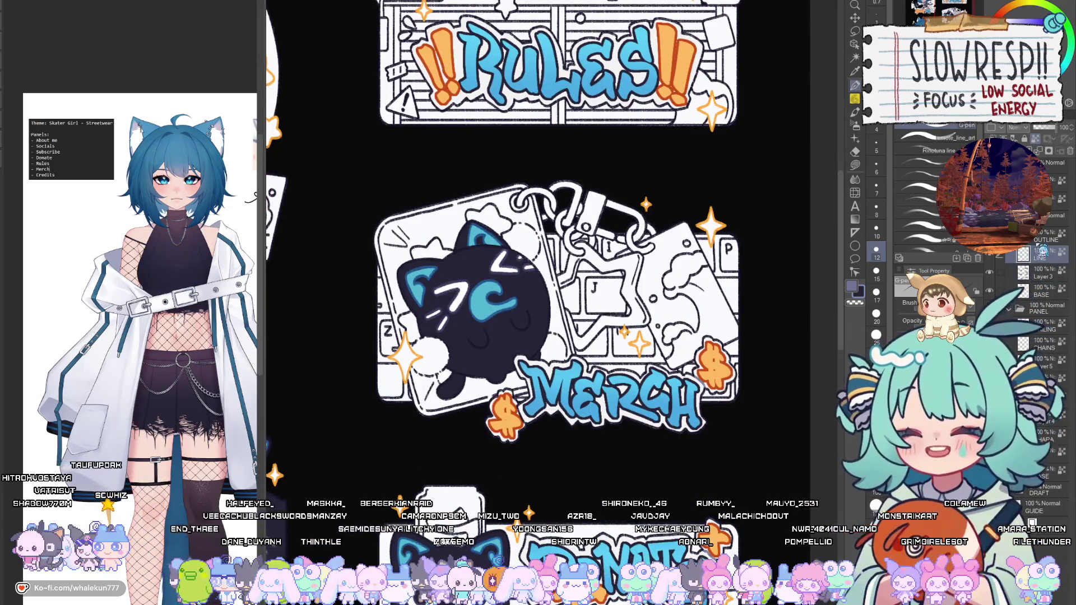
pyautogui.click(1040, 238)
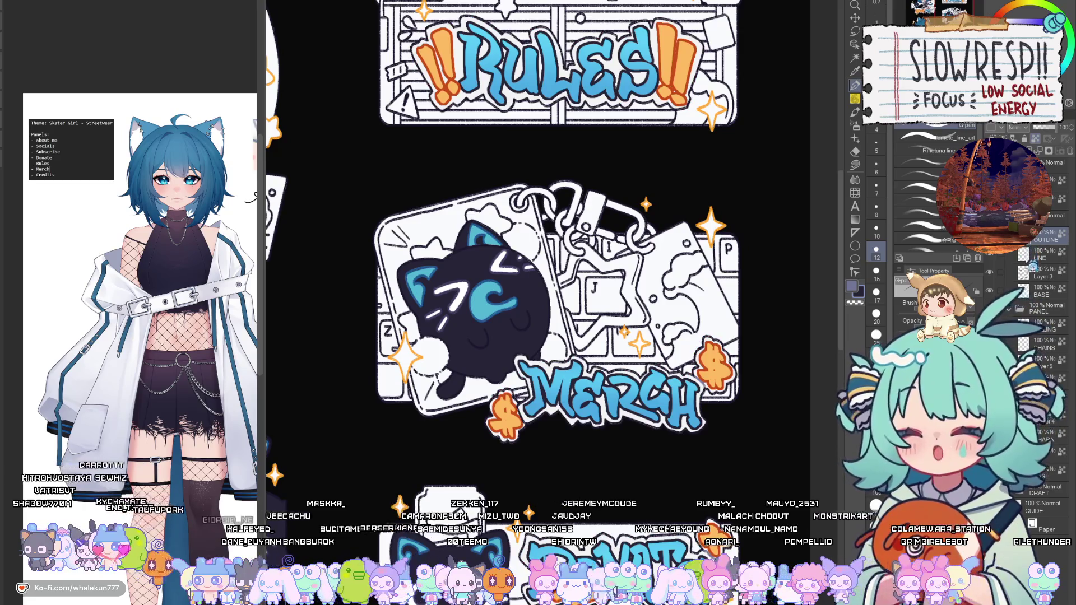
pyautogui.click(1037, 257)
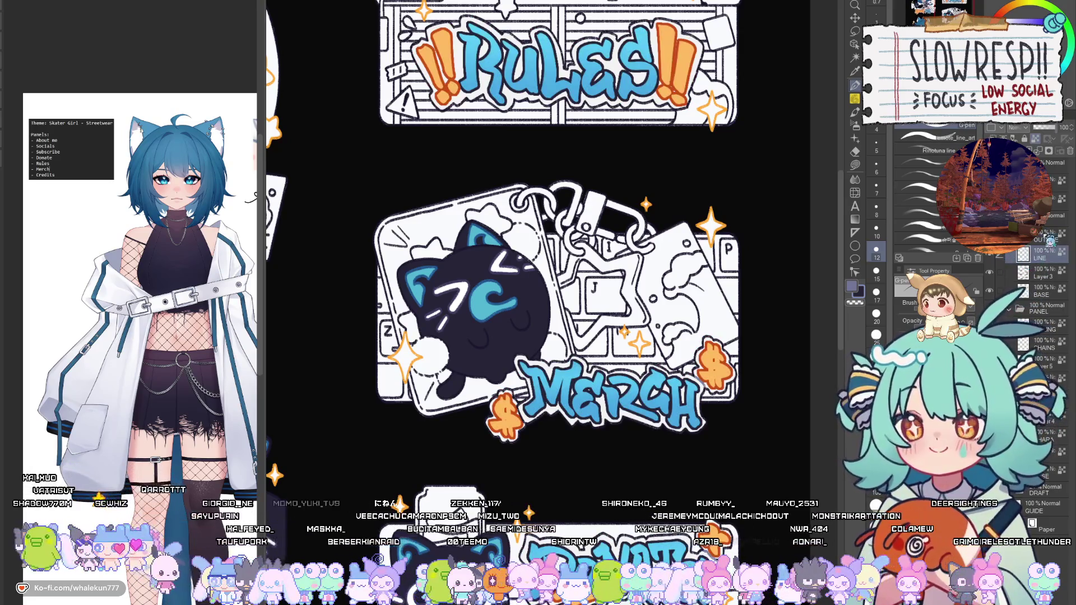
pyautogui.click(1041, 272)
pyautogui.scroll(5, 590, 346)
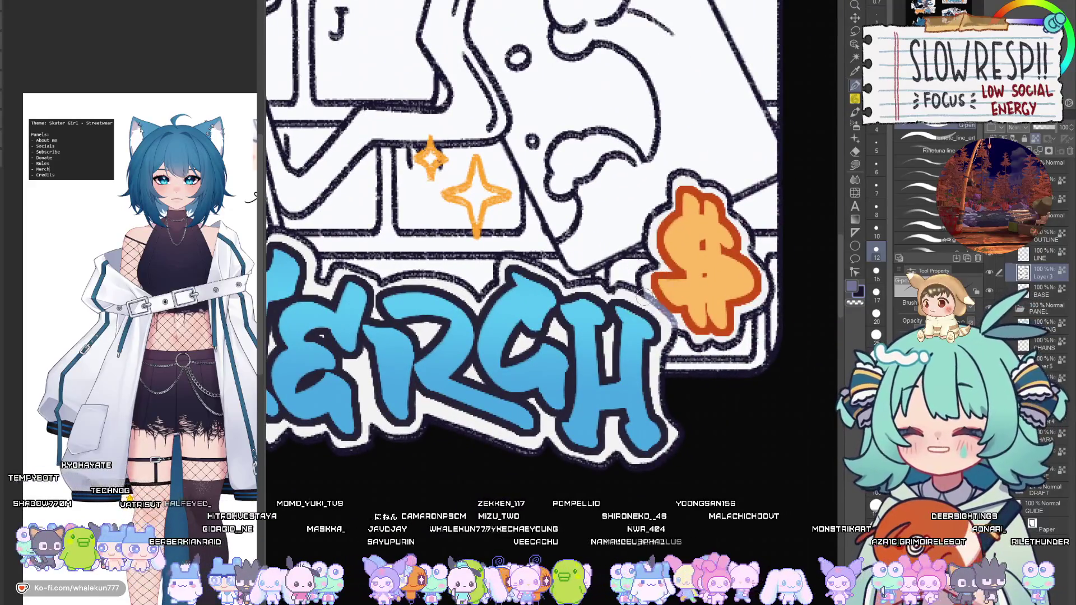
pyautogui.keyDown('ctrl'); pyautogui.keyDown('shift'); pyautogui.click(645, 312); pyautogui.keyUp('shift'); pyautogui.keyUp('ctrl')
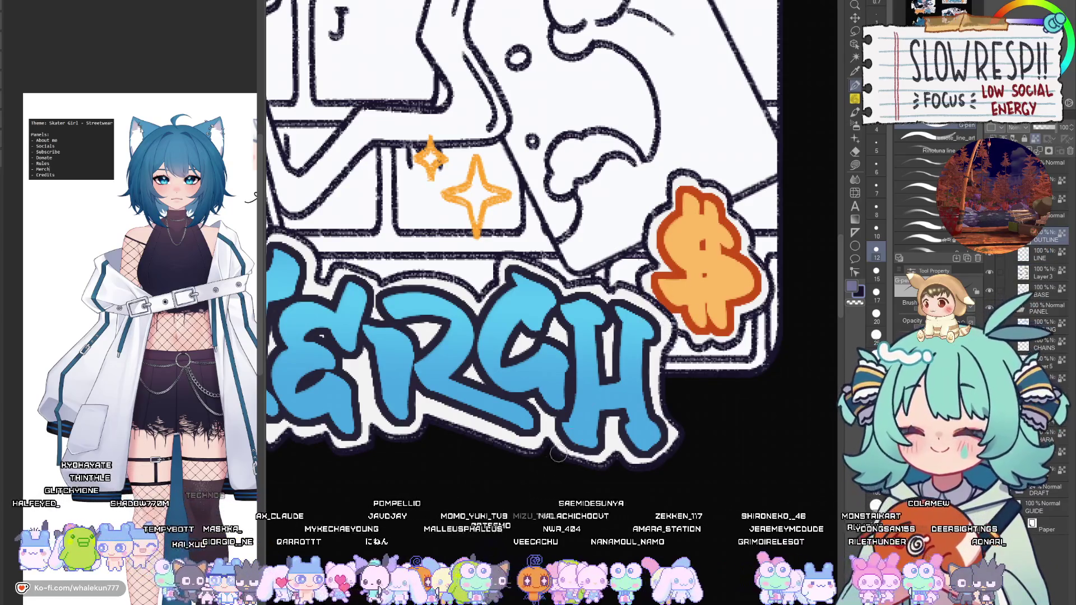
pyautogui.scroll(-6, 695, 325)
pyautogui.moveTo(678, 473); pyautogui.dragTo(681, 314)
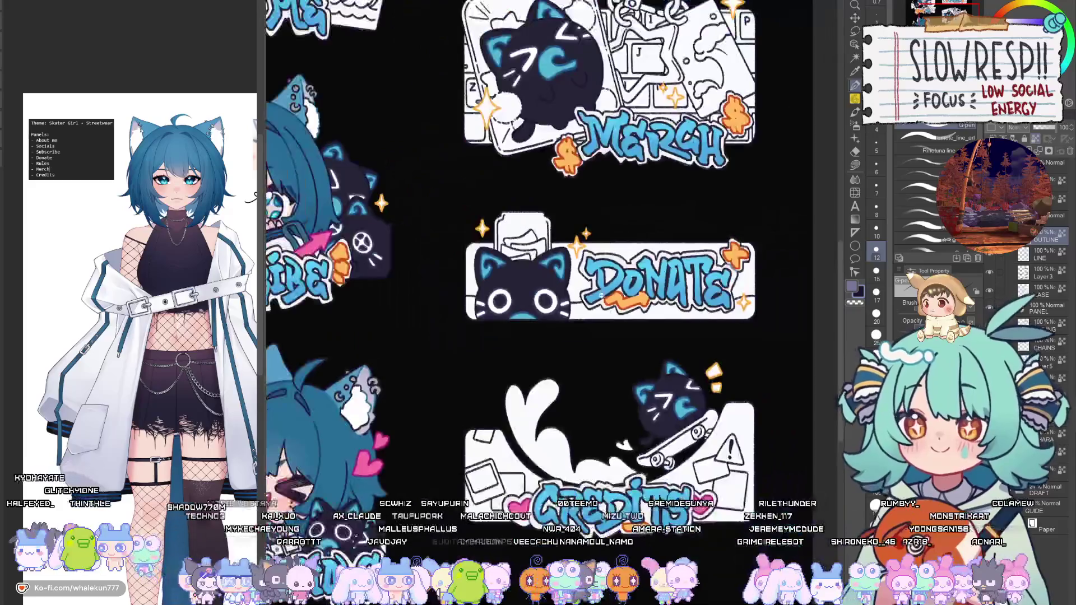
pyautogui.scroll(3, 739, 264)
pyautogui.moveTo(739, 263); pyautogui.dragTo(611, 409)
pyautogui.scroll(2, 675, 281)
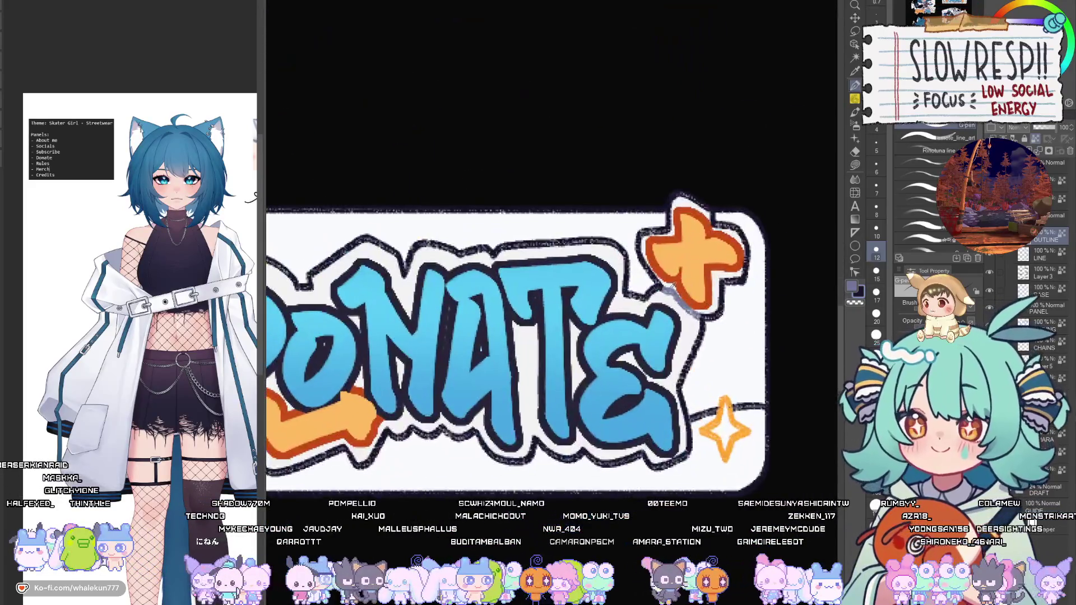
pyautogui.scroll(-2, 675, 269)
pyautogui.moveTo(667, 257); pyautogui.dragTo(667, 521)
pyautogui.scroll(4, 665, 277)
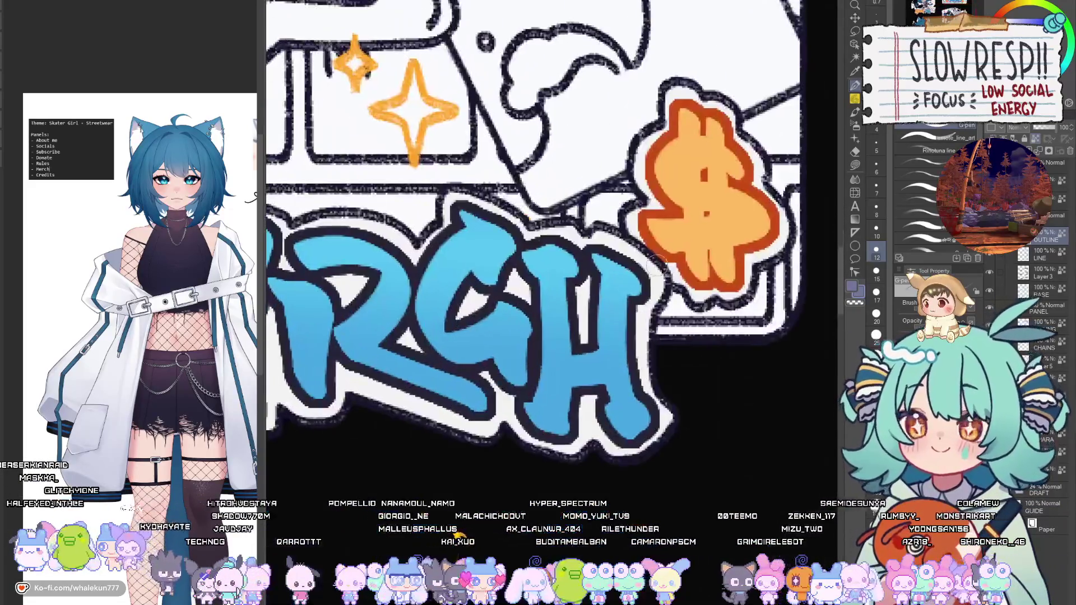
pyautogui.moveTo(493, 336); pyautogui.dragTo(578, 398)
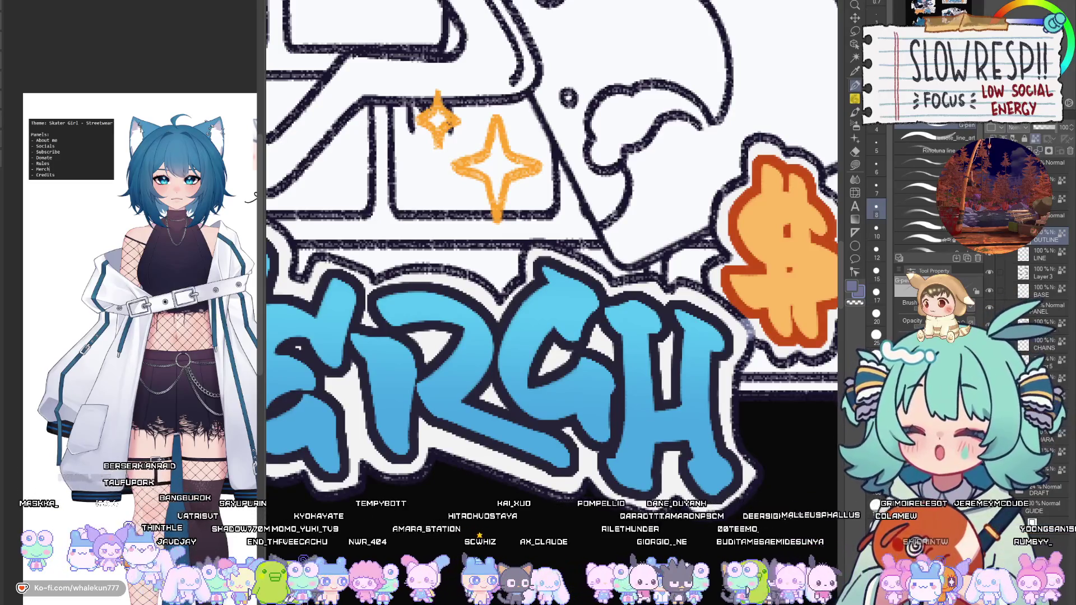
pyautogui.moveTo(541, 355)
pyautogui.mouseDown()
pyautogui.moveTo(706, 311)
pyautogui.moveTo(634, 300)
pyautogui.mouseUp()
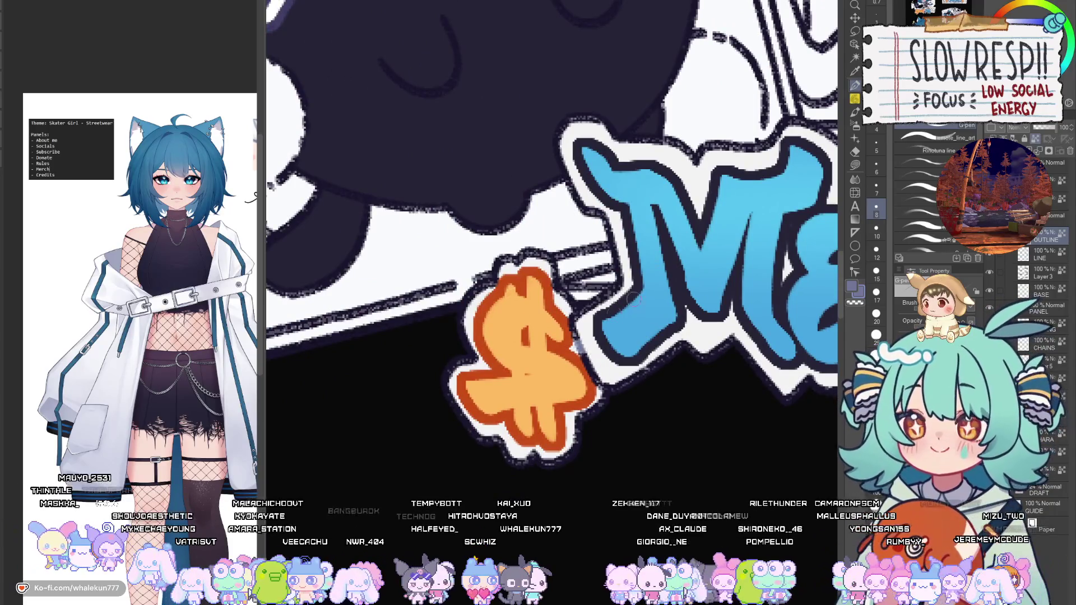
pyautogui.hotkey('ctrl', '0')
pyautogui.scroll(3, 634, 300)
pyautogui.scroll(-5, 686, 441)
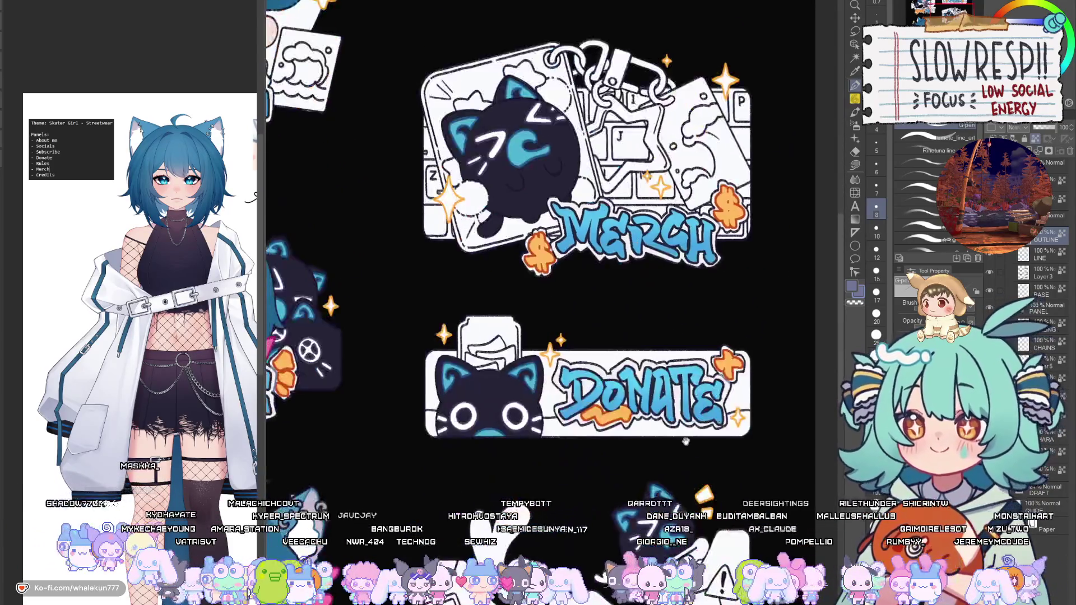
pyautogui.scroll(-3, 685, 441)
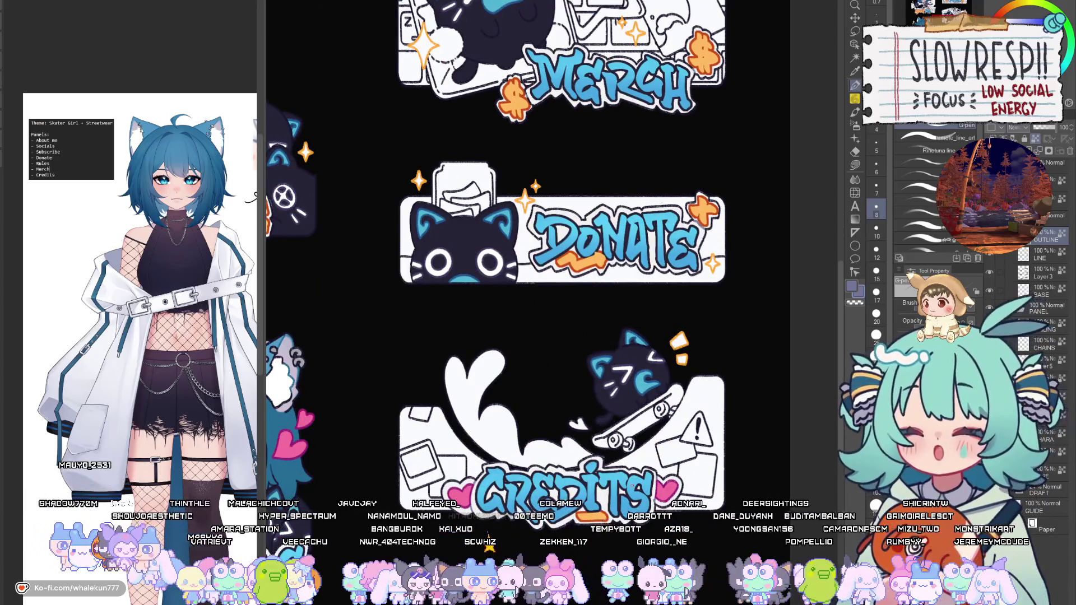
pyautogui.scroll(-3, 632, 486)
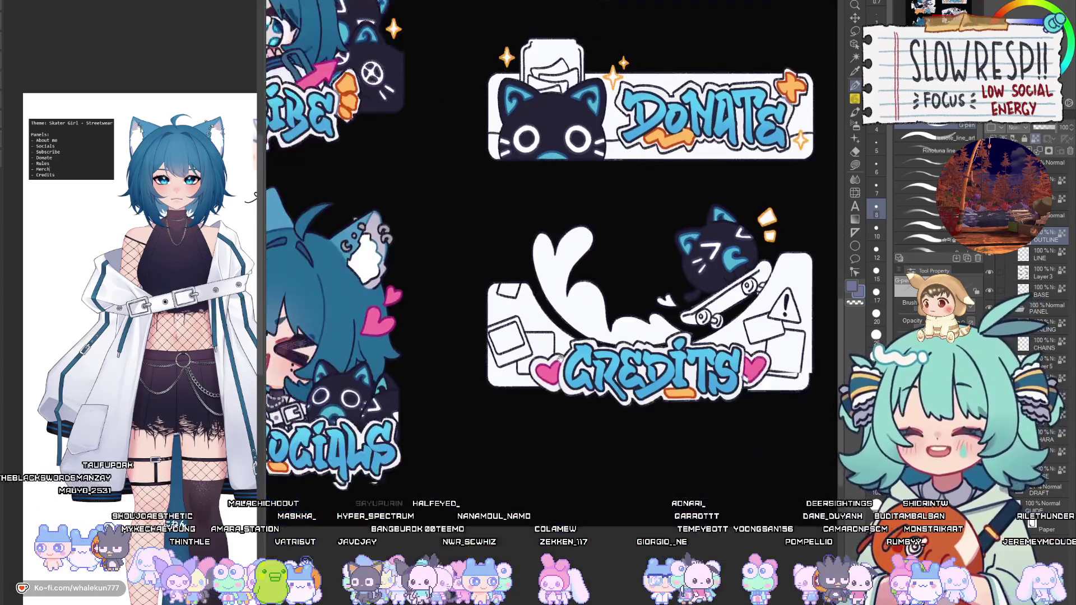
pyautogui.hscroll(-5, 605, 404)
pyautogui.scroll(5, 617, 396)
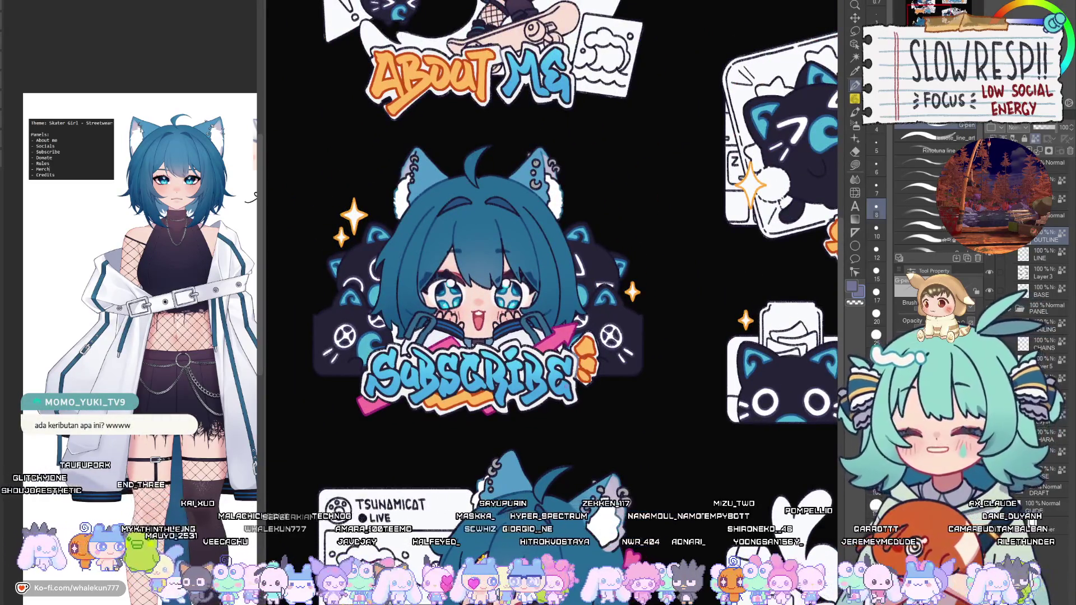
pyautogui.scroll(5, 558, 393)
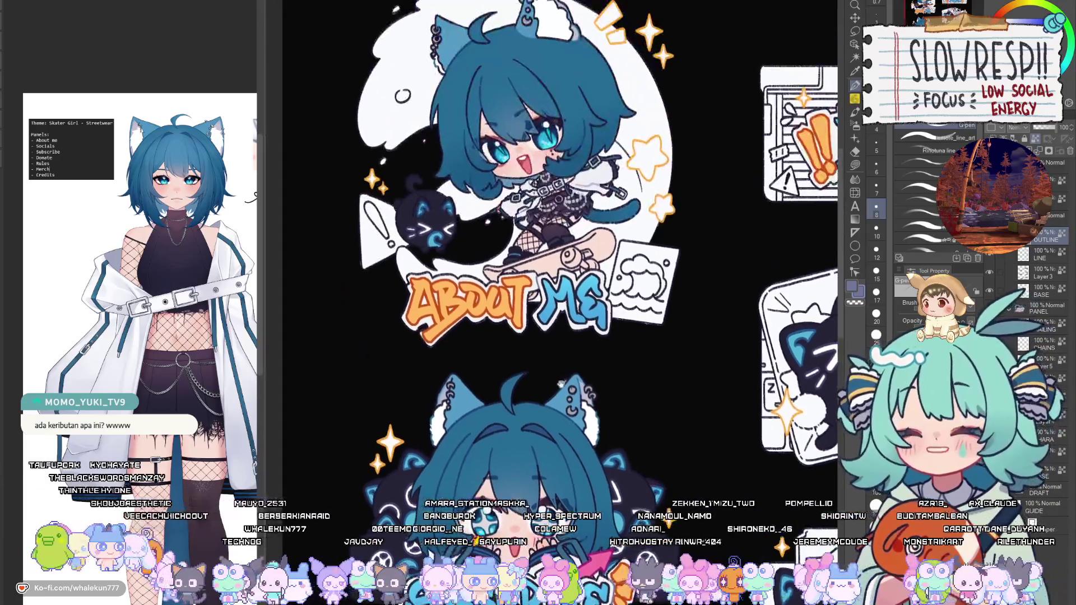
pyautogui.moveTo(617, 548)
pyautogui.mouseDown()
pyautogui.moveTo(557, 398)
pyautogui.moveTo(558, 415)
pyautogui.mouseUp()
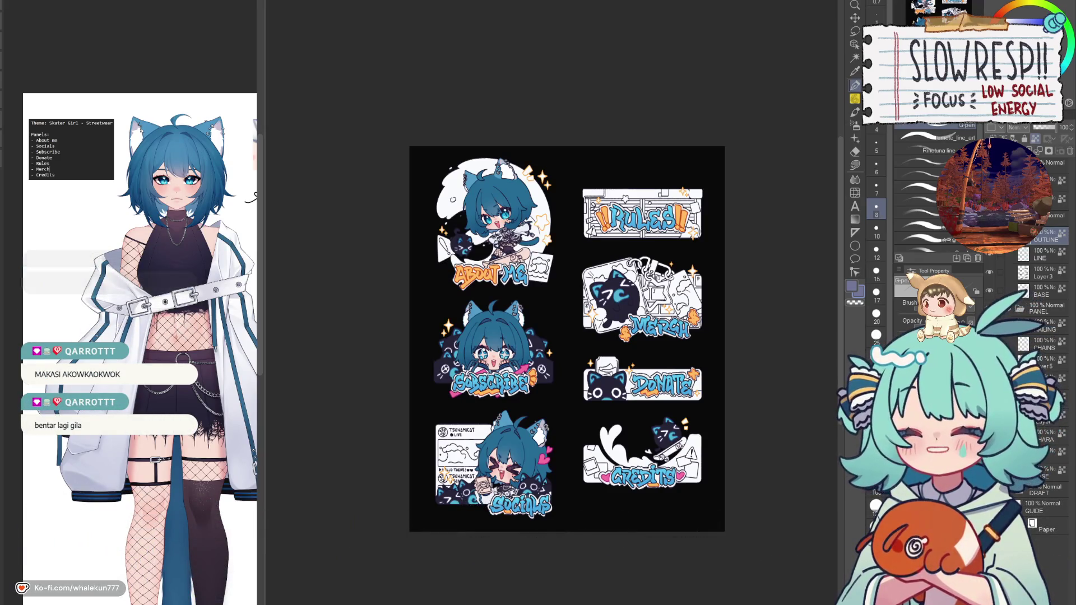
pyautogui.press('g')
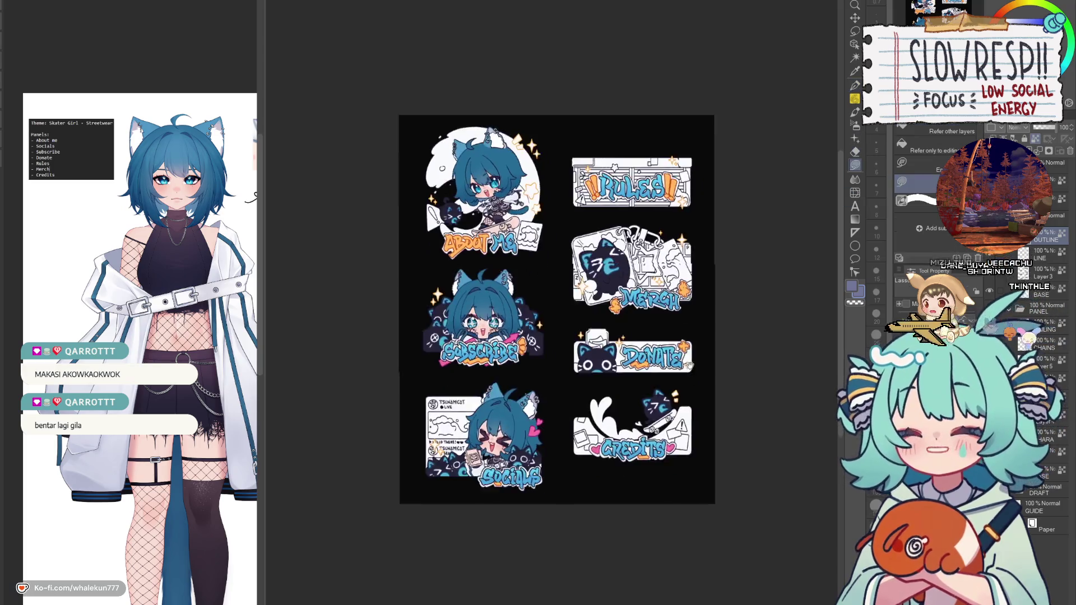
pyautogui.moveTo(567, 339)
pyautogui.mouseDown()
pyautogui.moveTo(548, 271)
pyautogui.moveTo(523, 280)
pyautogui.mouseUp()
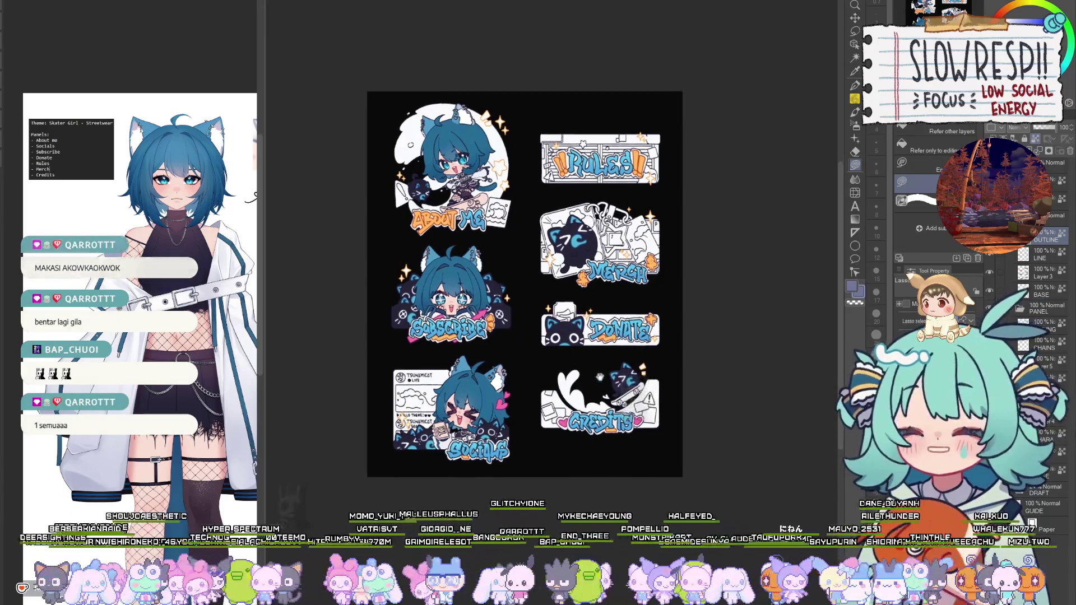
pyautogui.moveTo(600, 358); pyautogui.dragTo(611, 398)
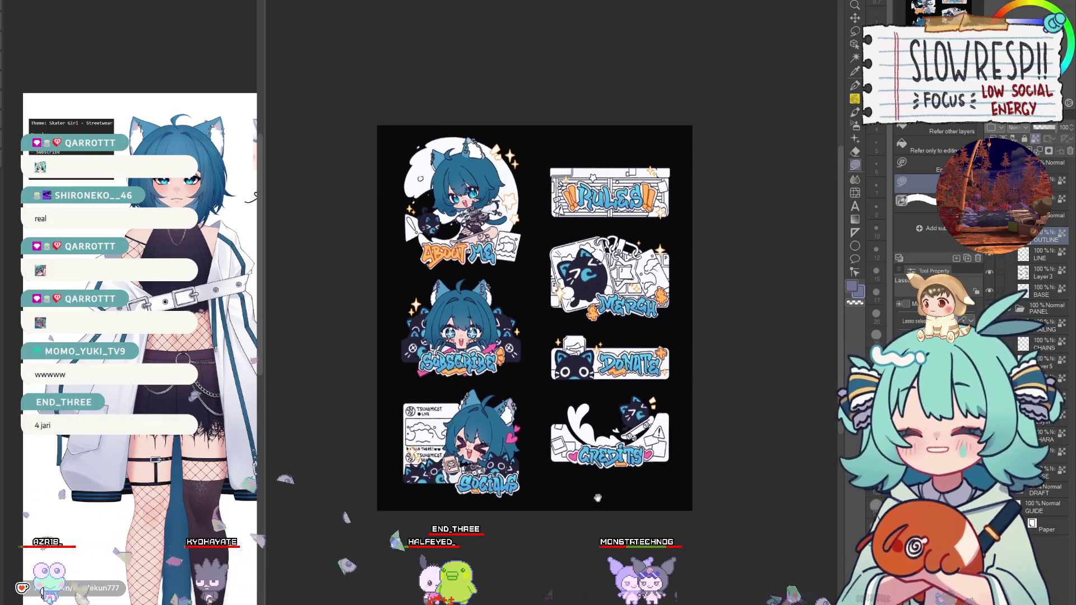
# Bring the About Me panel into view and lasso-select its lettering.
pyautogui.moveTo(611, 398)
pyautogui.mouseDown()
pyautogui.moveTo(634, 381)
pyautogui.moveTo(585, 438)
pyautogui.mouseUp()
pyautogui.scroll(3, 628, 376)
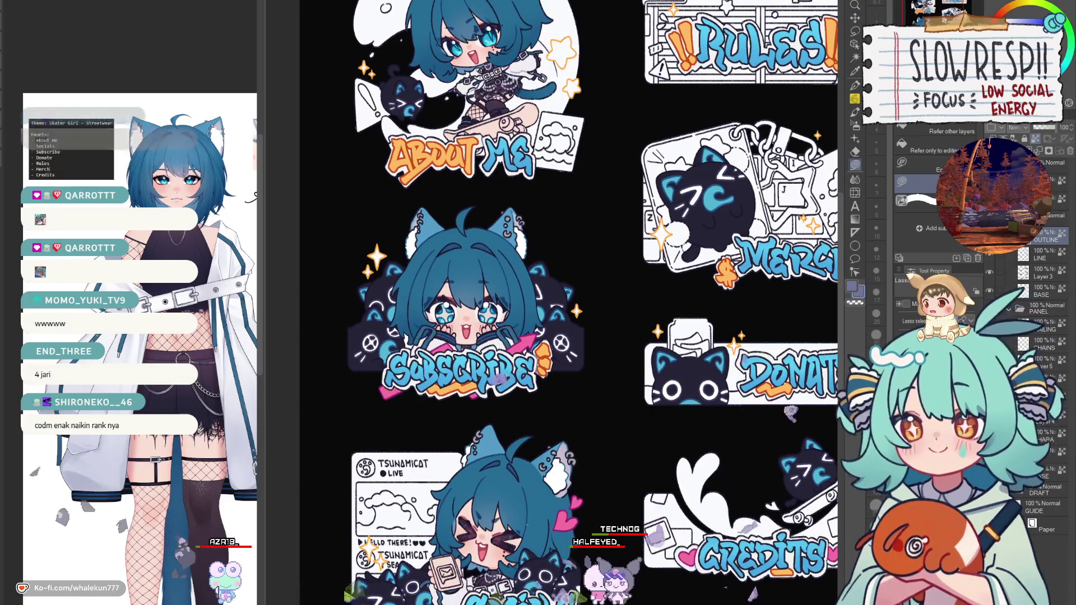
pyautogui.moveTo(585, 438); pyautogui.dragTo(571, 541)
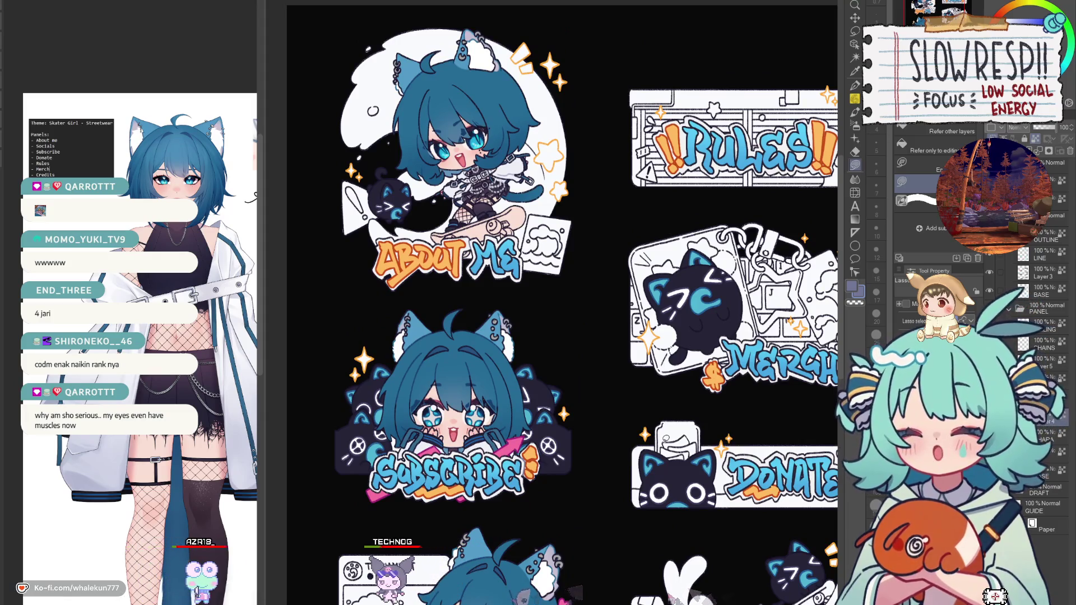
pyautogui.press('m')
pyautogui.scroll(2, 366, 180)
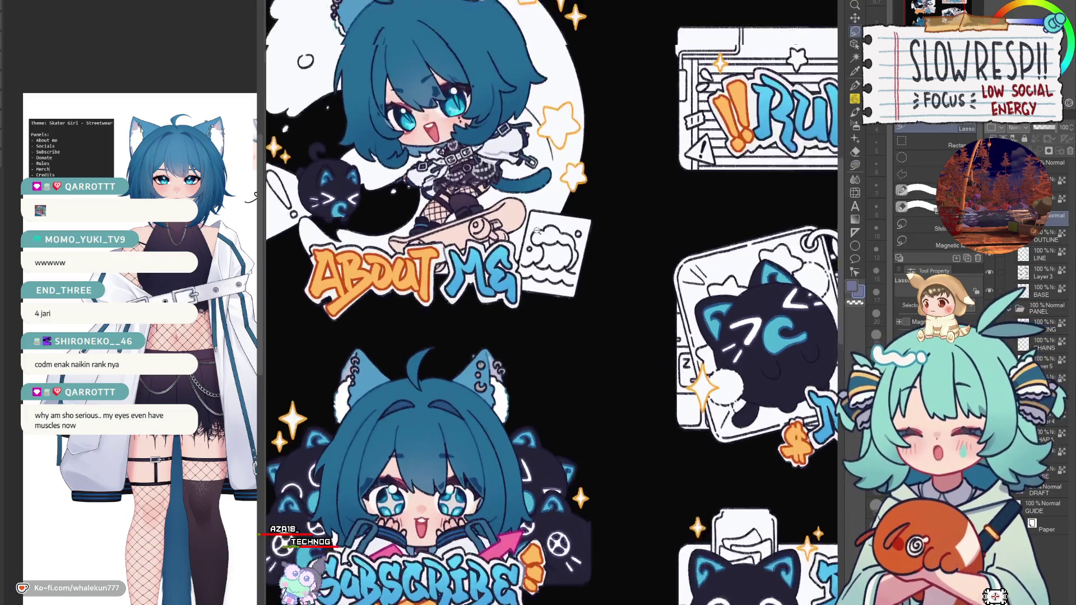
pyautogui.moveTo(629, 253)
pyautogui.mouseDown()
pyautogui.moveTo(620, 368)
pyautogui.moveTo(629, 252)
pyautogui.mouseUp()
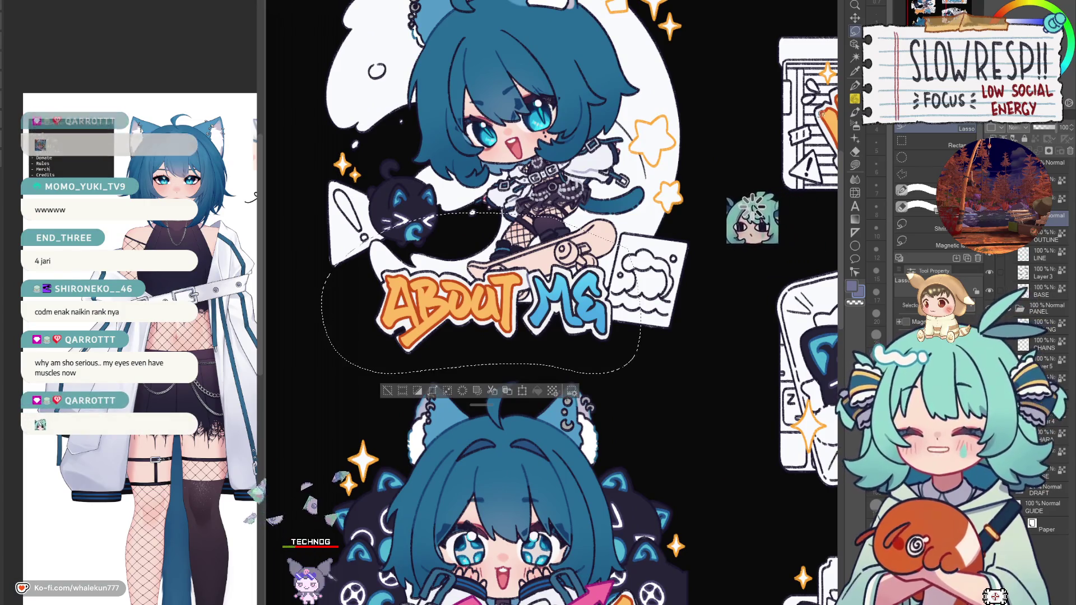
# Nudge the selected About Me lettering a few pixels down-right with Move Layer.
pyautogui.press('v')
pyautogui.press('Right')
pyautogui.press('Right')
pyautogui.press('Right')
pyautogui.press('Down')
pyautogui.press('Down')
pyautogui.press('Down')
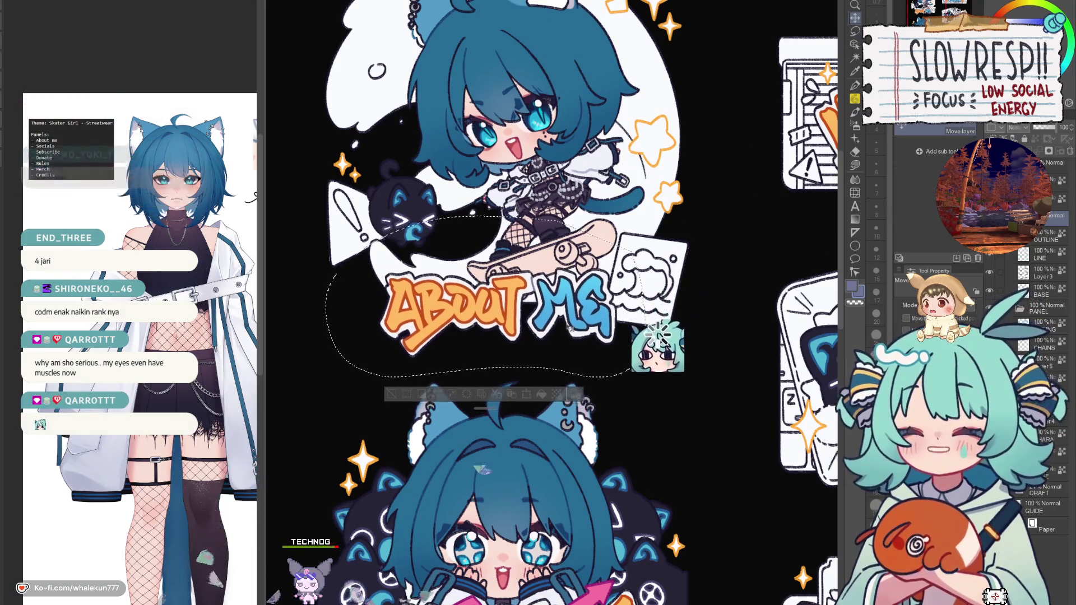
pyautogui.press('Right')
pyautogui.press('Right')
pyautogui.press('Right')
pyautogui.press('Down')
pyautogui.press('Down')
pyautogui.press('Down')
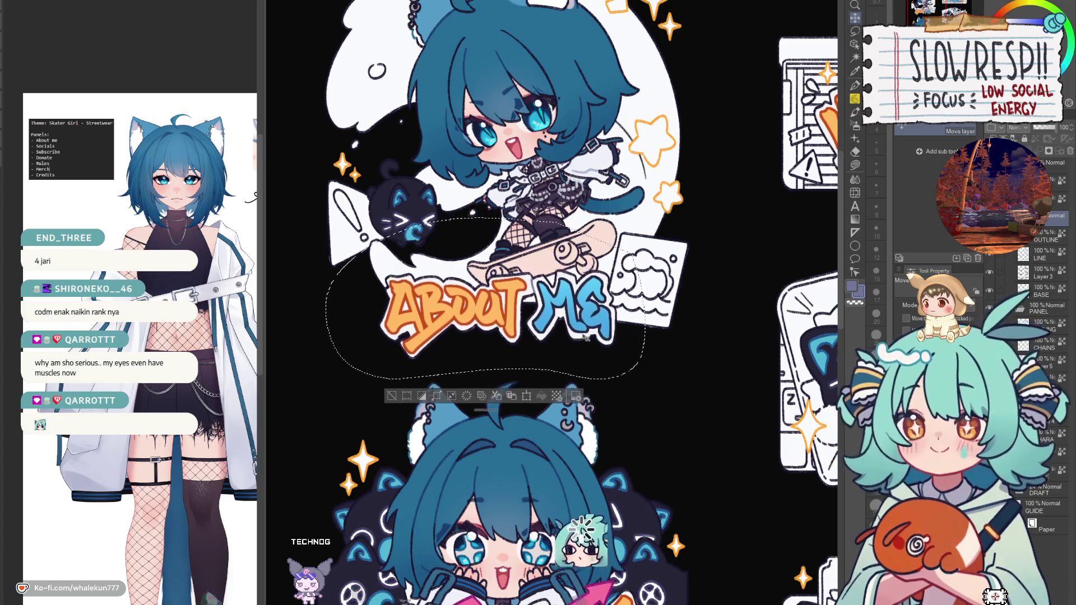
pyautogui.press('Up')
pyautogui.press('Up')
pyautogui.press('Left')
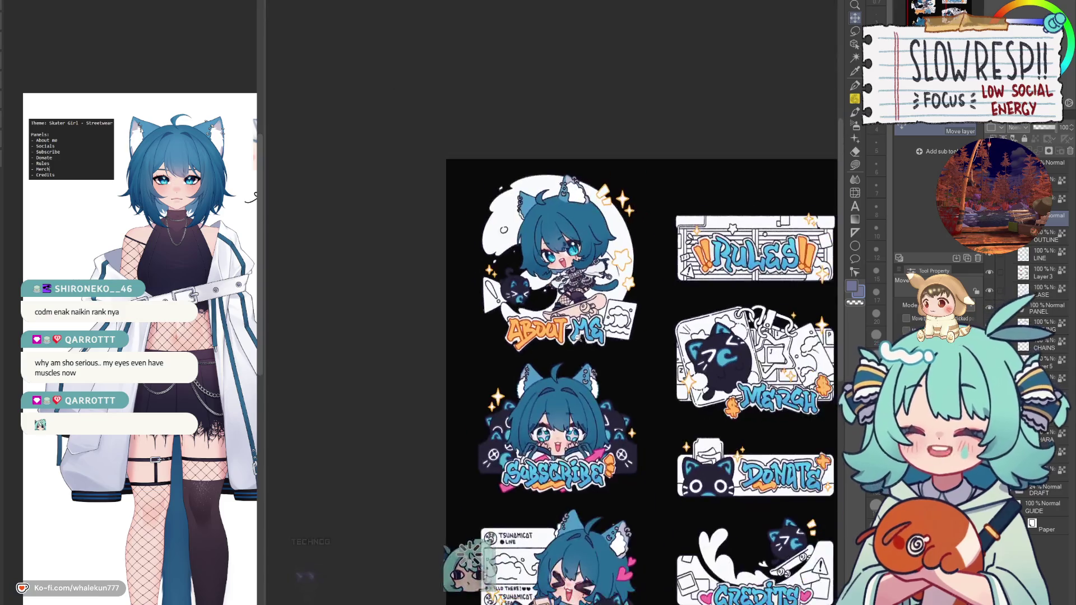
pyautogui.scroll(-3, 598, 340)
pyautogui.hotkey('ctrl', 'd')
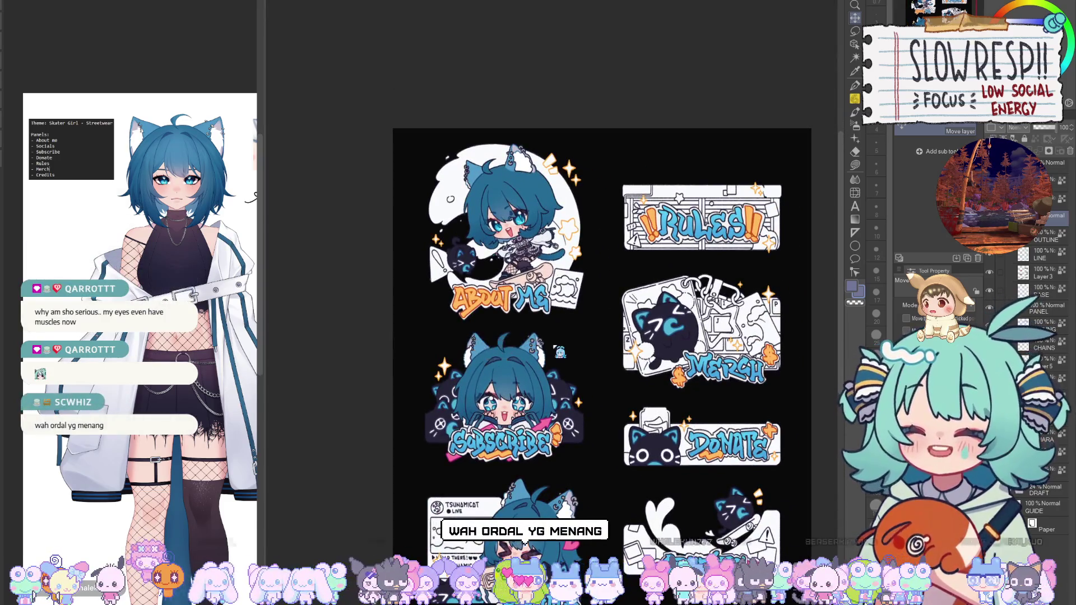
pyautogui.scroll(3, 565, 369)
pyautogui.scroll(-2, 558, 365)
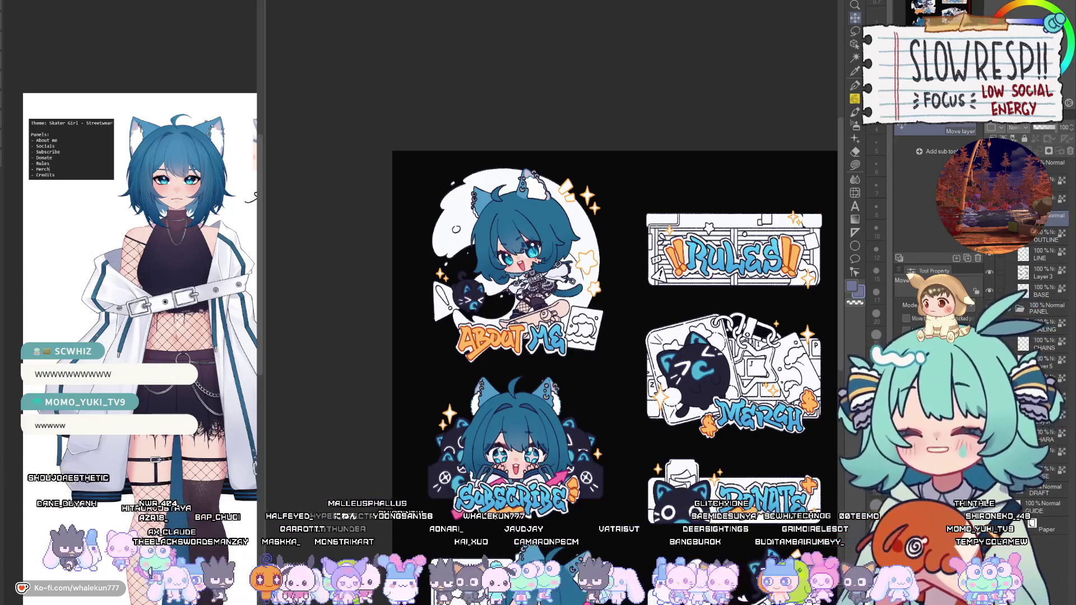
pyautogui.press('m')
pyautogui.scroll(5, 670, 374)
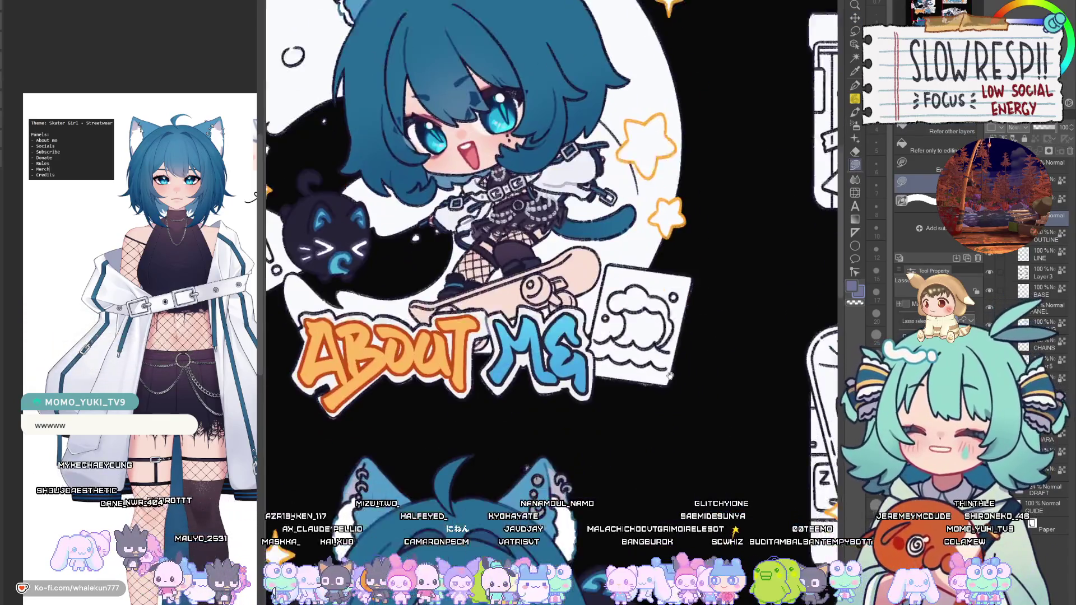
pyautogui.moveTo(669, 374); pyautogui.dragTo(668, 336)
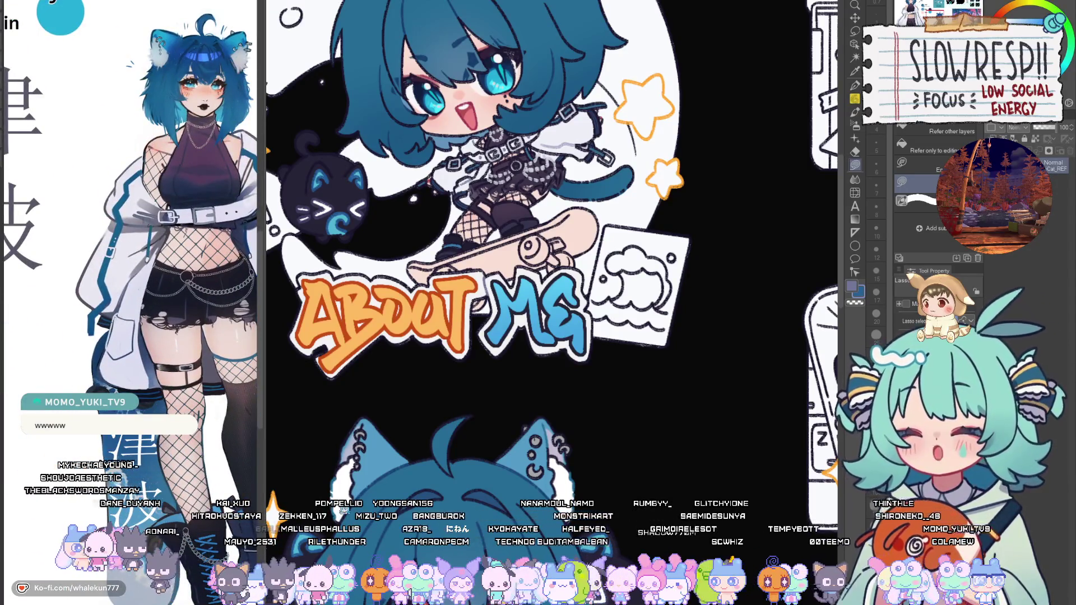
pyautogui.moveTo(668, 336); pyautogui.dragTo(642, 324)
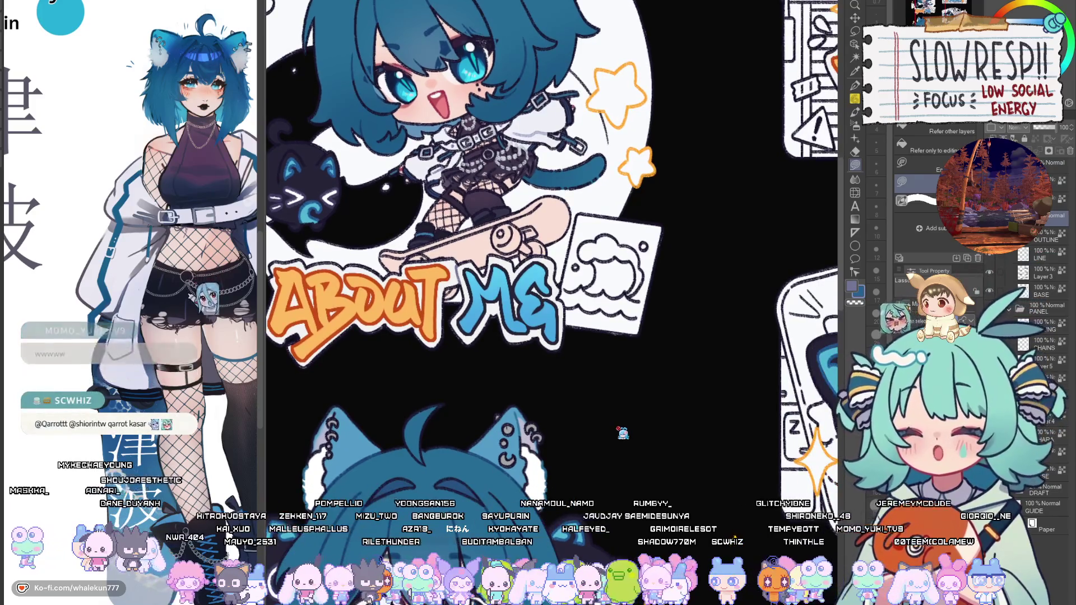
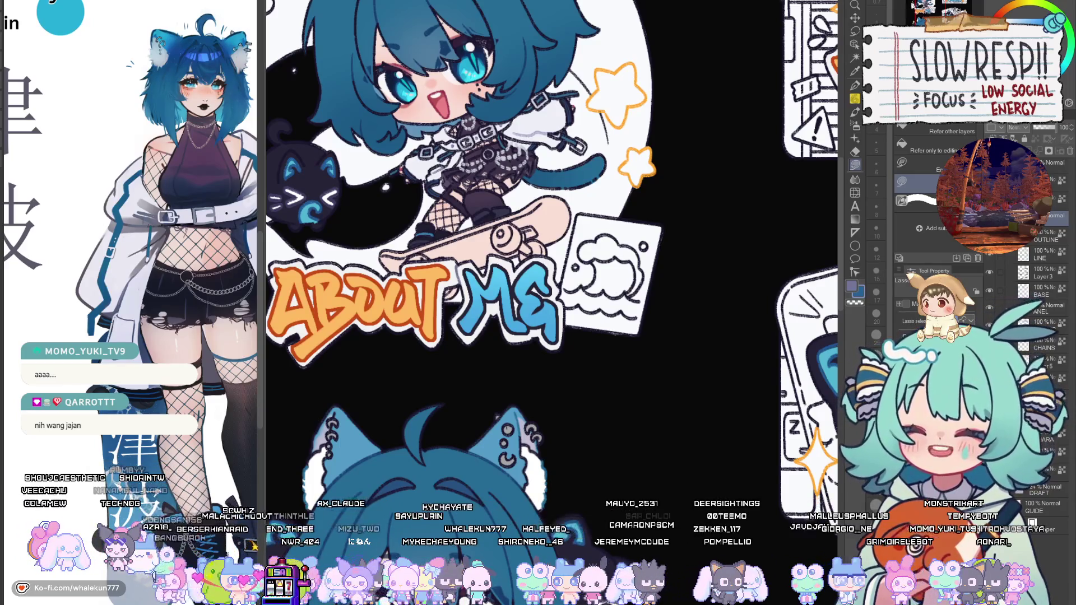
# Undo to restore the characters' colour fill, then choose the Lasso Fill tool.
pyautogui.click(855, 165)
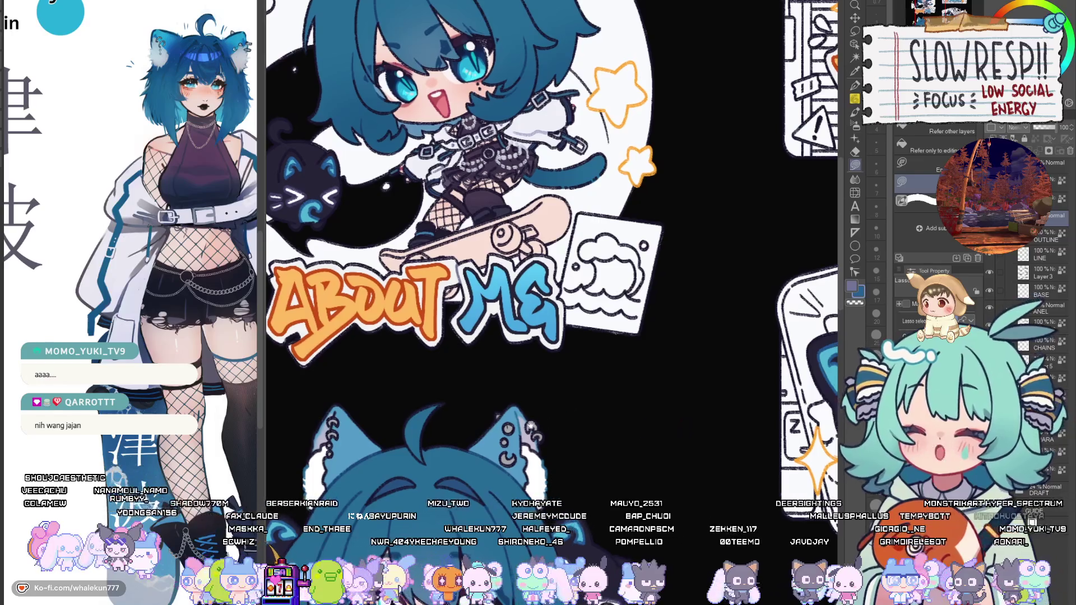
pyautogui.moveTo(549, 430); pyautogui.dragTo(586, 413)
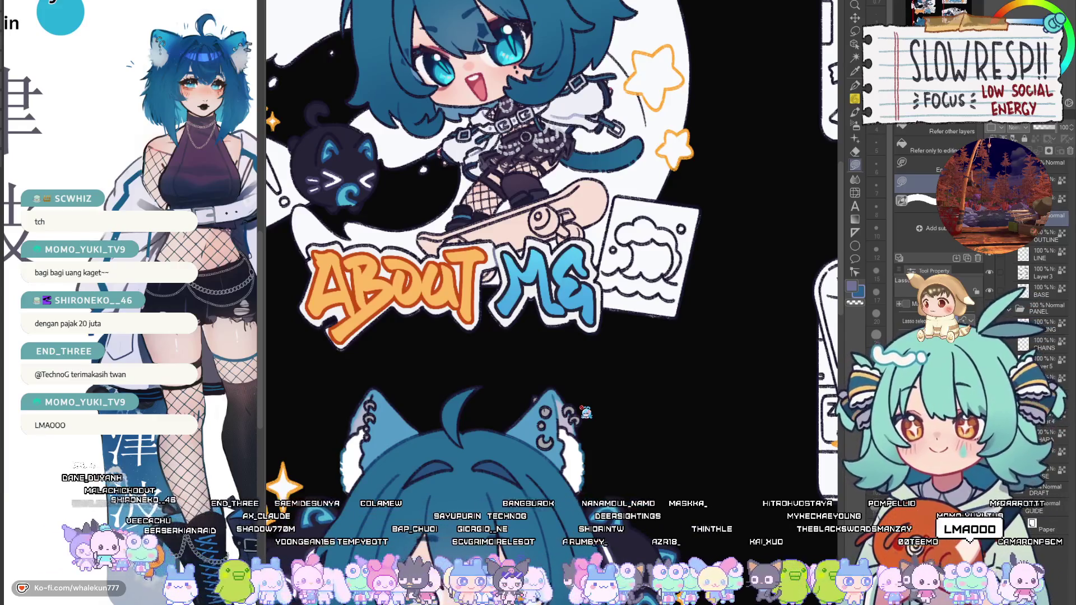
pyautogui.press('p')
pyautogui.scroll(-3, 667, 415)
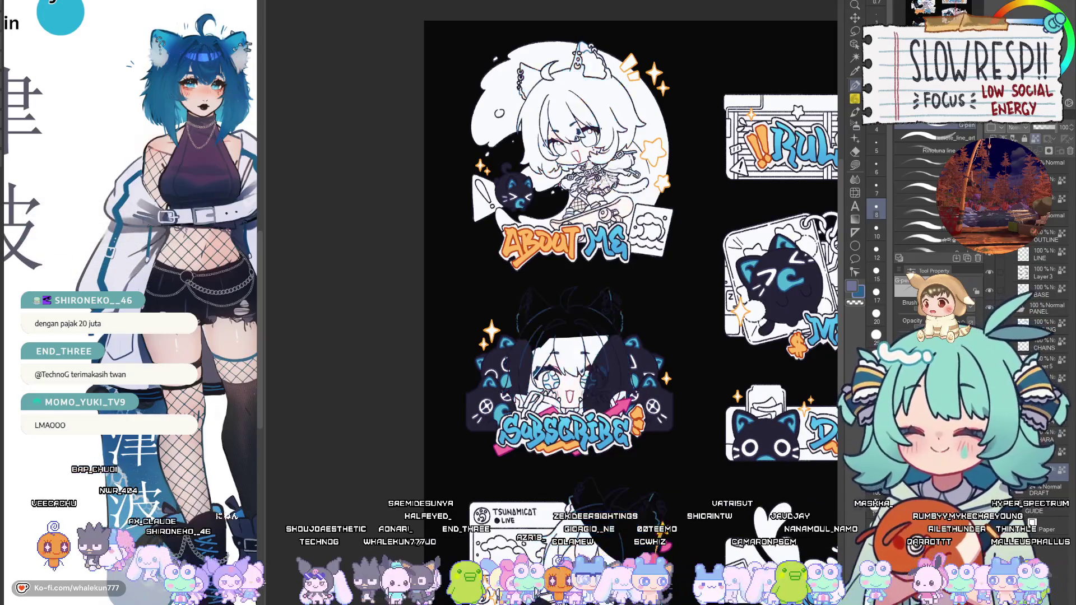
pyautogui.hotkey('ctrl', 'z')
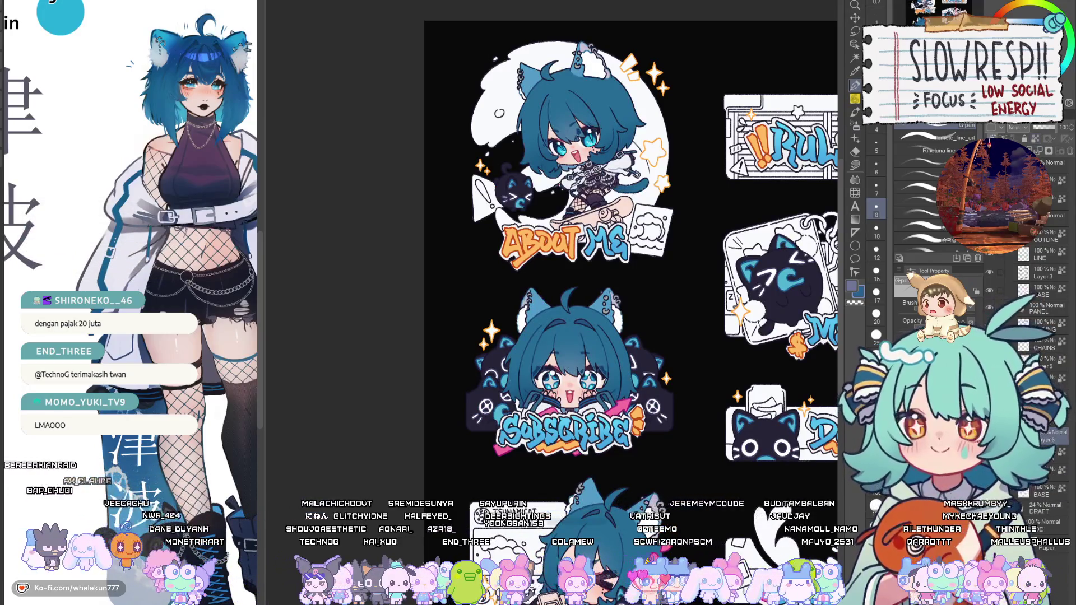
pyautogui.click(855, 165)
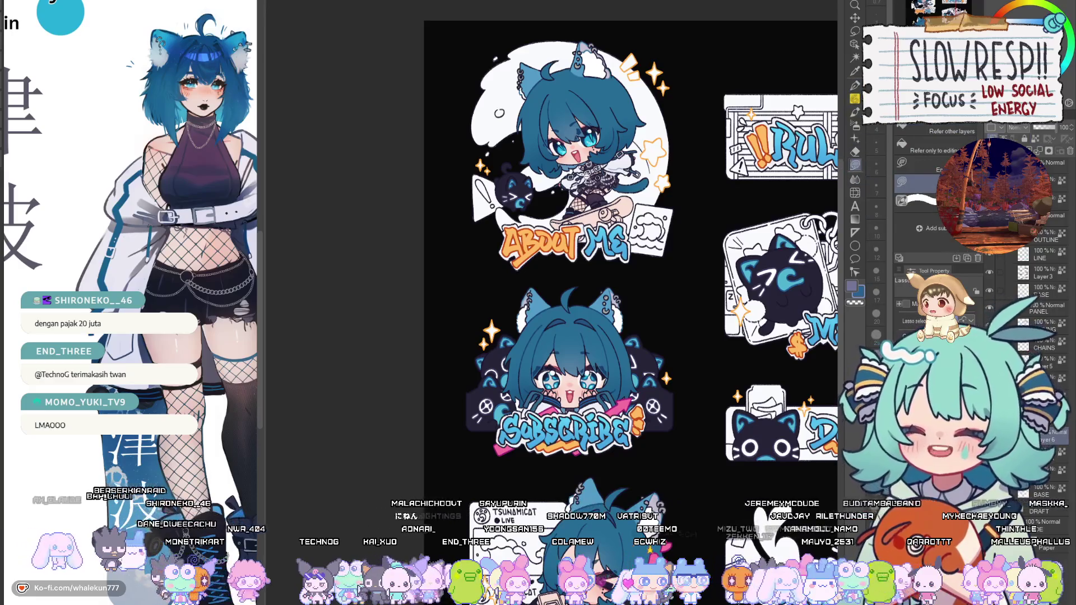
pyautogui.scroll(3, 577, 140)
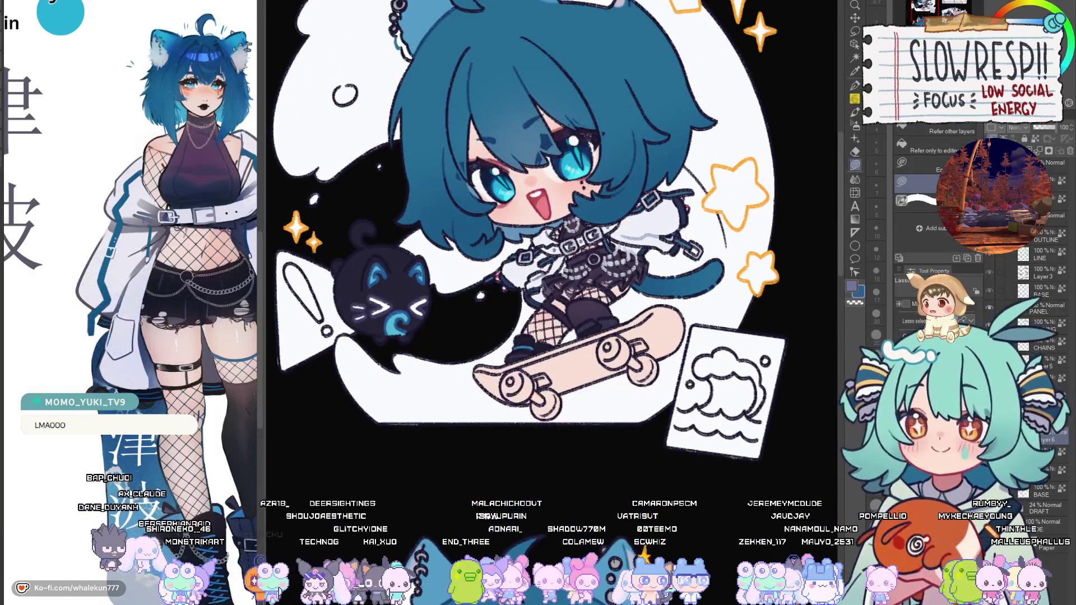
pyautogui.scroll(2, 503, 402)
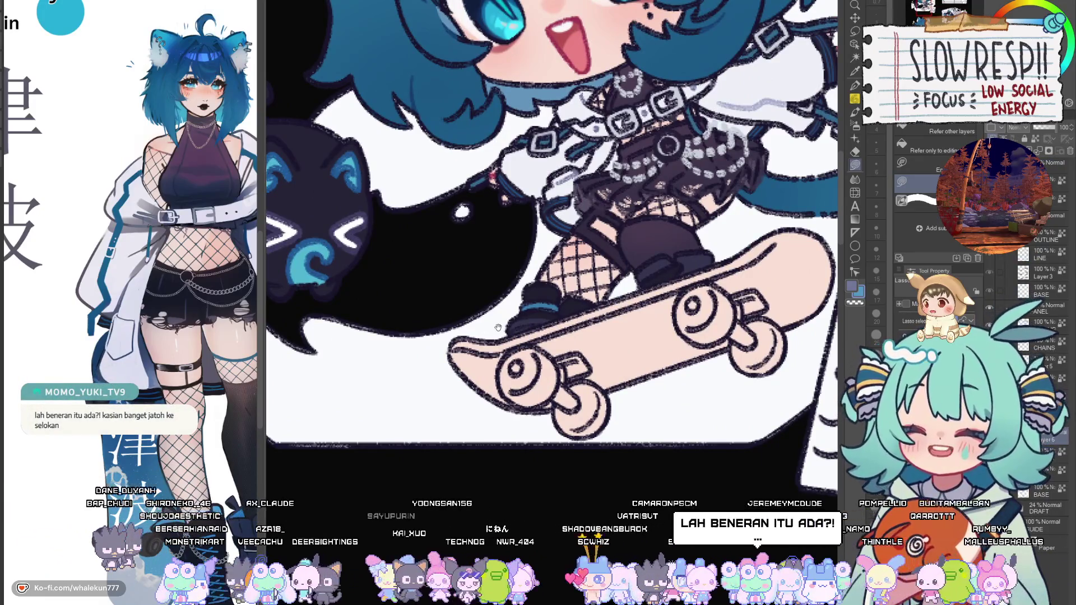
# Lasso-fill the lower part and pink upper deck of the chibi's skateboard with blue.
pyautogui.moveTo(498, 327); pyautogui.dragTo(411, 364)
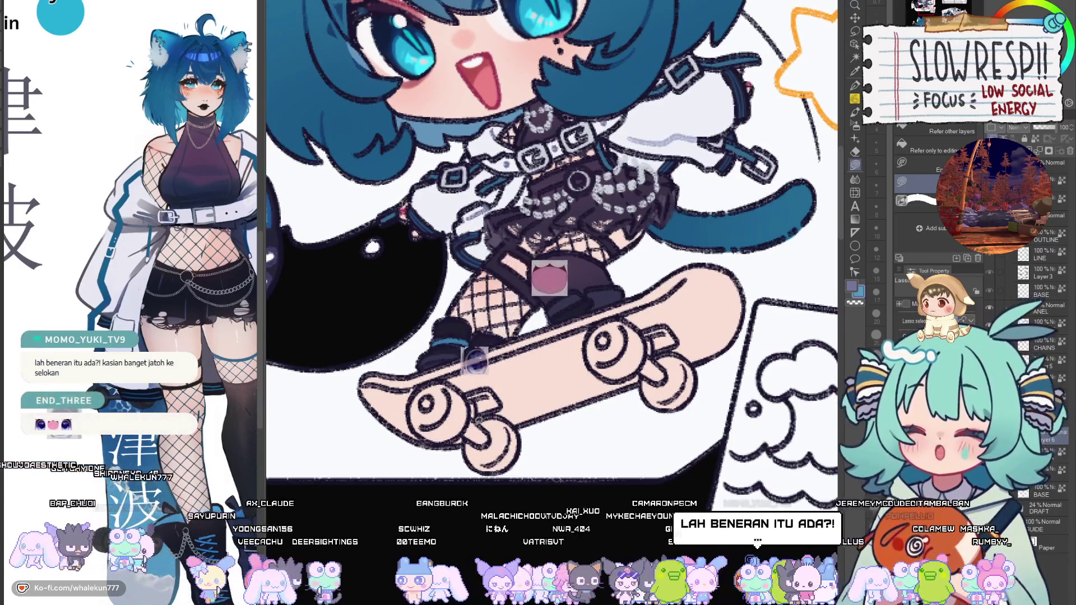
pyautogui.moveTo(525, 393); pyautogui.dragTo(559, 356)
pyautogui.moveTo(440, 330)
pyautogui.mouseDown()
pyautogui.moveTo(392, 381)
pyautogui.moveTo(504, 454)
pyautogui.moveTo(693, 398)
pyautogui.mouseUp()
pyautogui.hotkey('alt', 'Delete')
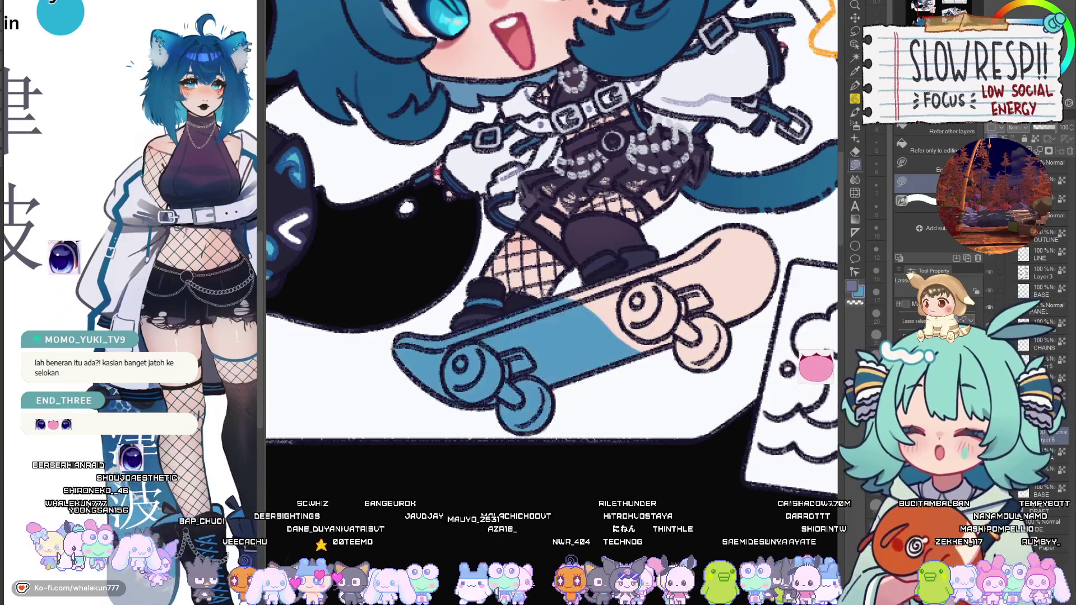
pyautogui.moveTo(491, 332)
pyautogui.mouseDown()
pyautogui.moveTo(689, 395)
pyautogui.moveTo(717, 303)
pyautogui.moveTo(493, 331)
pyautogui.mouseUp()
pyautogui.hotkey('alt', 'Delete')
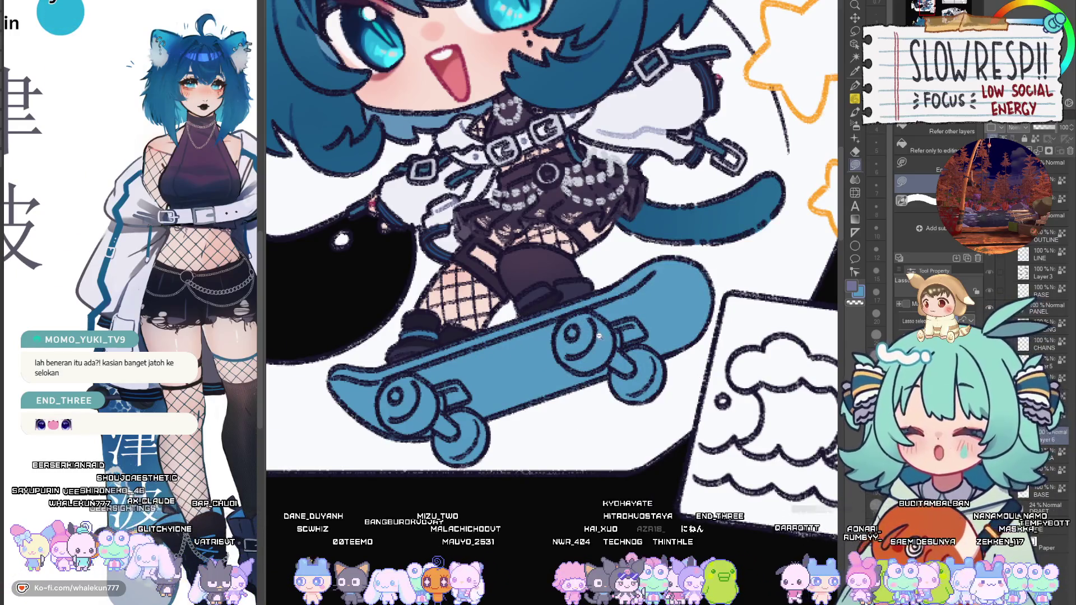
pyautogui.scroll(-5, 598, 337)
pyautogui.scroll(2, 584, 348)
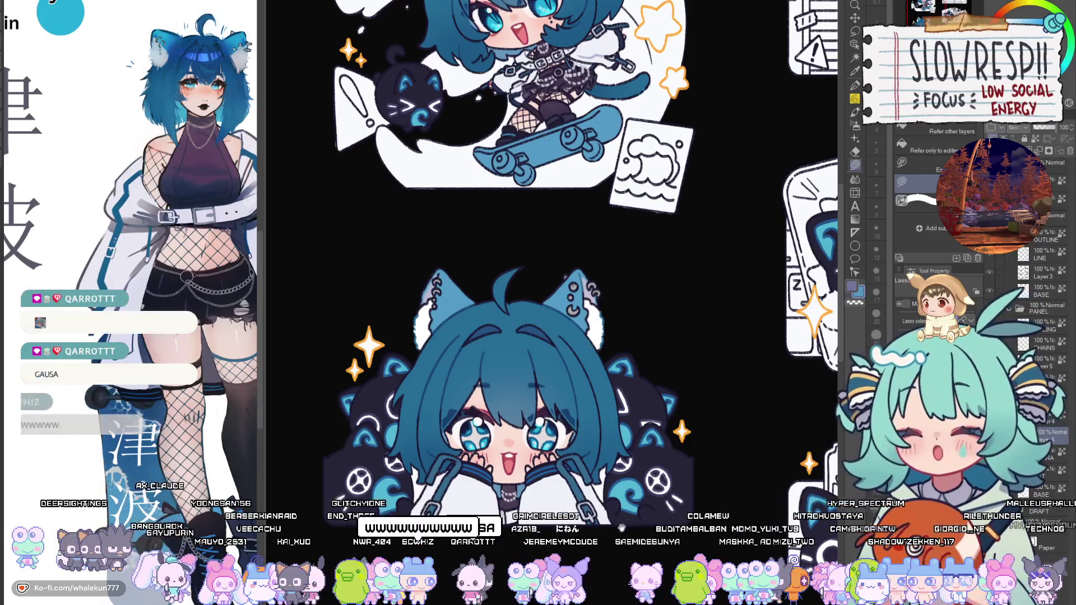
# Pan to the cat banners and lasso-fill the black cat's white skateboard with blue.
pyautogui.moveTo(587, 344); pyautogui.dragTo(149, 81)
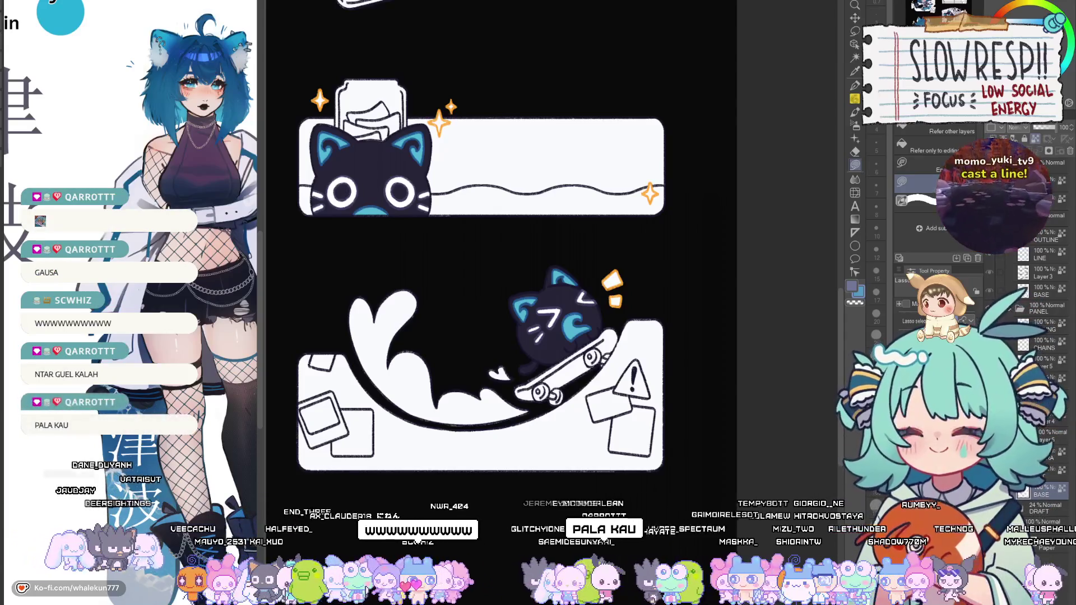
pyautogui.scroll(3, 560, 359)
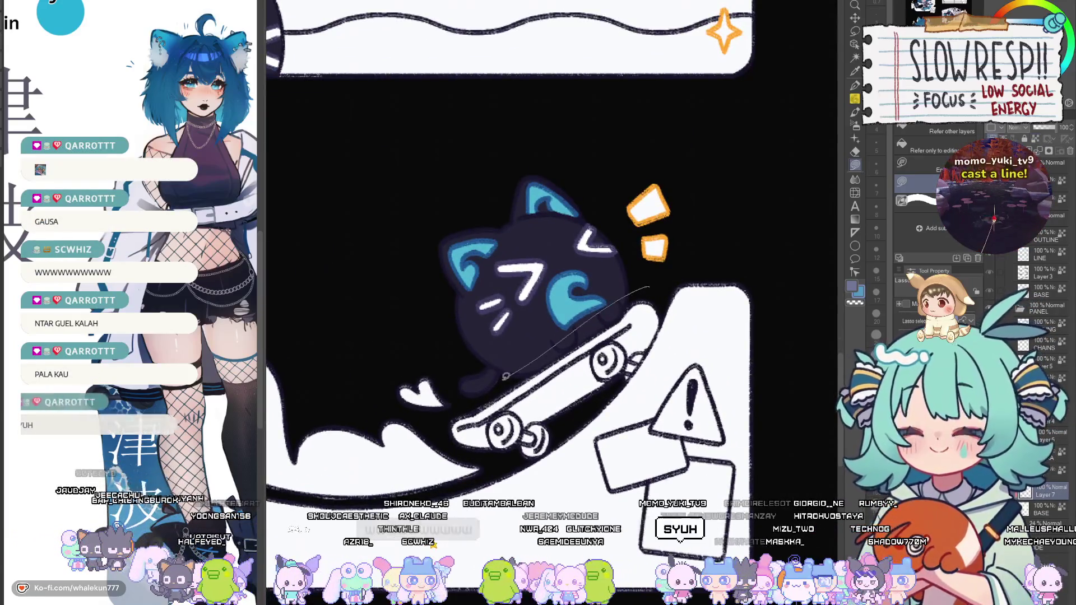
pyautogui.moveTo(650, 287); pyautogui.dragTo(452, 441)
pyautogui.moveTo(531, 460)
pyautogui.mouseDown()
pyautogui.moveTo(623, 385)
pyautogui.moveTo(669, 300)
pyautogui.mouseUp()
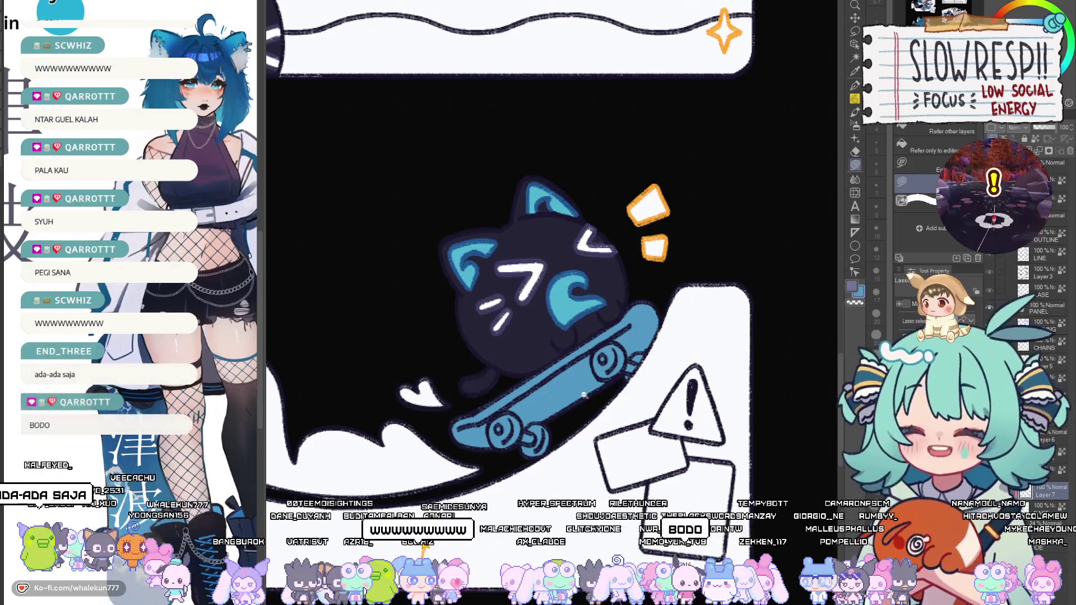
pyautogui.scroll(-5, 562, 344)
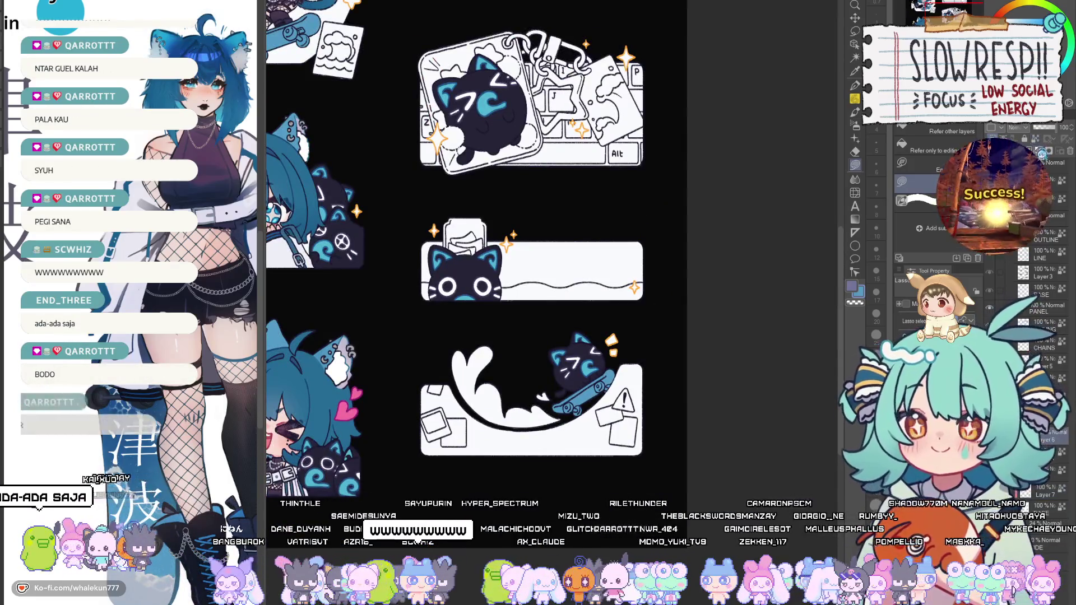
pyautogui.hscroll(-5, 661, 451)
pyautogui.scroll(6, 661, 451)
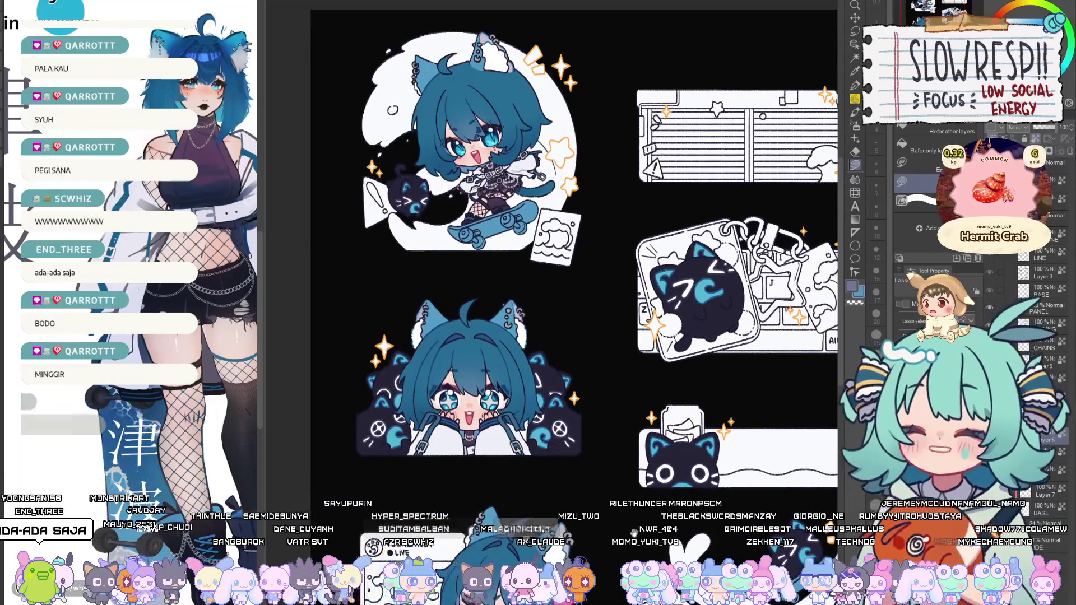
# Flip the canvas horizontally to check balance, then centre the sheet with the Credits panel visible.
pyautogui.press('h')
pyautogui.press('h')
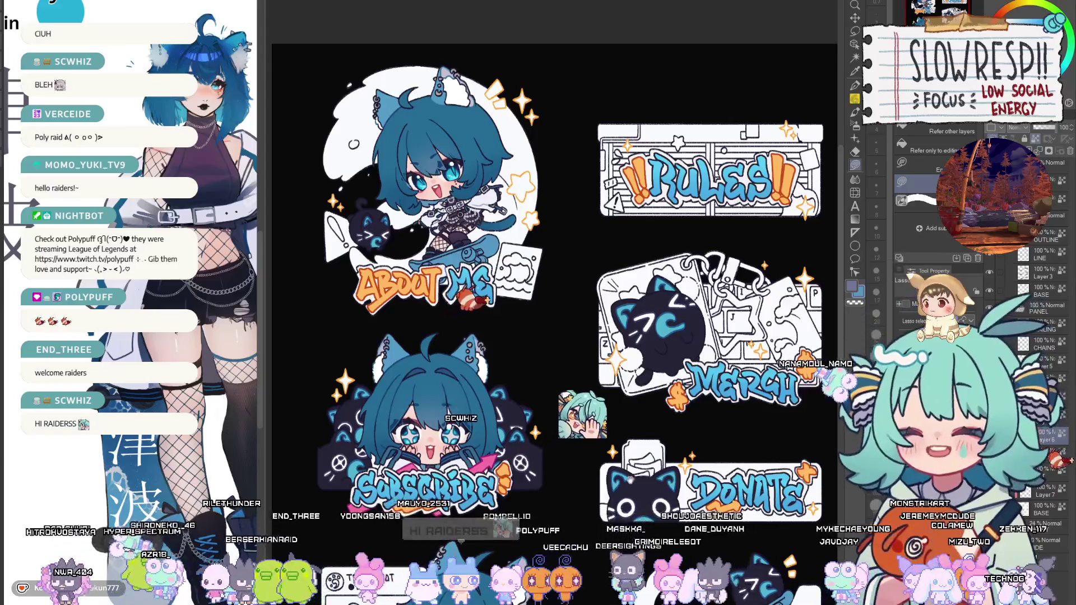
pyautogui.scroll(-2, 560, 252)
pyautogui.scroll(1, 560, 252)
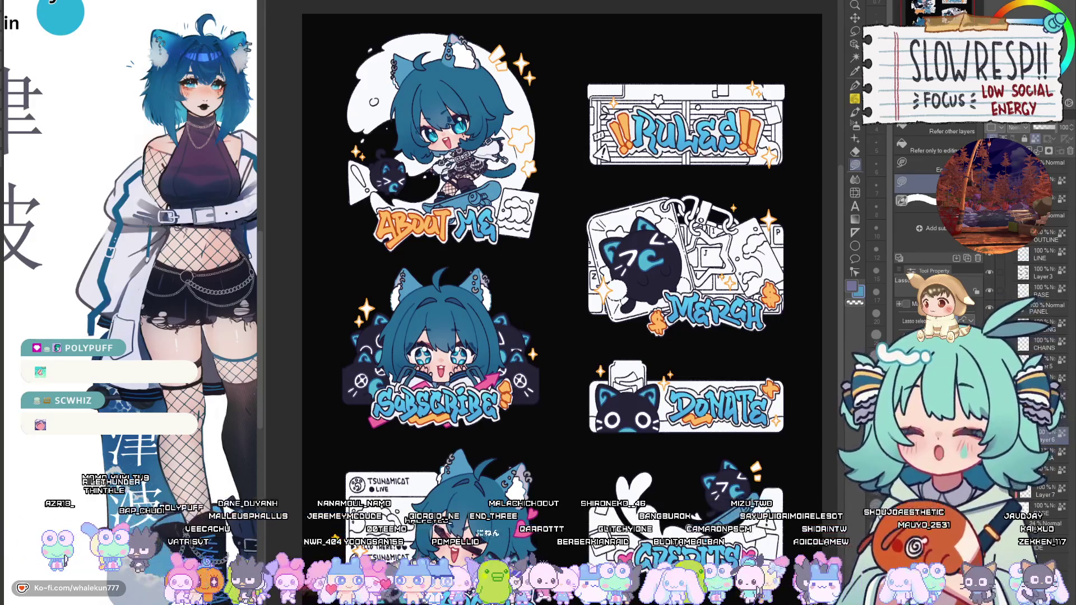
pyautogui.moveTo(572, 543); pyautogui.dragTo(606, 465)
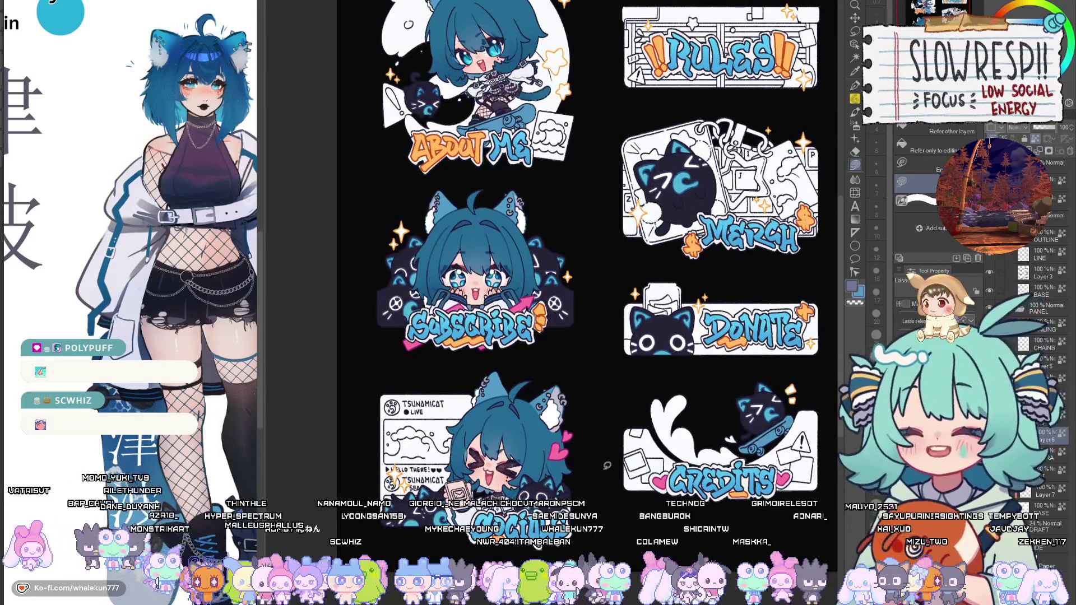
pyautogui.moveTo(606, 466)
pyautogui.mouseDown()
pyautogui.moveTo(548, 467)
pyautogui.moveTo(627, 594)
pyautogui.mouseUp()
# Sample a colour from the character reference and switch to a soft airbrush.
pyautogui.press('p')
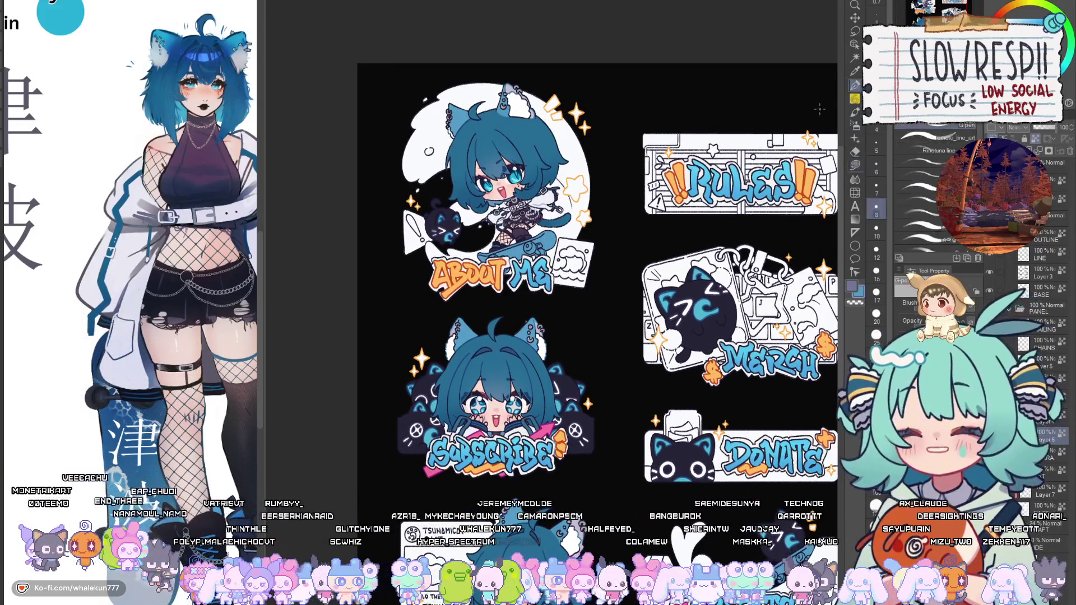
pyautogui.moveTo(85, 323); pyautogui.dragTo(100, 348)
pyautogui.click(113, 373)
pyautogui.scroll(-3, 118, 371)
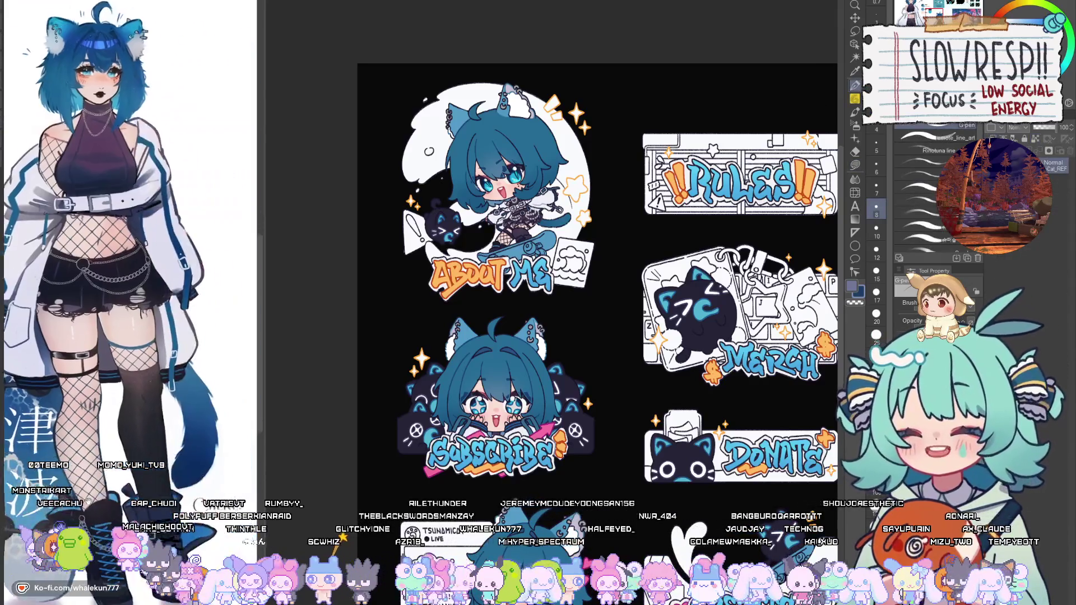
pyautogui.scroll(5, 118, 370)
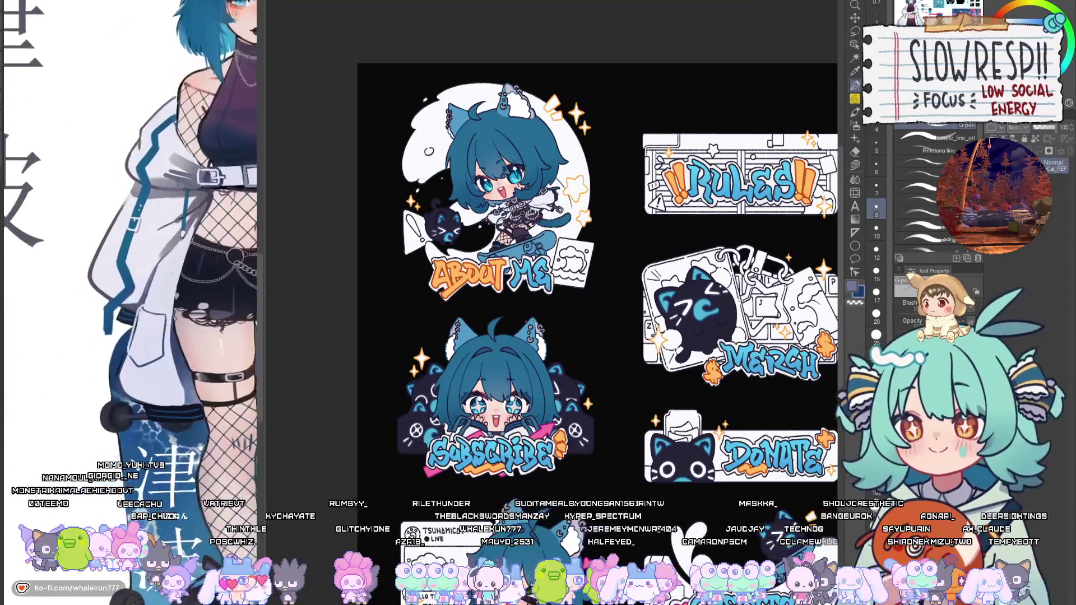
pyautogui.scroll(1, 440, 322)
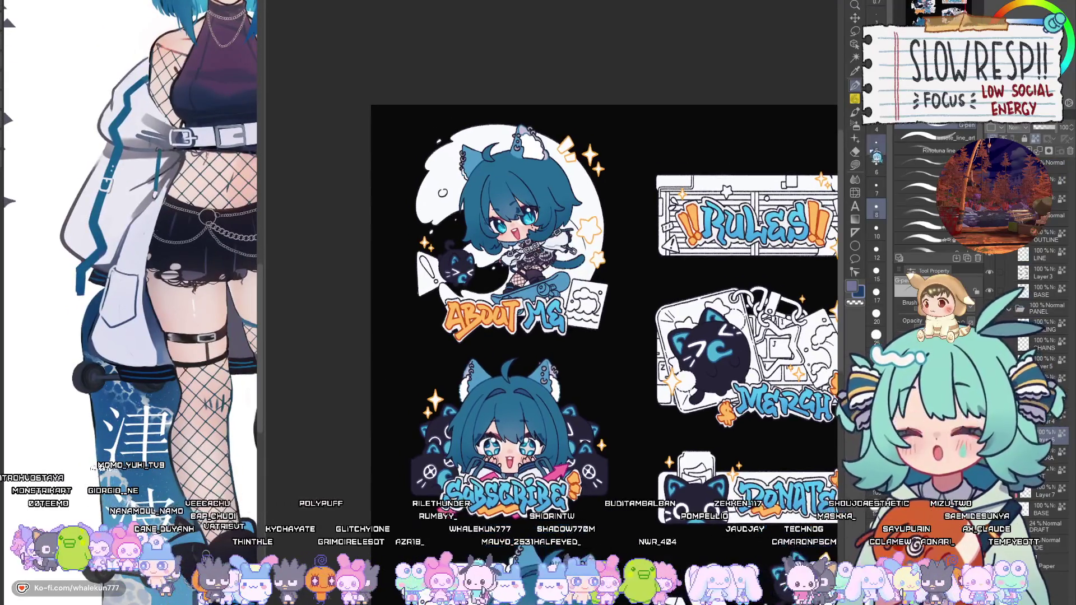
pyautogui.press('b')
pyautogui.scroll(1, 569, 249)
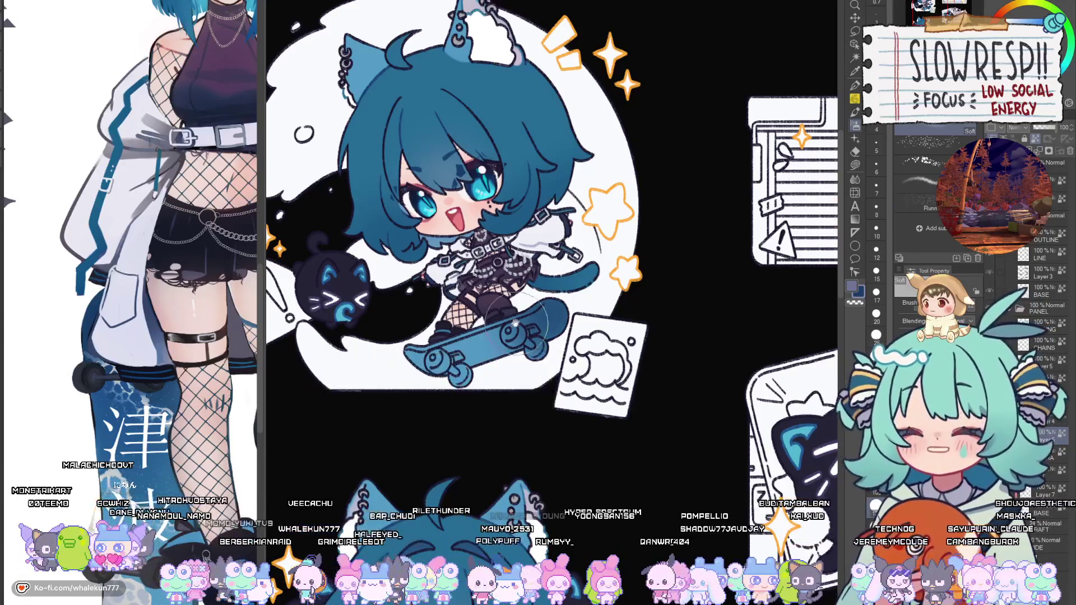
pyautogui.scroll(1, 521, 311)
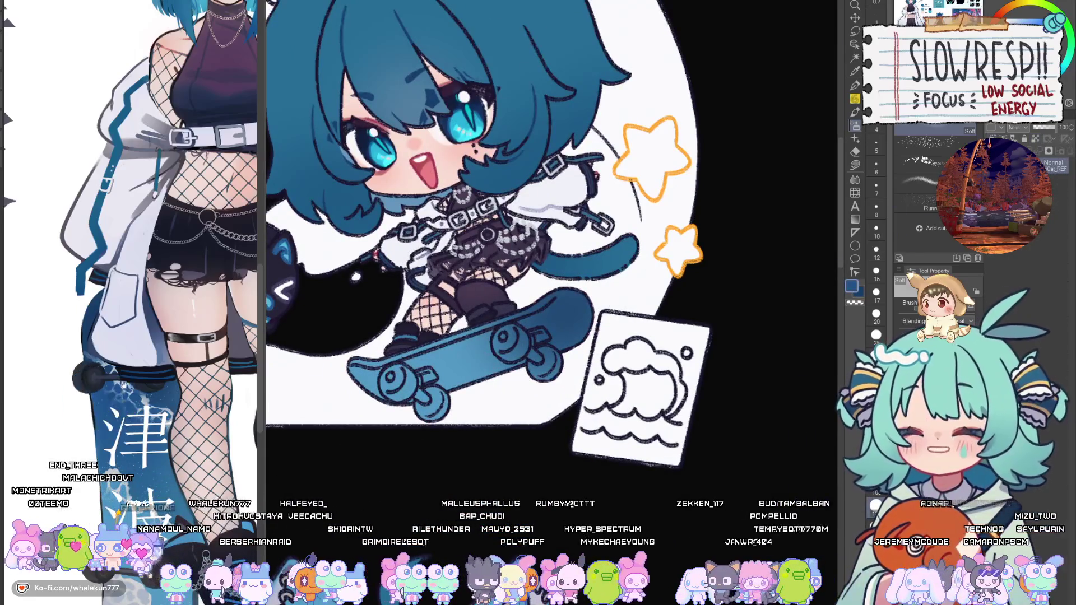
# Shade the deck lighter blue, fading to pale grey at the front tip, and select another brush.
pyautogui.moveTo(521, 358)
pyautogui.mouseDown()
pyautogui.moveTo(505, 370)
pyautogui.moveTo(494, 358)
pyautogui.moveTo(523, 332)
pyautogui.mouseUp()
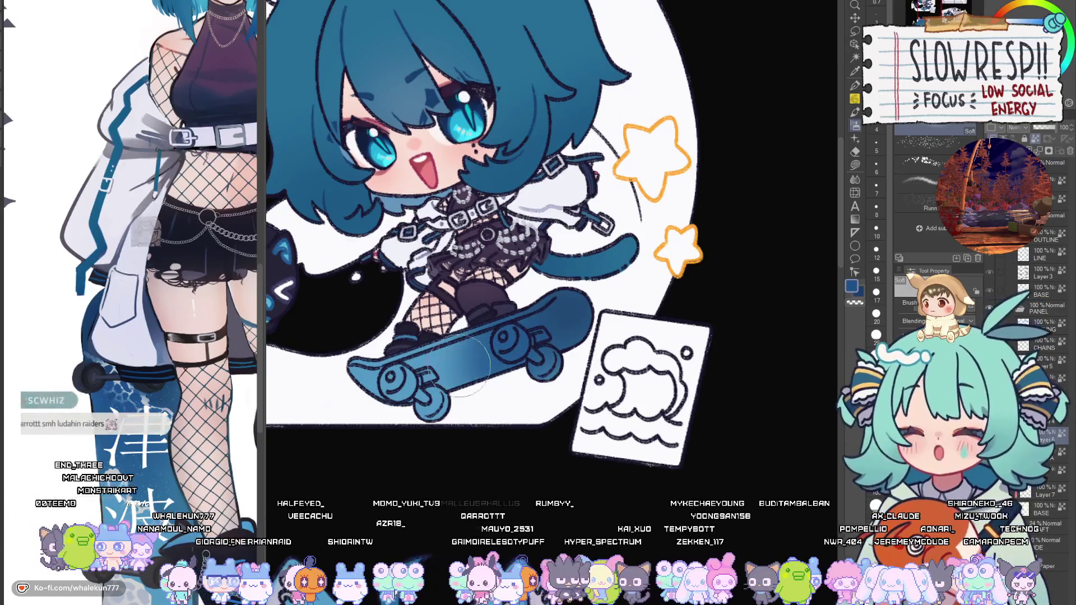
pyautogui.scroll(-1, 160, 229)
pyautogui.scroll(-3, 162, 241)
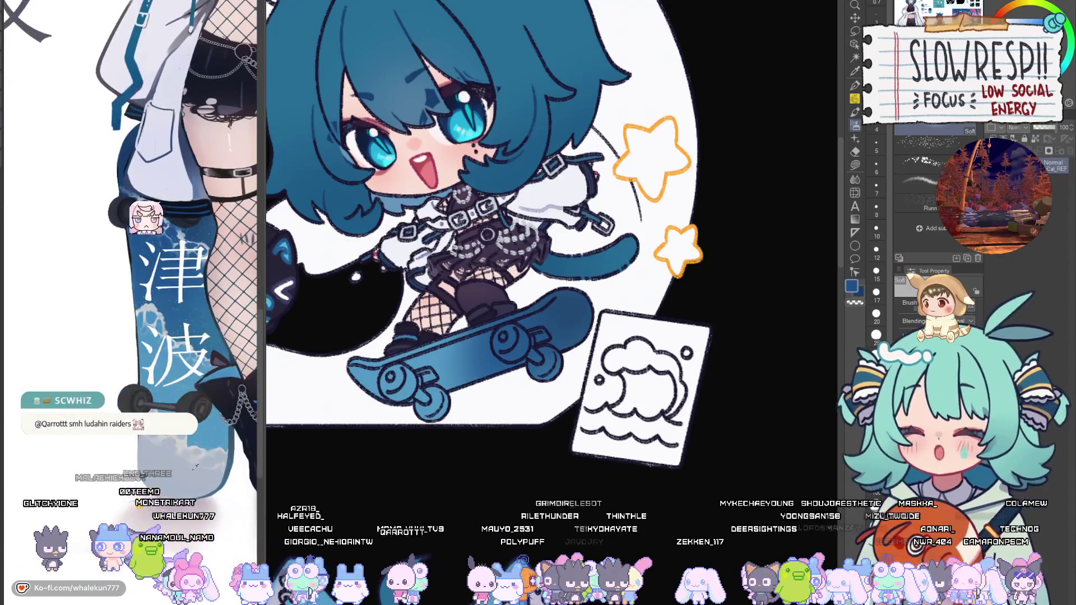
pyautogui.moveTo(504, 252); pyautogui.dragTo(608, 230)
pyautogui.click(854, 85)
pyautogui.scroll(2, 535, 344)
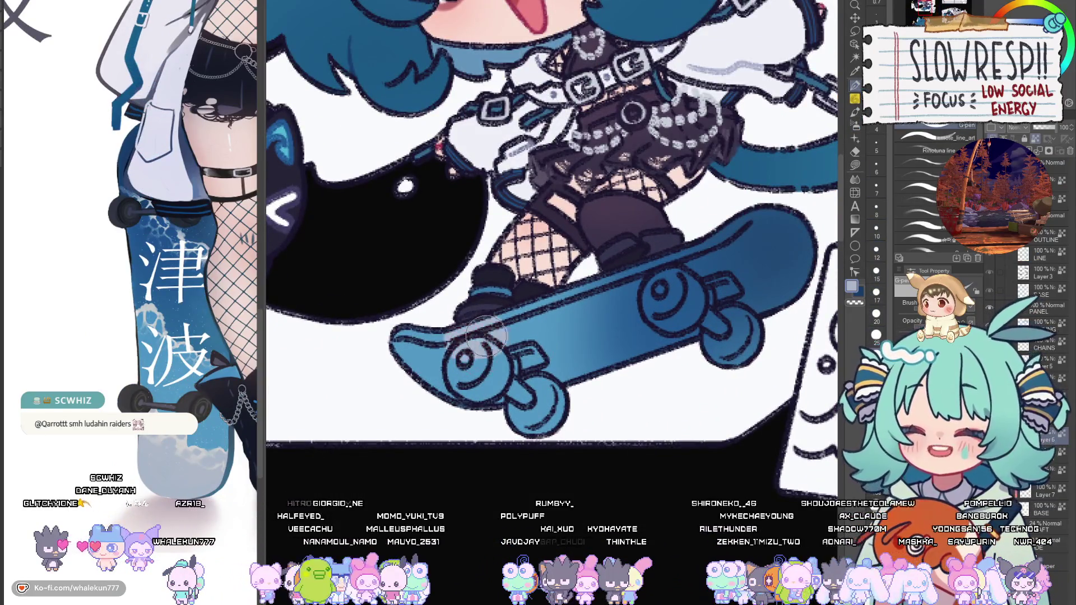
pyautogui.moveTo(484, 331)
pyautogui.mouseDown()
pyautogui.moveTo(476, 392)
pyautogui.moveTo(424, 362)
pyautogui.mouseUp()
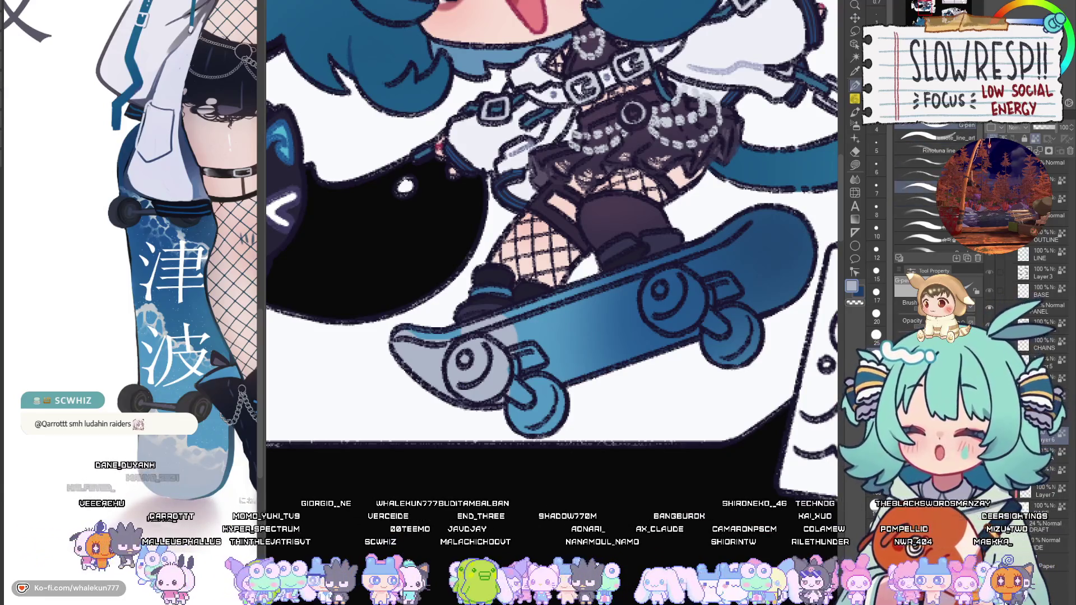
pyautogui.click(916, 200)
# Paint white cloud highlights on the skateboard deck with the G-pen at sizes 4 to 8.
pyautogui.scroll(-2, 552, 241)
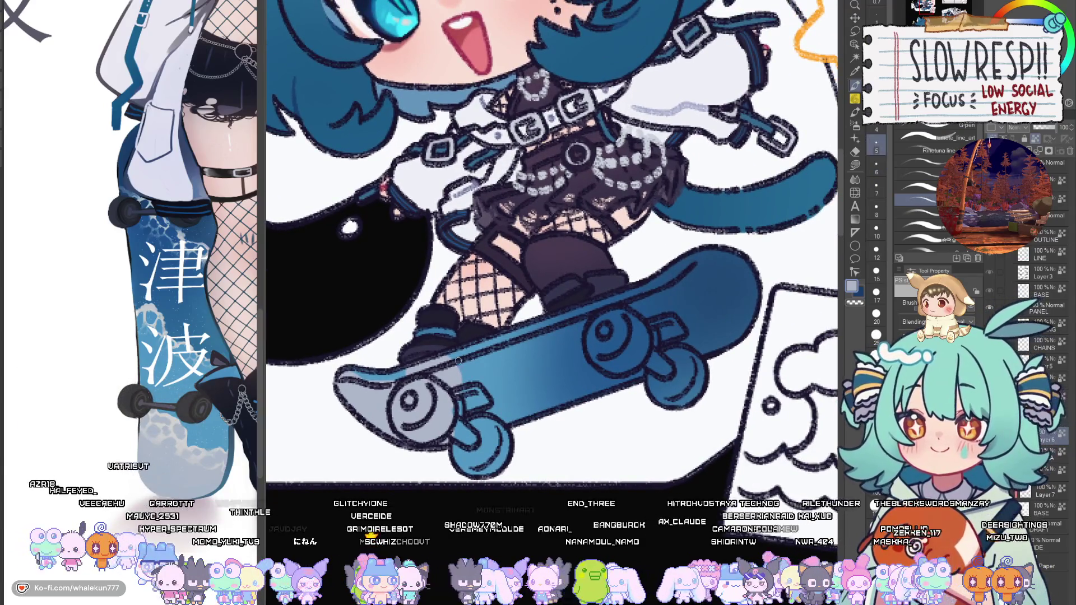
pyautogui.press('g')
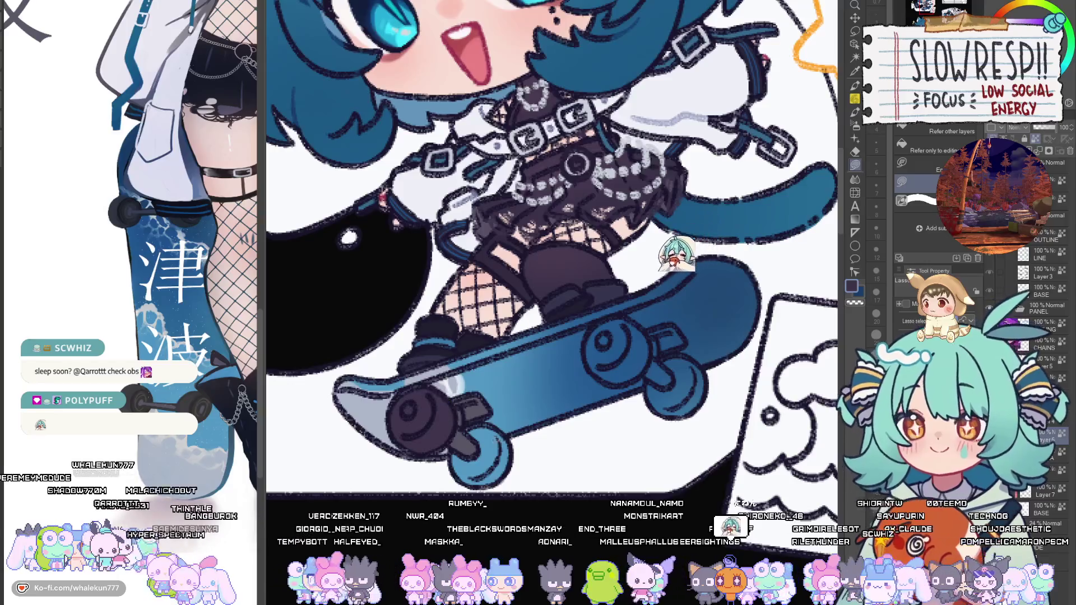
pyautogui.press('p')
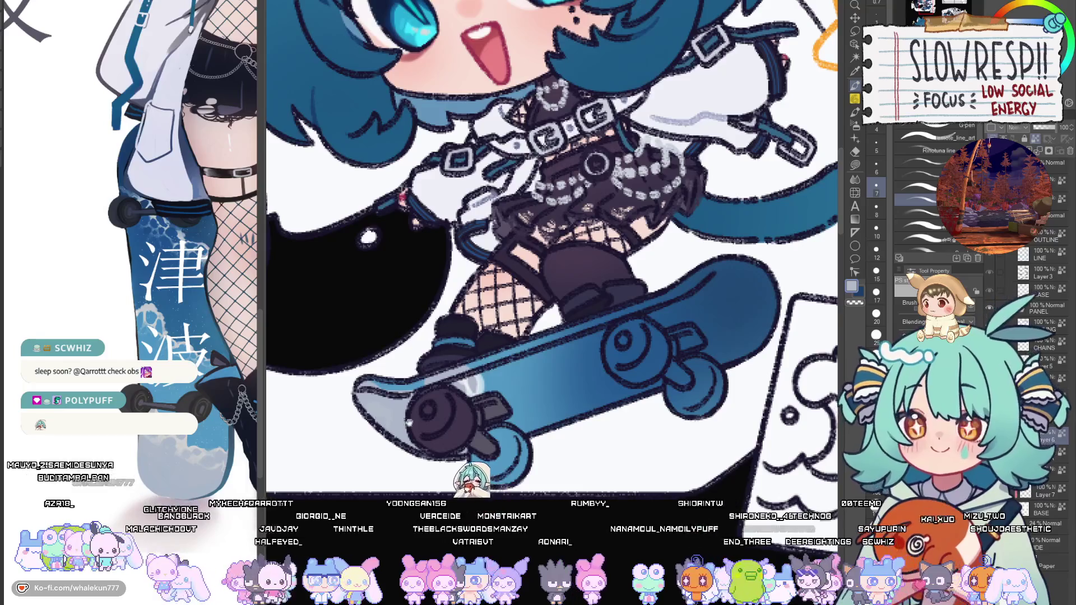
pyautogui.moveTo(409, 423); pyautogui.dragTo(392, 429)
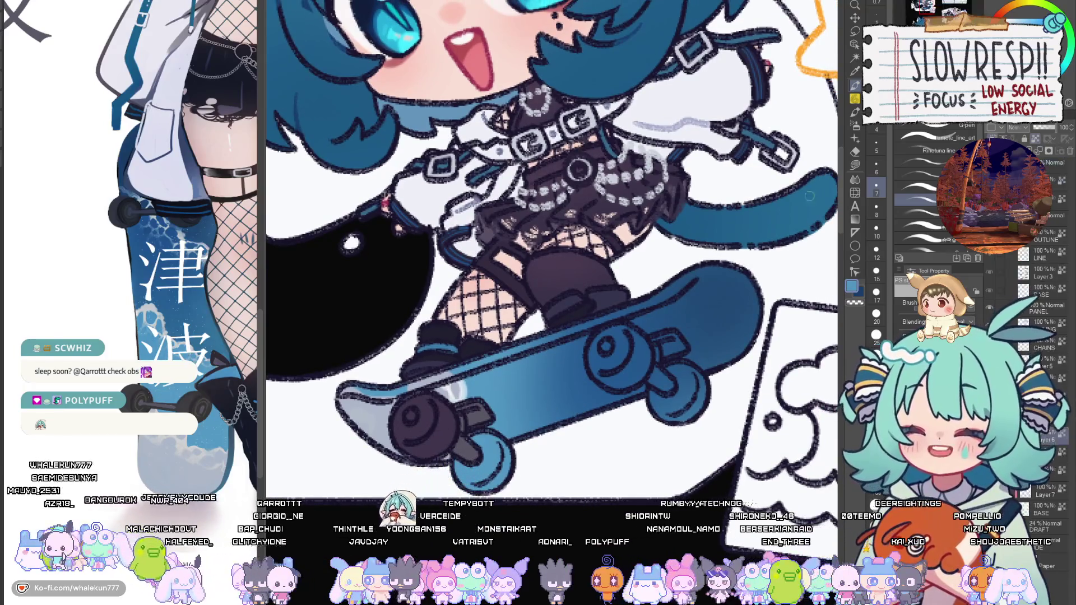
pyautogui.click(916, 187)
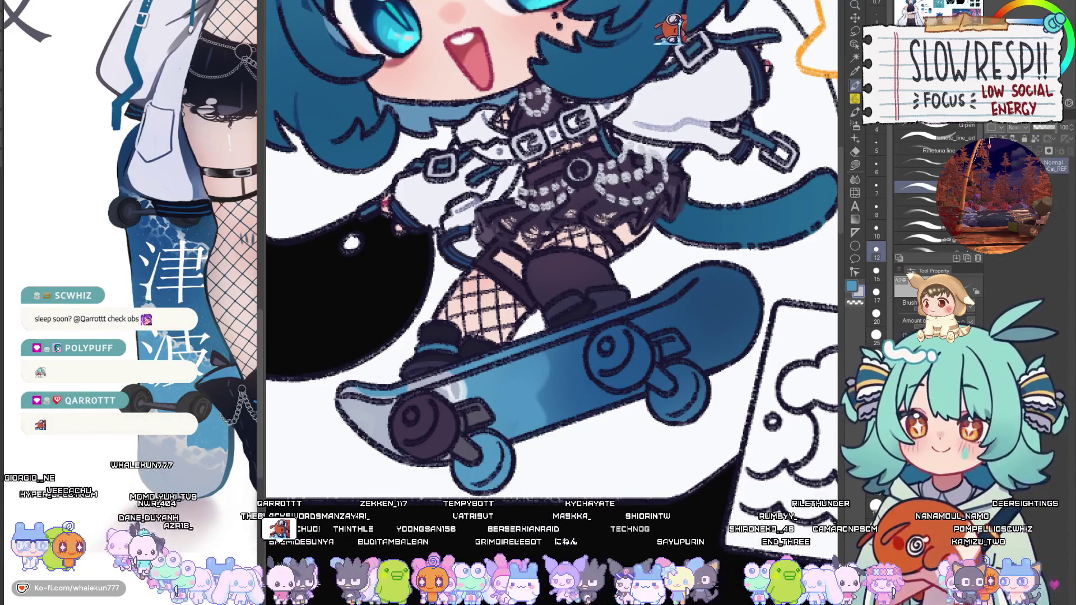
pyautogui.moveTo(580, 342)
pyautogui.mouseDown()
pyautogui.moveTo(552, 365)
pyautogui.moveTo(573, 443)
pyautogui.mouseUp()
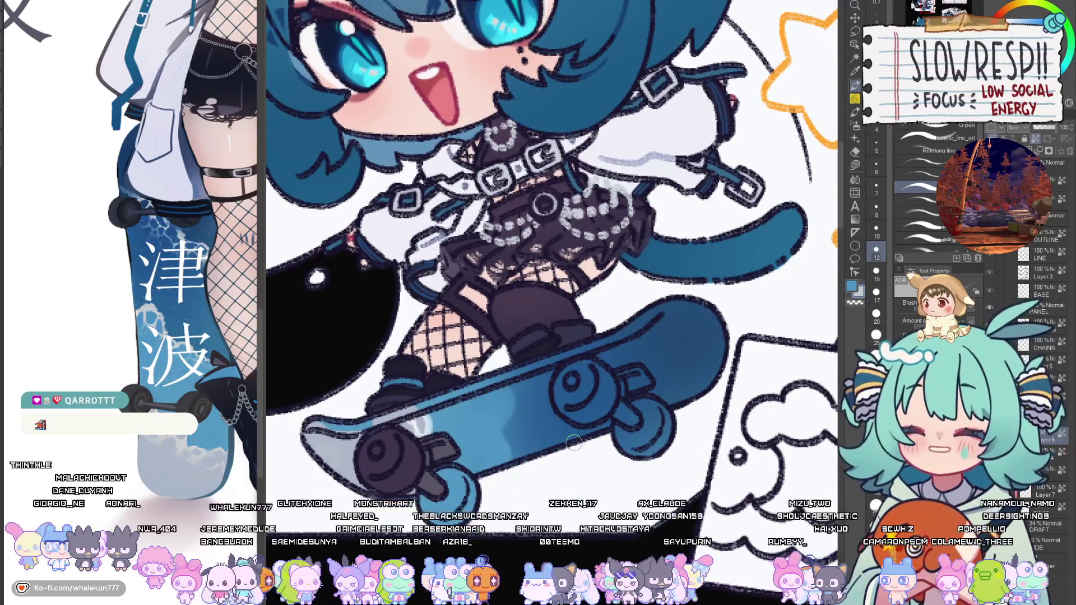
pyautogui.press('[')
pyautogui.press('[')
pyautogui.press('[')
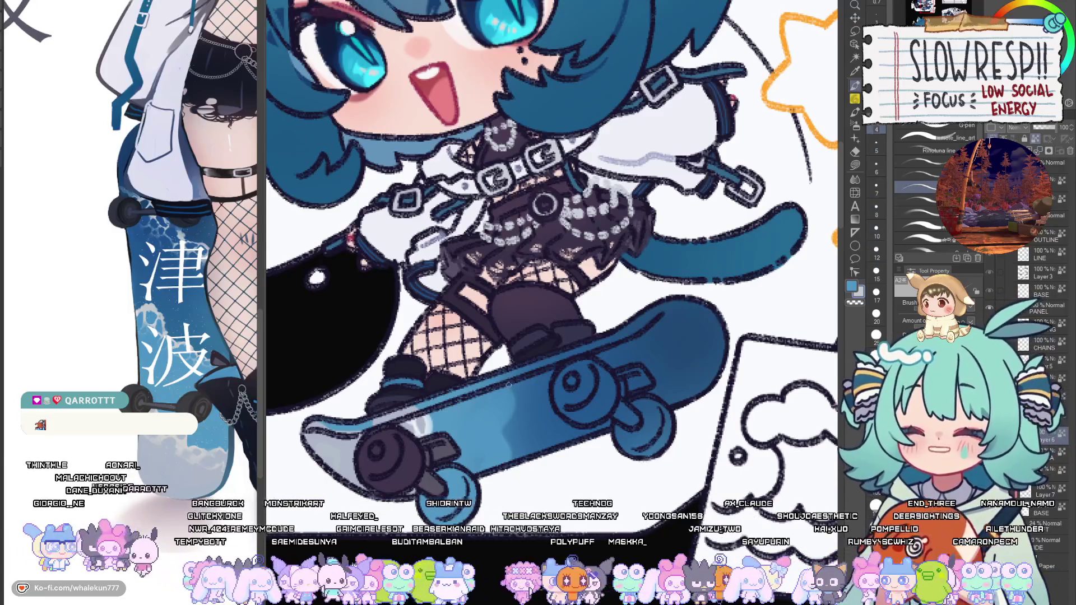
pyautogui.moveTo(512, 410); pyautogui.dragTo(509, 392)
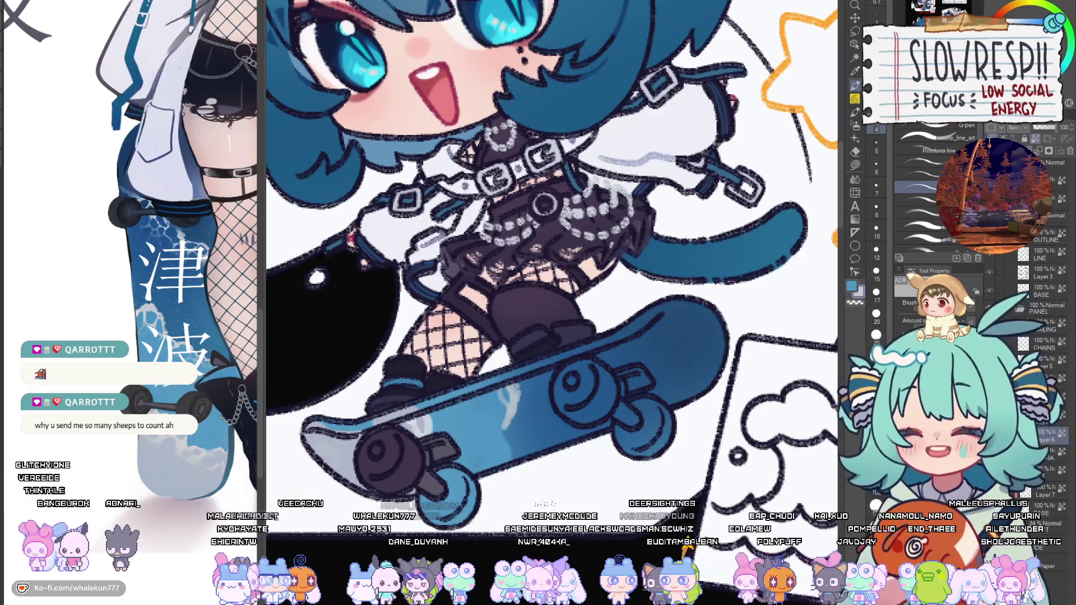
pyautogui.press(']')
pyautogui.press(']')
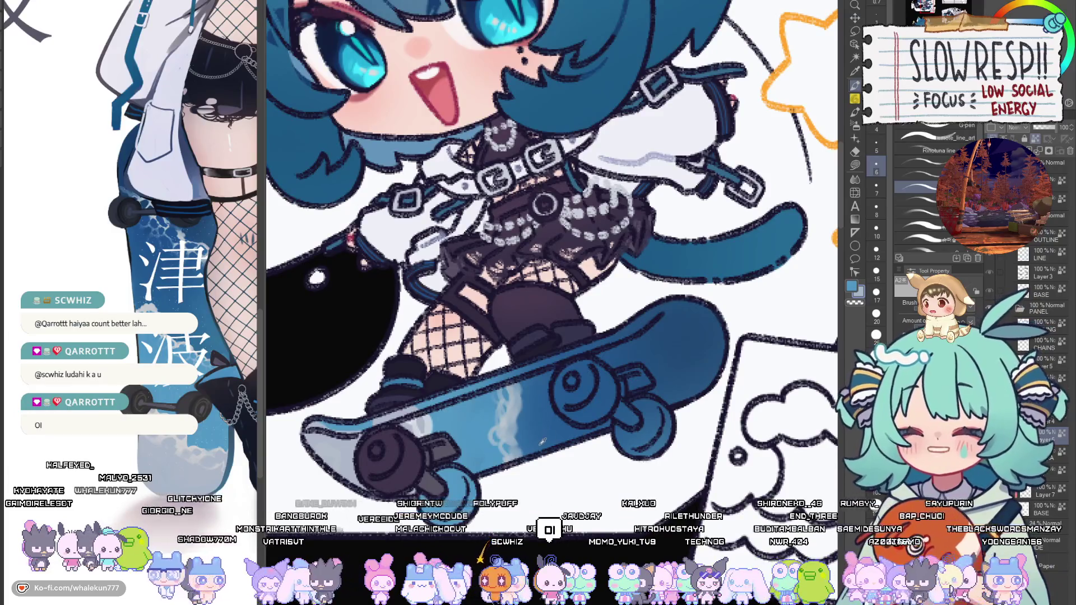
pyautogui.press(']')
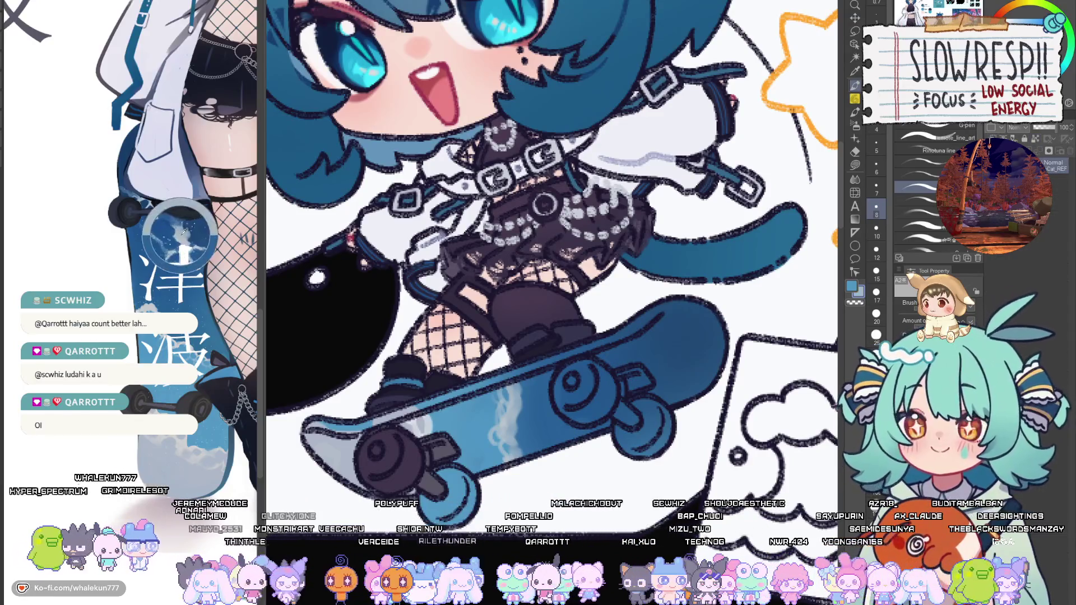
pyautogui.press('[')
pyautogui.press('[')
pyautogui.press('[')
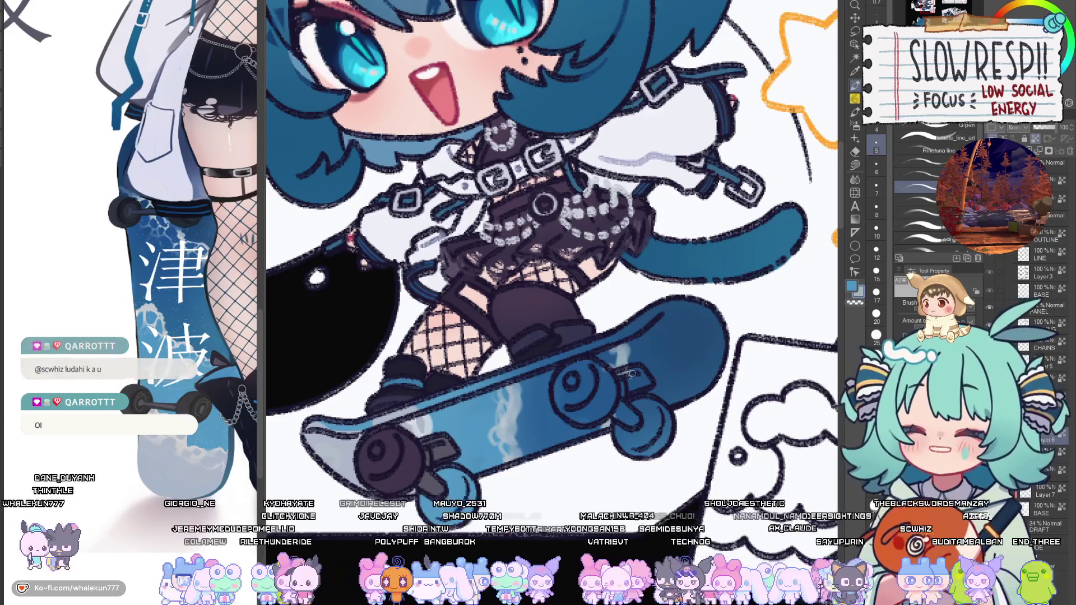
pyautogui.moveTo(632, 373); pyautogui.dragTo(599, 367)
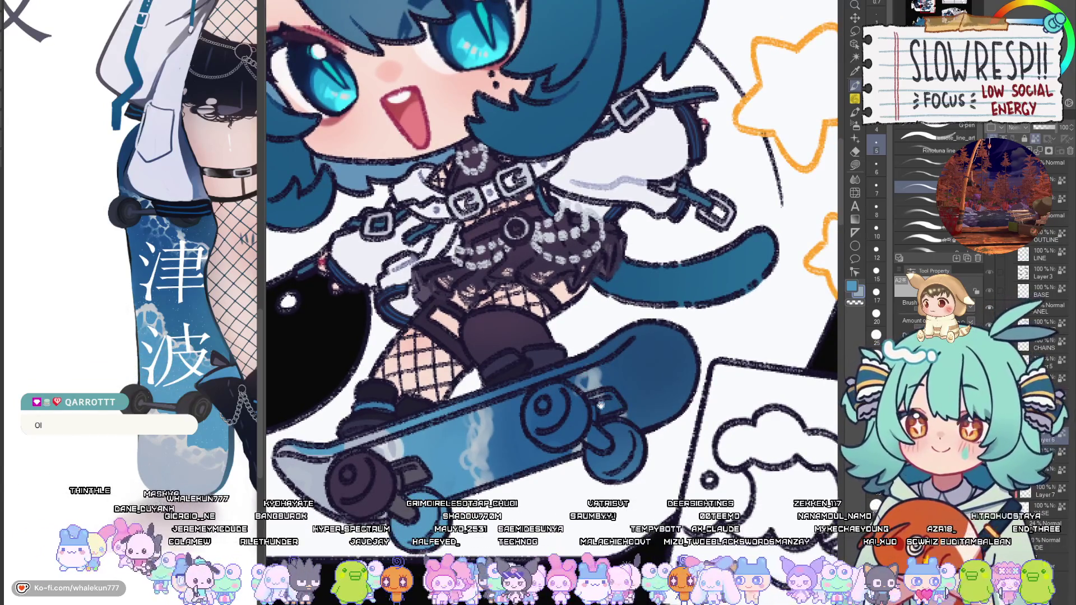
pyautogui.moveTo(600, 405); pyautogui.dragTo(590, 394)
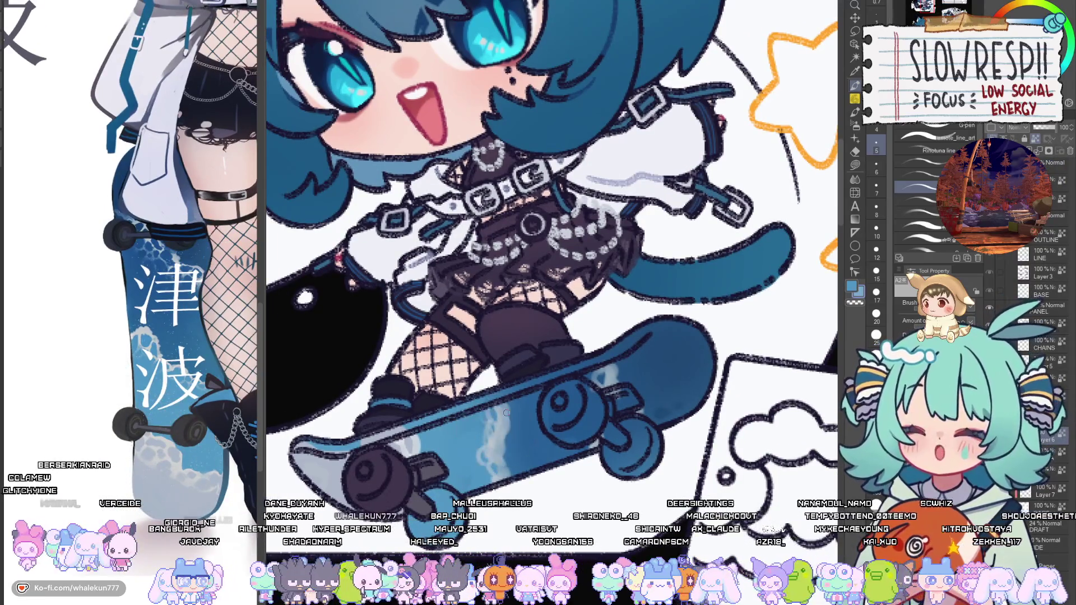
# Spray speckled texture onto the deck with the Airbrush Running brush at size 17.
pyautogui.click(855, 125)
pyautogui.click(922, 203)
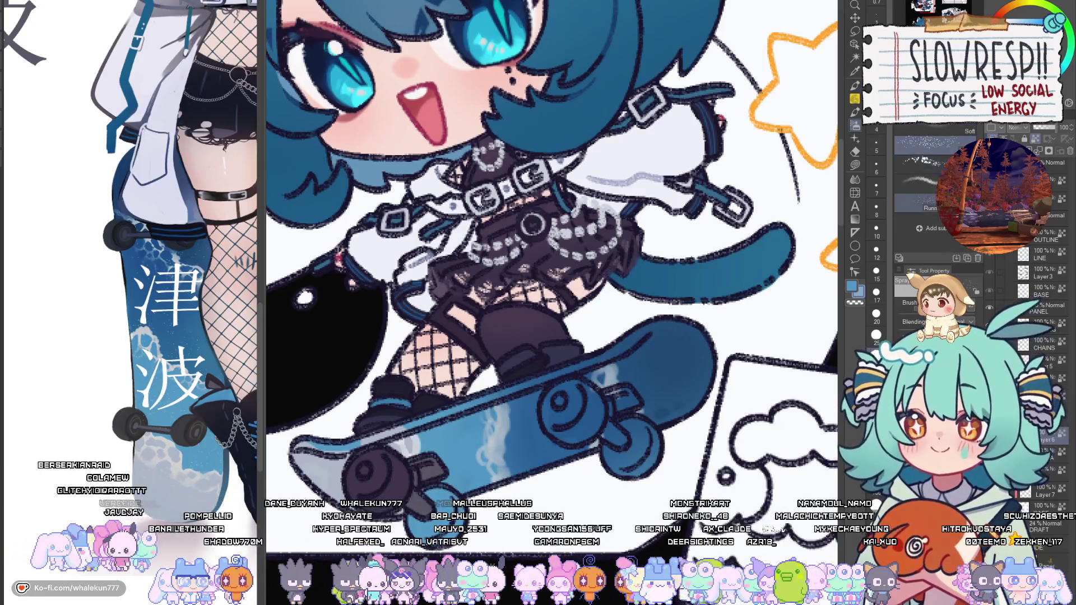
pyautogui.moveTo(670, 358); pyautogui.dragTo(694, 392)
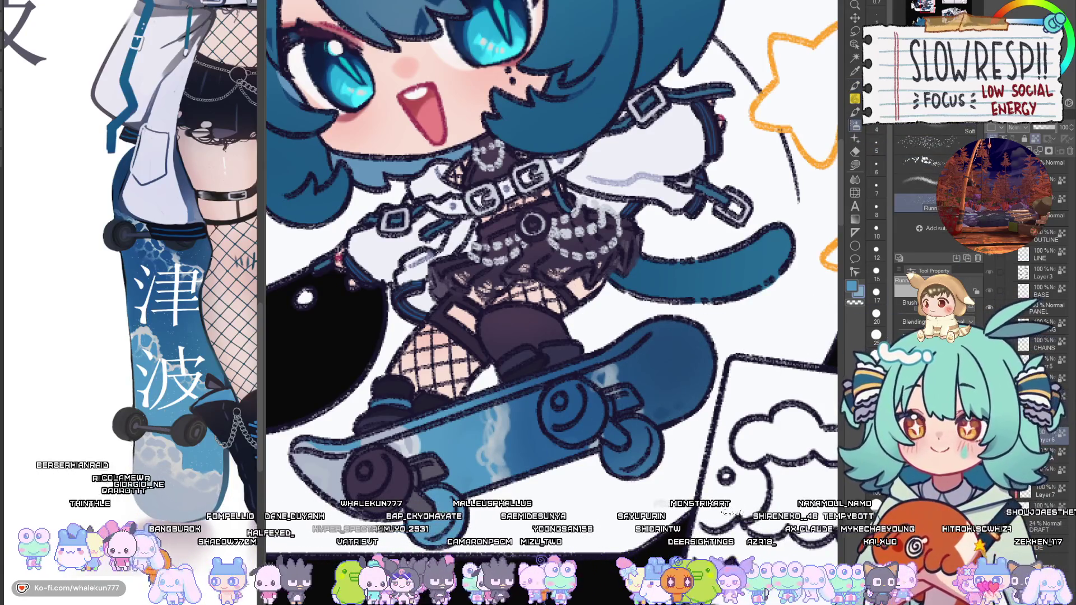
pyautogui.press('[')
pyautogui.press('[')
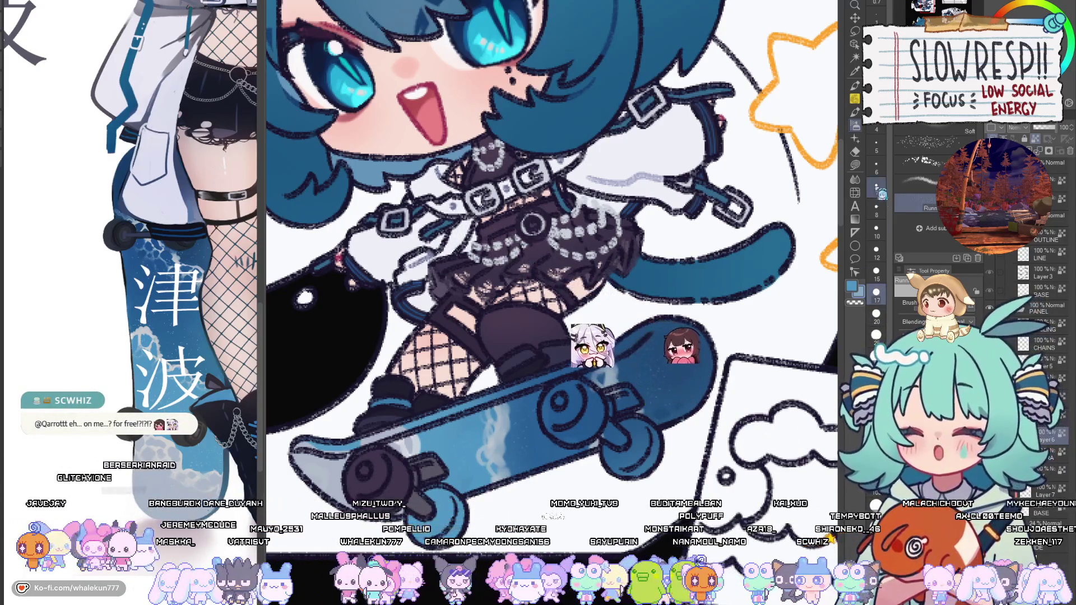
# Bucket-fill the front wheel and truck dark, then rotate the view about 90 degrees.
pyautogui.click(855, 164)
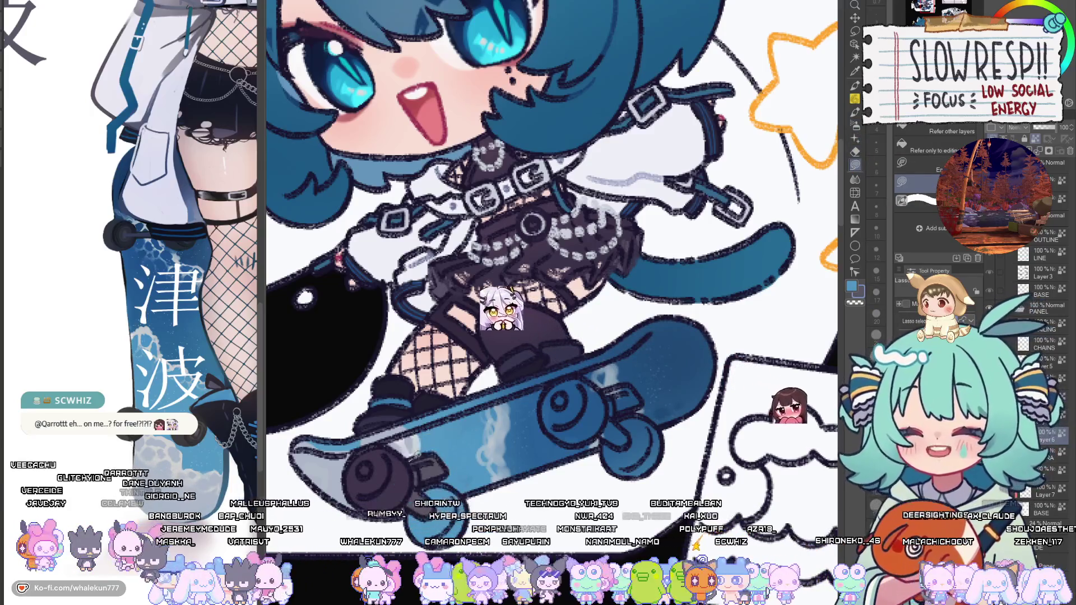
pyautogui.scroll(-2, 552, 241)
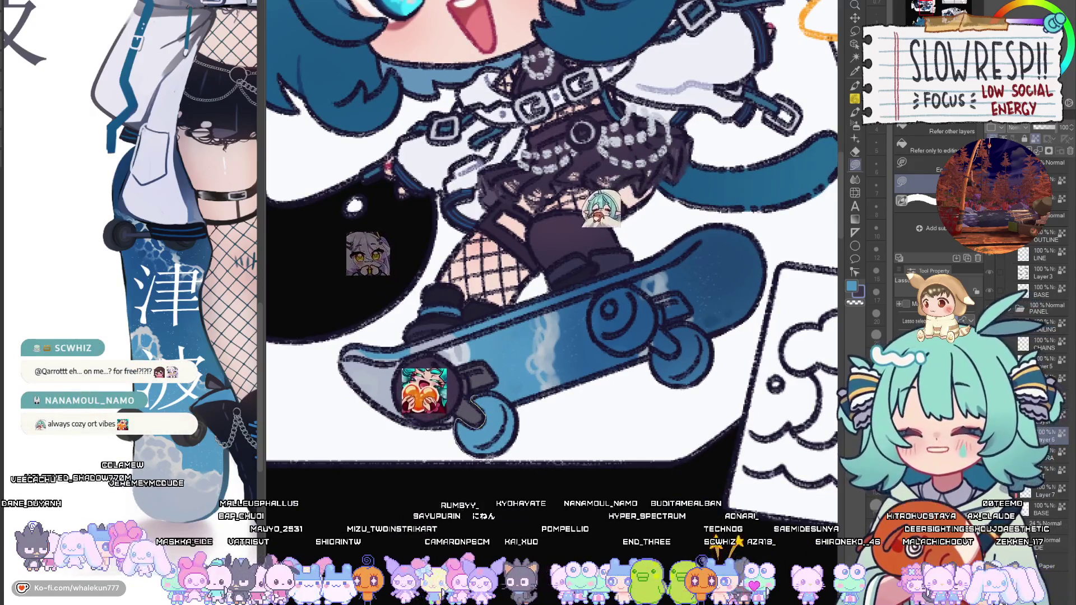
pyautogui.click(490, 429)
pyautogui.moveTo(522, 392)
pyautogui.mouseDown()
pyautogui.moveTo(502, 382)
pyautogui.moveTo(524, 396)
pyautogui.mouseUp()
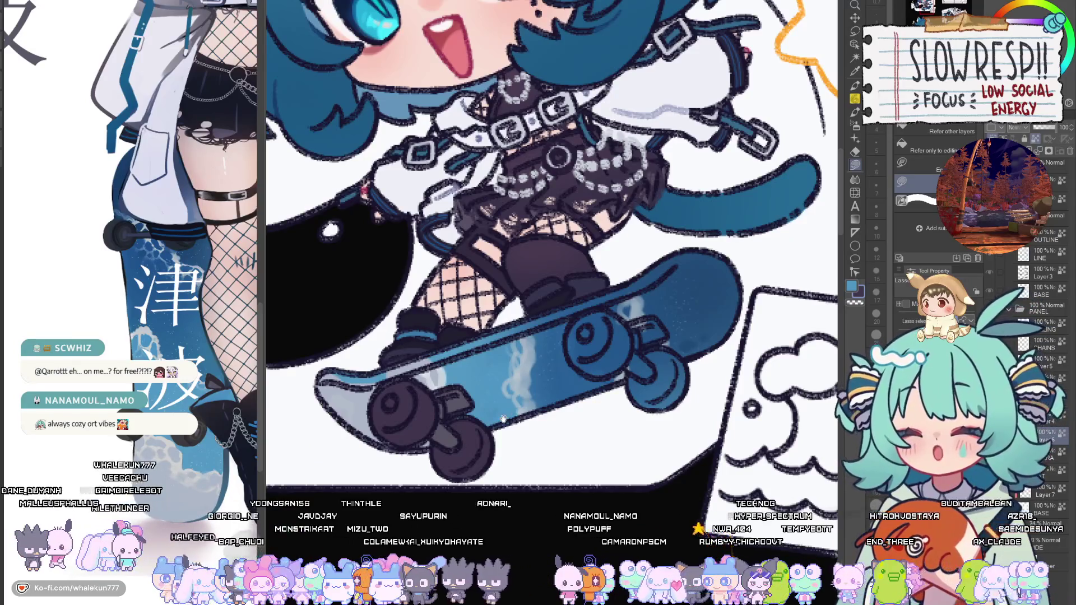
pyautogui.moveTo(503, 419); pyautogui.dragTo(529, 420)
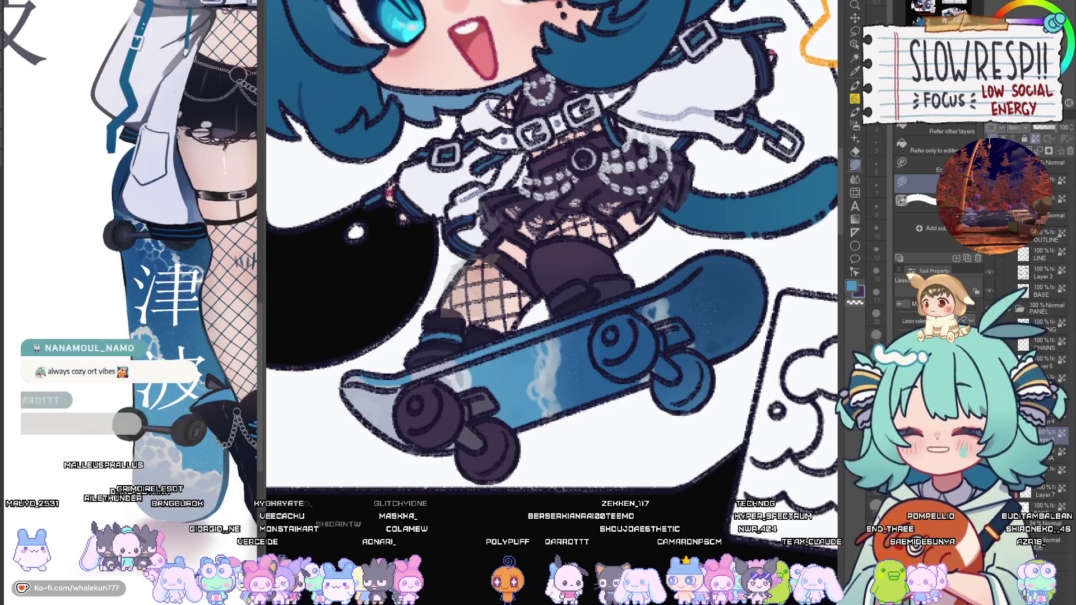
pyautogui.moveTo(556, 412); pyautogui.dragTo(523, 453)
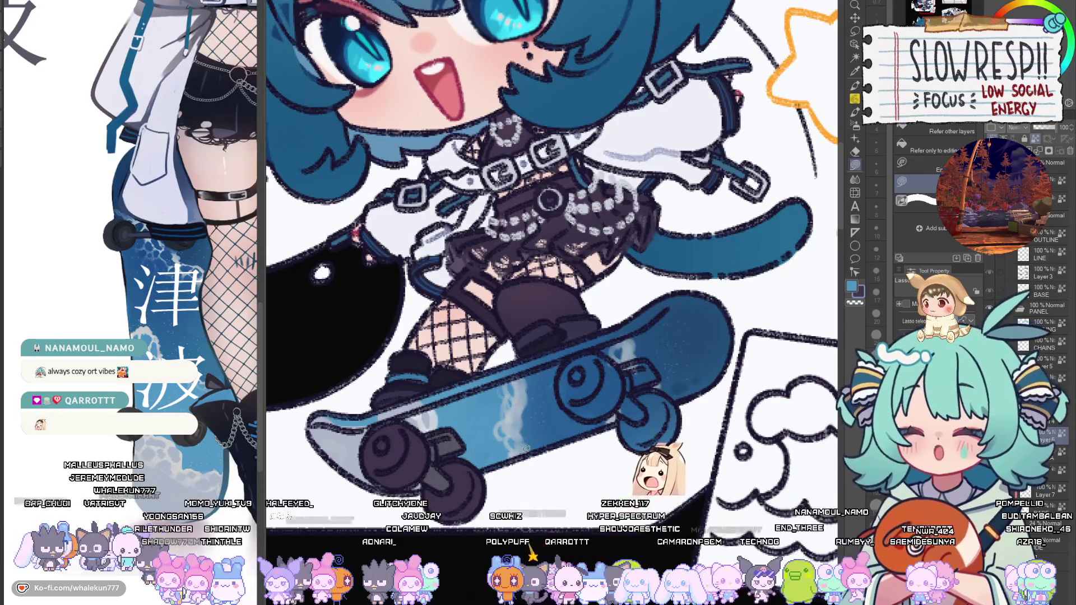
pyautogui.moveTo(558, 480)
pyautogui.mouseDown()
pyautogui.moveTo(544, 455)
pyautogui.moveTo(492, 510)
pyautogui.moveTo(497, 481)
pyautogui.mouseUp()
pyautogui.moveTo(475, 433)
pyautogui.mouseDown()
pyautogui.moveTo(577, 449)
pyautogui.moveTo(543, 447)
pyautogui.mouseUp()
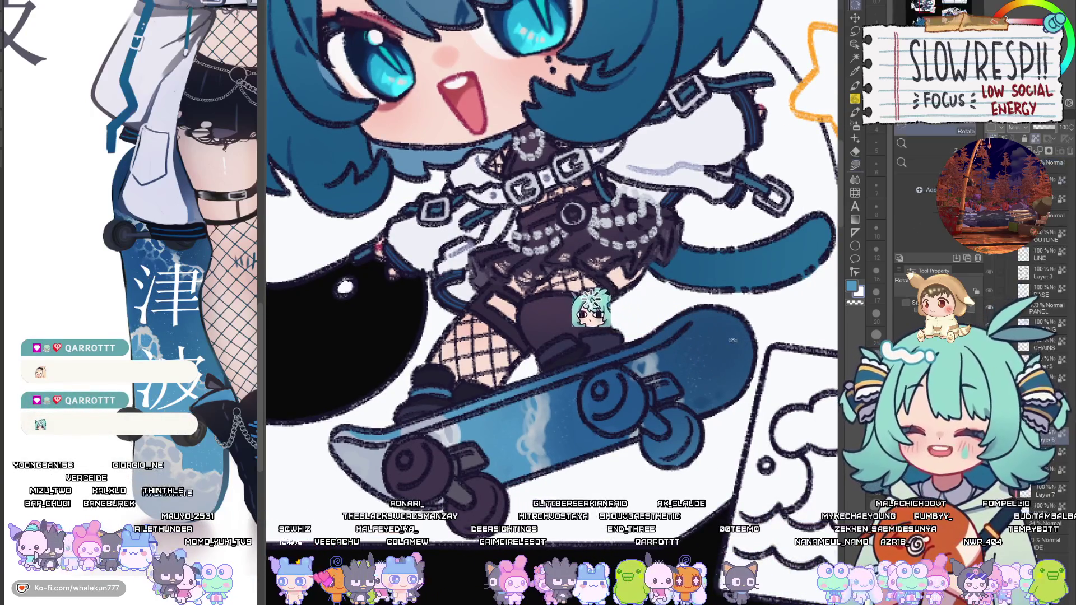
pyautogui.moveTo(599, 312)
pyautogui.mouseDown()
pyautogui.moveTo(557, 364)
pyautogui.moveTo(534, 297)
pyautogui.mouseUp()
# Add short white highlight strokes to the skateboard deck on a new layer, using a size-7 watercolor brush.
pyautogui.click(856, 112)
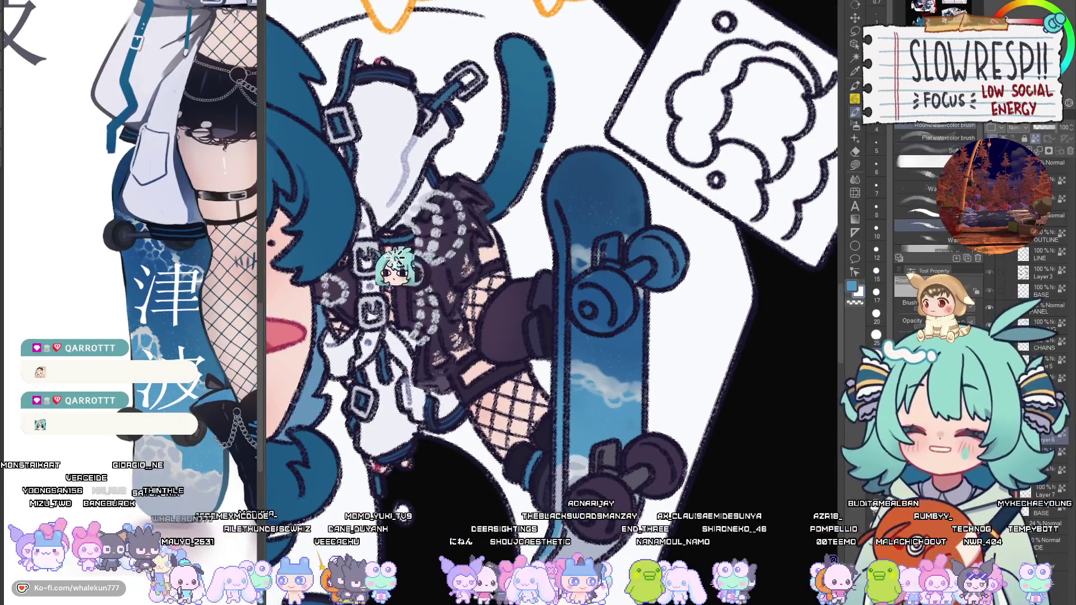
pyautogui.click(919, 213)
pyautogui.press('[')
pyautogui.press('[')
pyautogui.press('[')
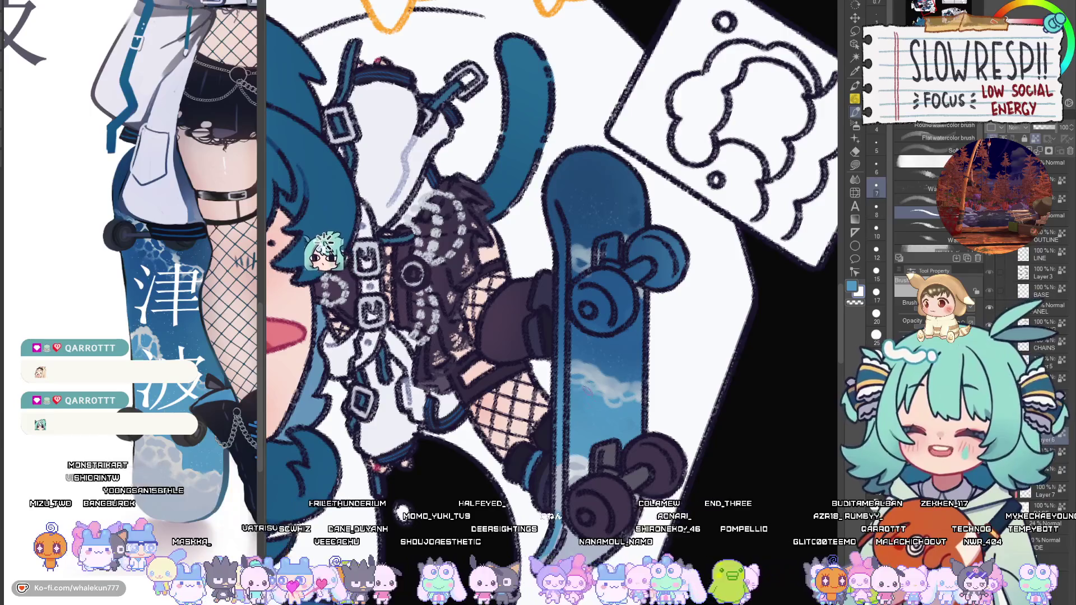
pyautogui.moveTo(582, 382); pyautogui.dragTo(588, 393)
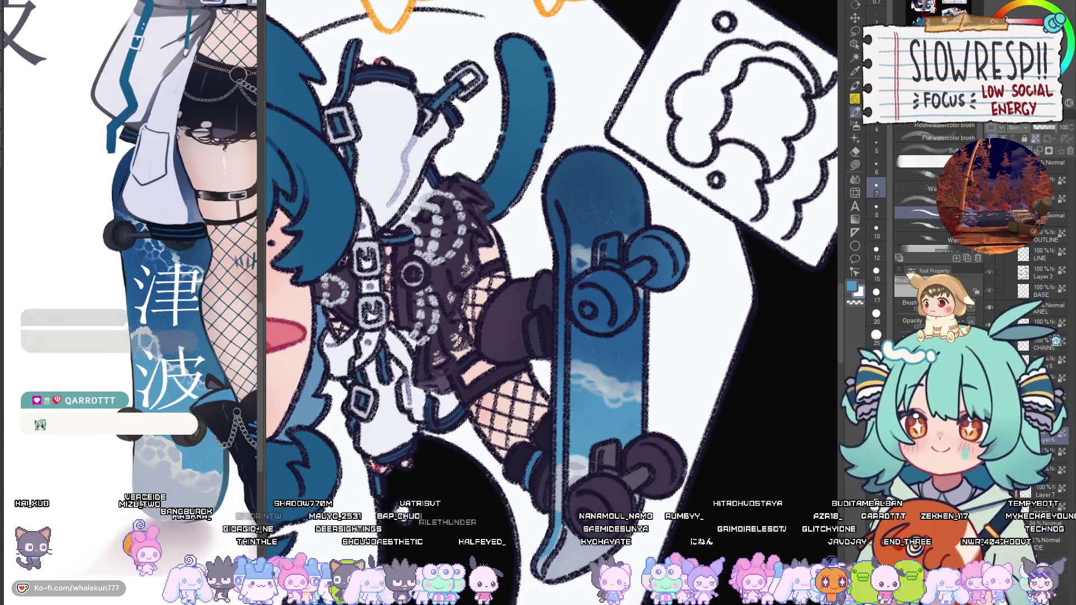
pyautogui.hotkey('ctrl', 'shift', 'n')
pyautogui.moveTo(586, 373); pyautogui.dragTo(592, 393)
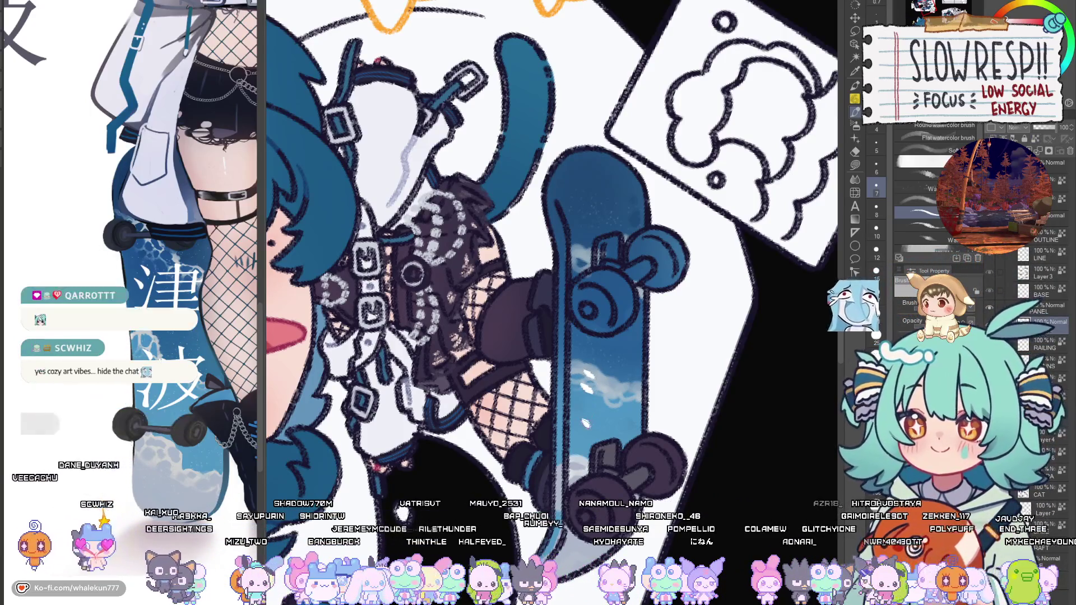
pyautogui.moveTo(584, 428)
pyautogui.mouseDown()
pyautogui.moveTo(595, 398)
pyautogui.moveTo(637, 384)
pyautogui.mouseUp()
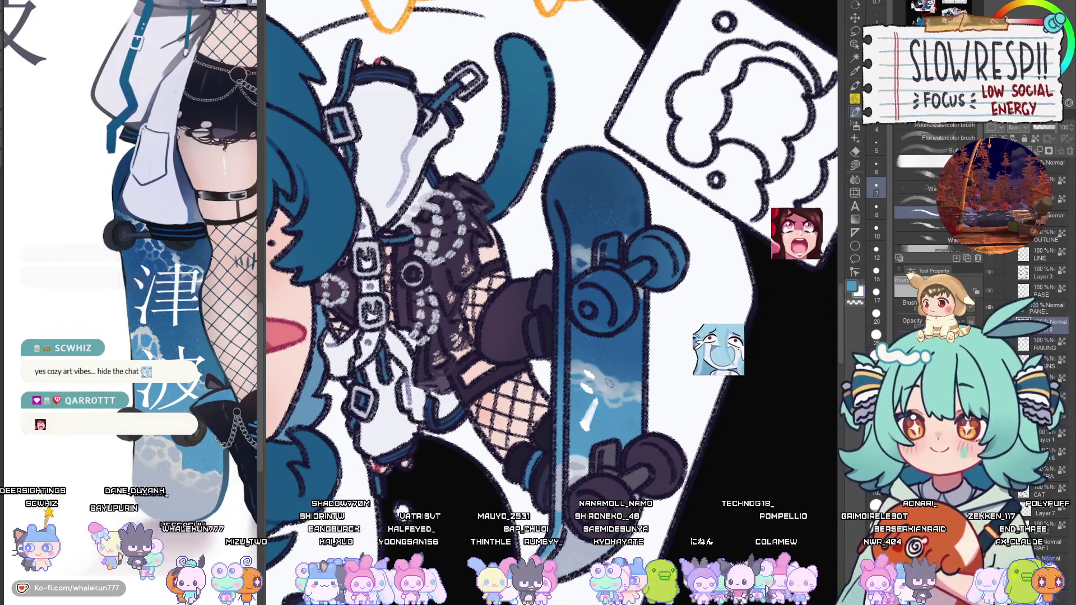
# On a new layer, erase the old 波 and paint 津波 in white lettering on the board.
pyautogui.hotkey('ctrl', 'shift', 'n')
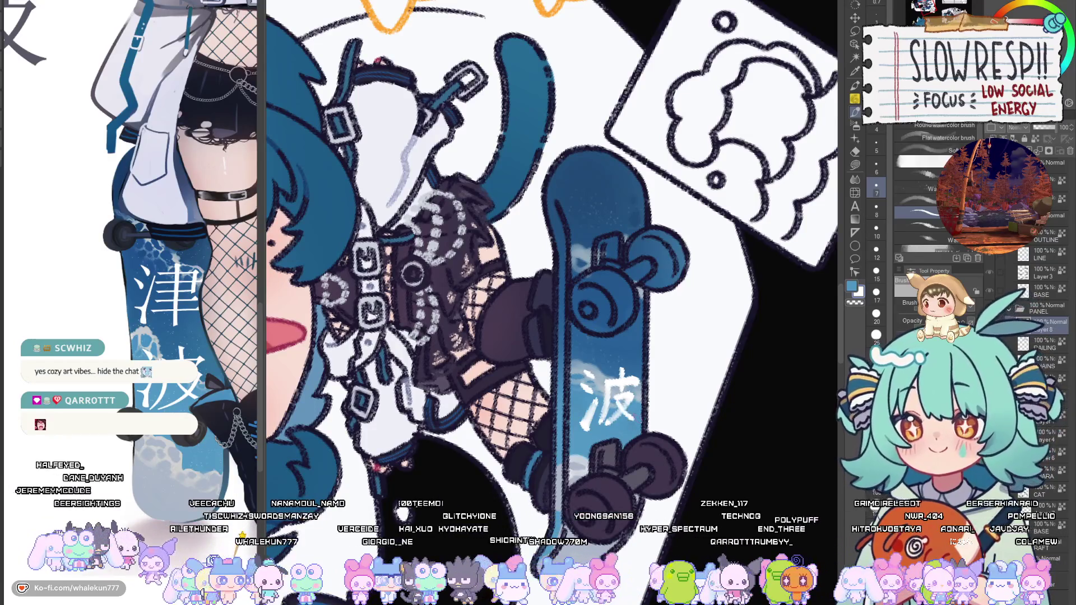
pyautogui.moveTo(617, 411); pyautogui.dragTo(602, 422)
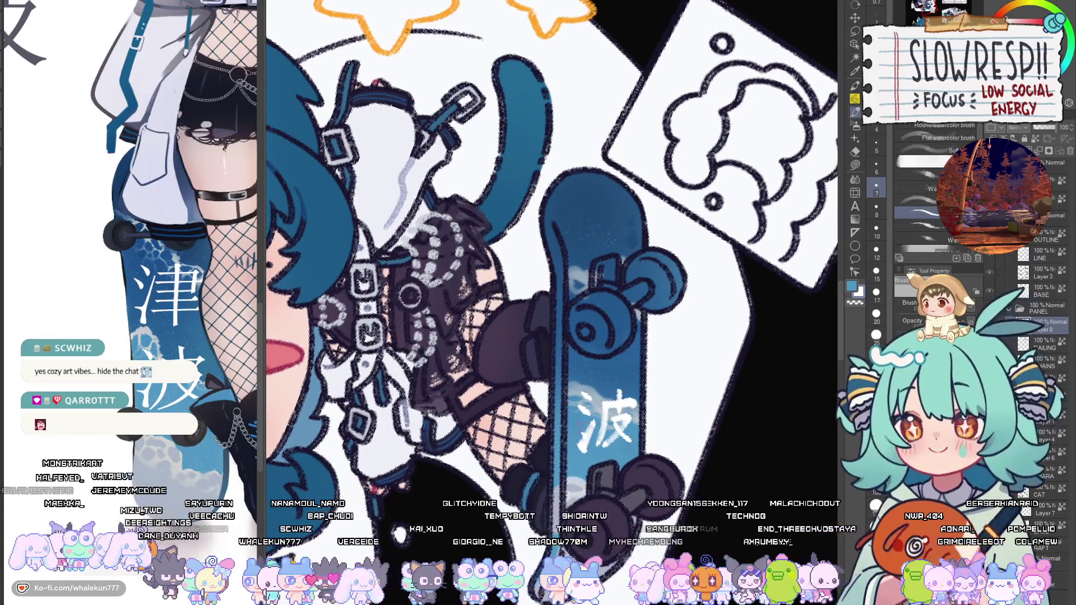
pyautogui.moveTo(606, 385); pyautogui.dragTo(603, 401)
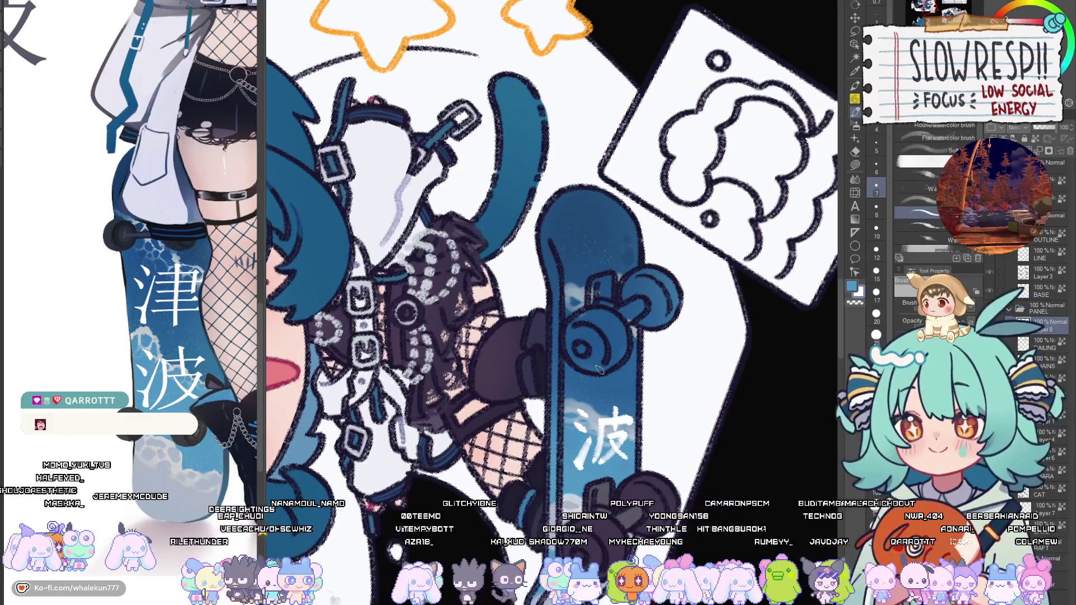
pyautogui.moveTo(626, 440); pyautogui.dragTo(603, 455)
pyautogui.moveTo(604, 432); pyautogui.dragTo(621, 419)
pyautogui.hotkey('ctrl', 'z')
pyautogui.moveTo(597, 428)
pyautogui.mouseDown()
pyautogui.moveTo(623, 419)
pyautogui.moveTo(593, 464)
pyautogui.moveTo(610, 461)
pyautogui.mouseUp()
pyautogui.hotkey('ctrl', 'z')
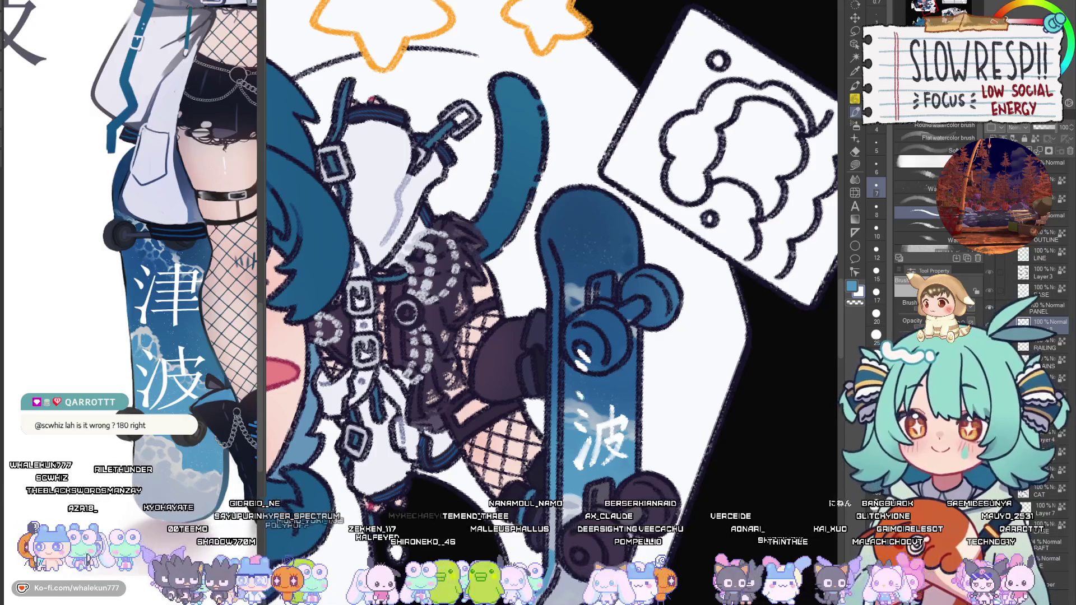
pyautogui.moveTo(578, 397); pyautogui.dragTo(589, 374)
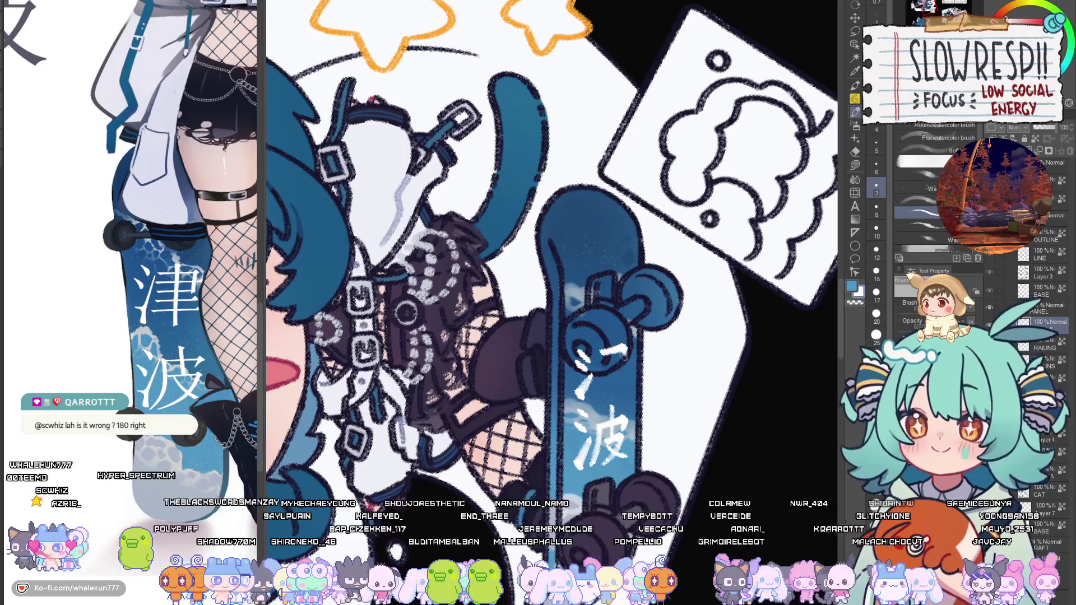
pyautogui.moveTo(596, 370); pyautogui.dragTo(626, 365)
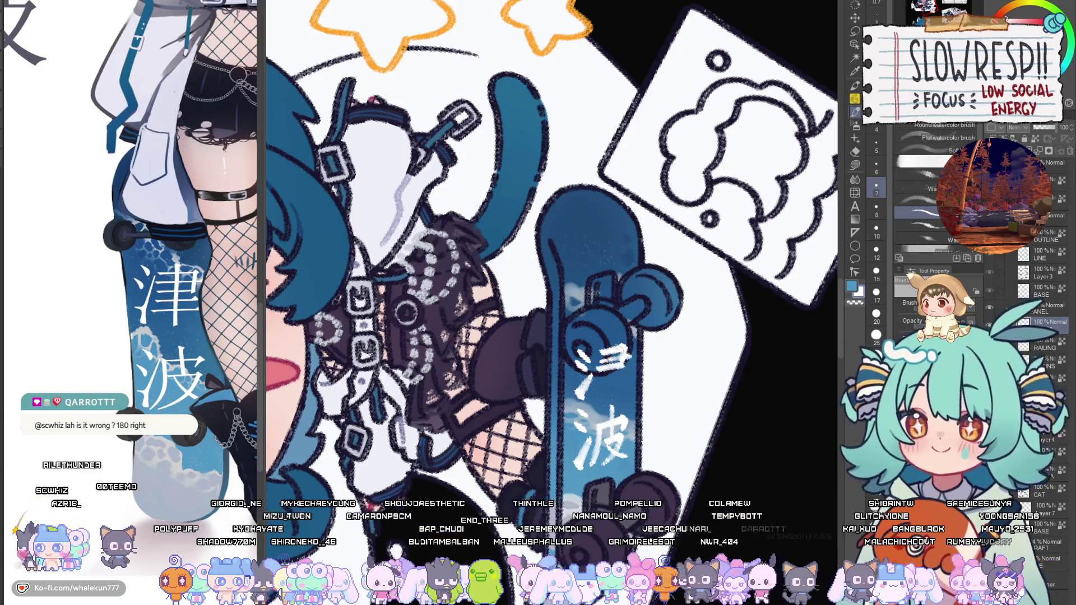
pyautogui.hotkey('ctrl', 'z')
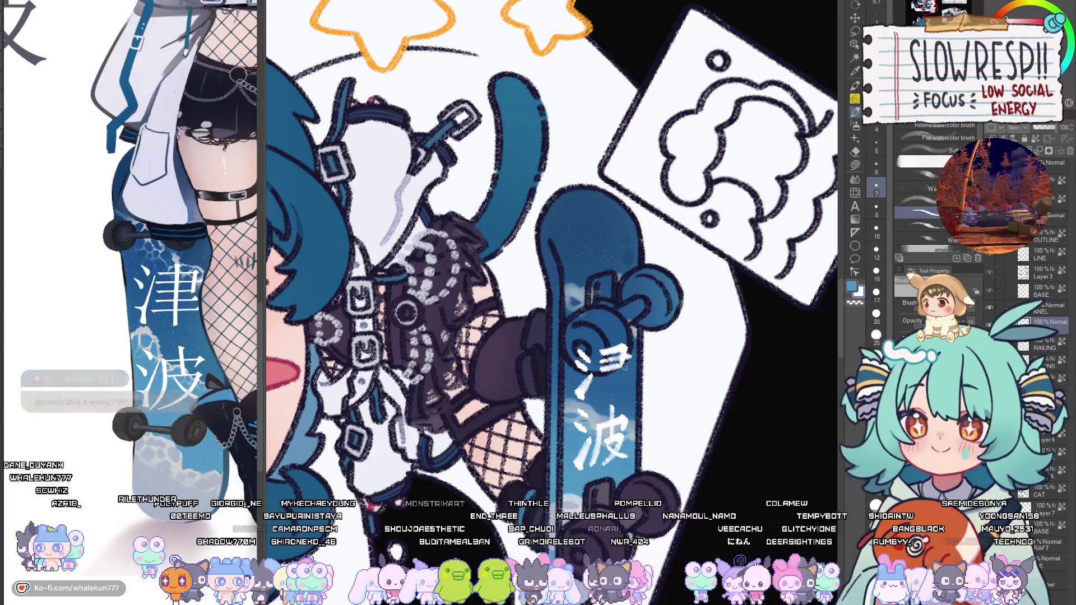
pyautogui.moveTo(613, 335); pyautogui.dragTo(612, 399)
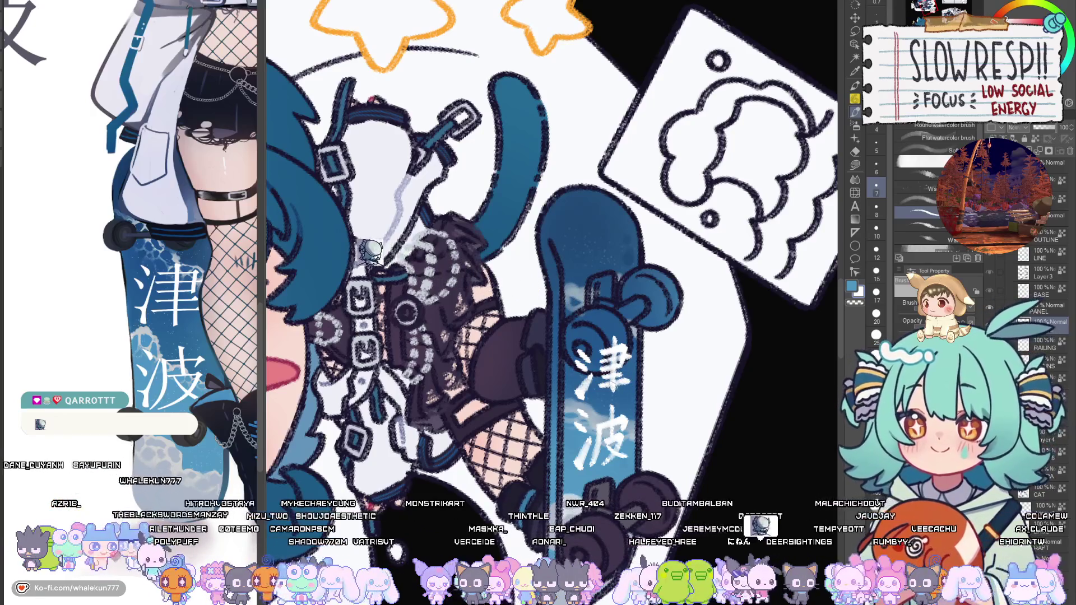
# Fit the sheet to the window, then shrink and tilt the cat board's kanji with Ctrl+T.
pyautogui.scroll(-4, 605, 348)
pyautogui.scroll(-1, 605, 347)
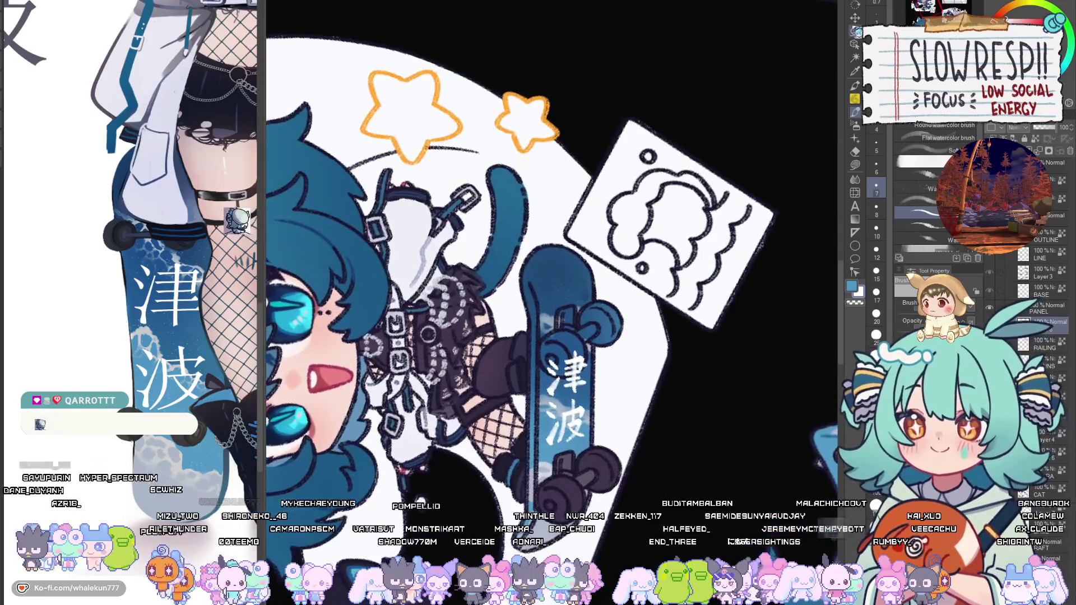
pyautogui.click(854, 17)
pyautogui.scroll(-3, 824, 67)
pyautogui.scroll(-3, 552, 241)
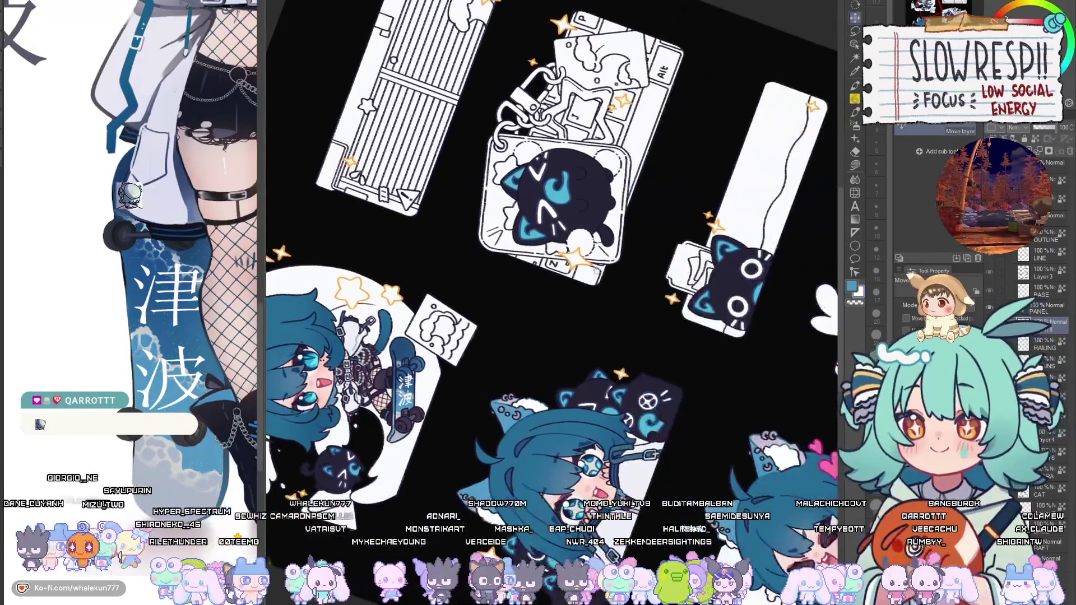
pyautogui.hotkey('ctrl', '0')
pyautogui.moveTo(608, 459); pyautogui.dragTo(527, 369)
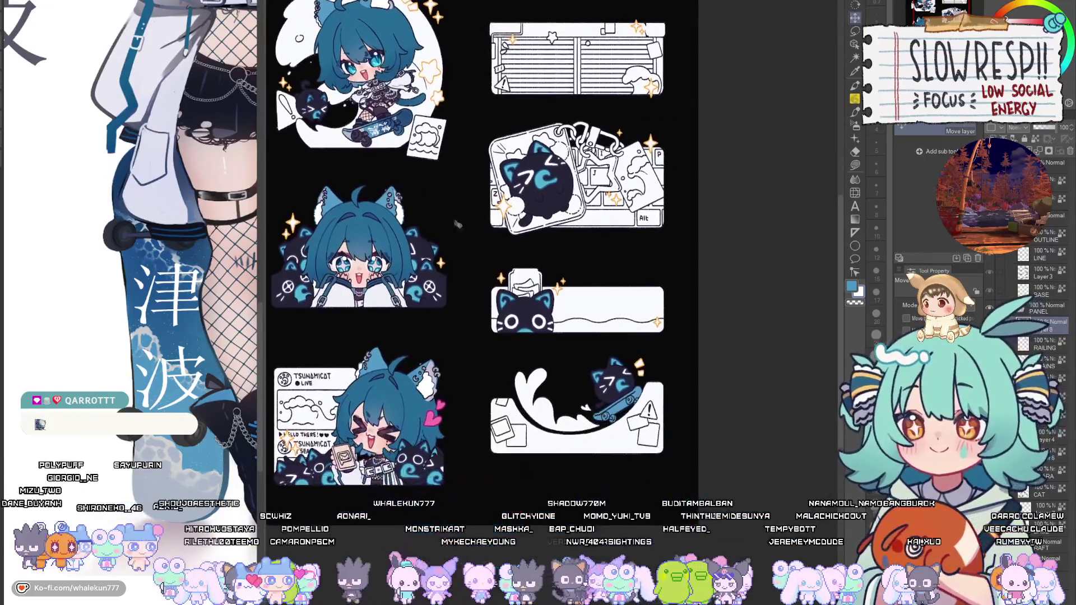
pyautogui.scroll(3, 661, 399)
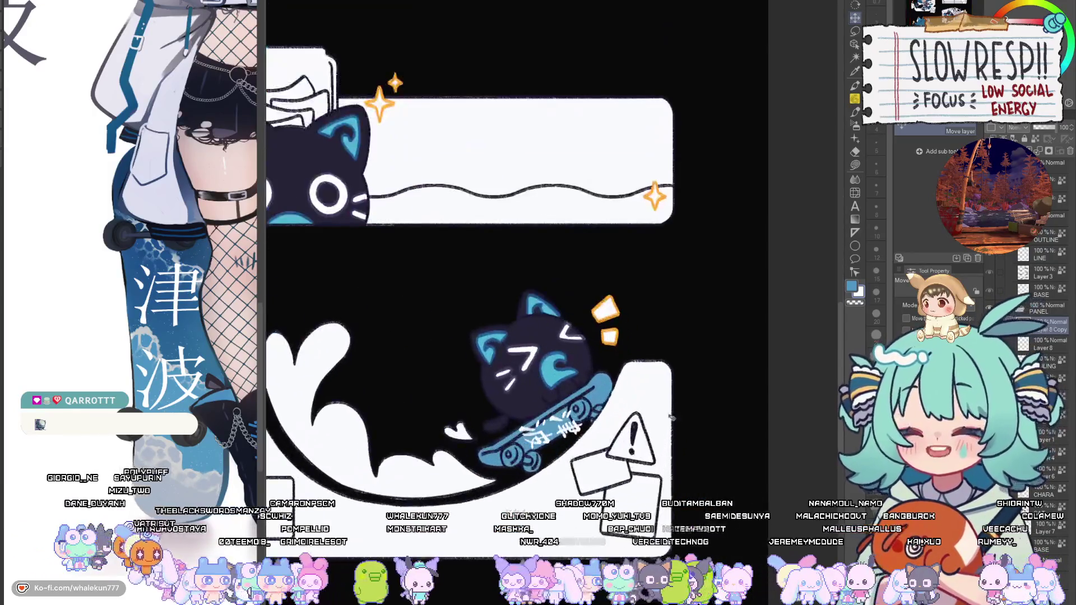
pyautogui.hotkey('ctrl', 't')
pyautogui.moveTo(575, 432); pyautogui.dragTo(577, 433)
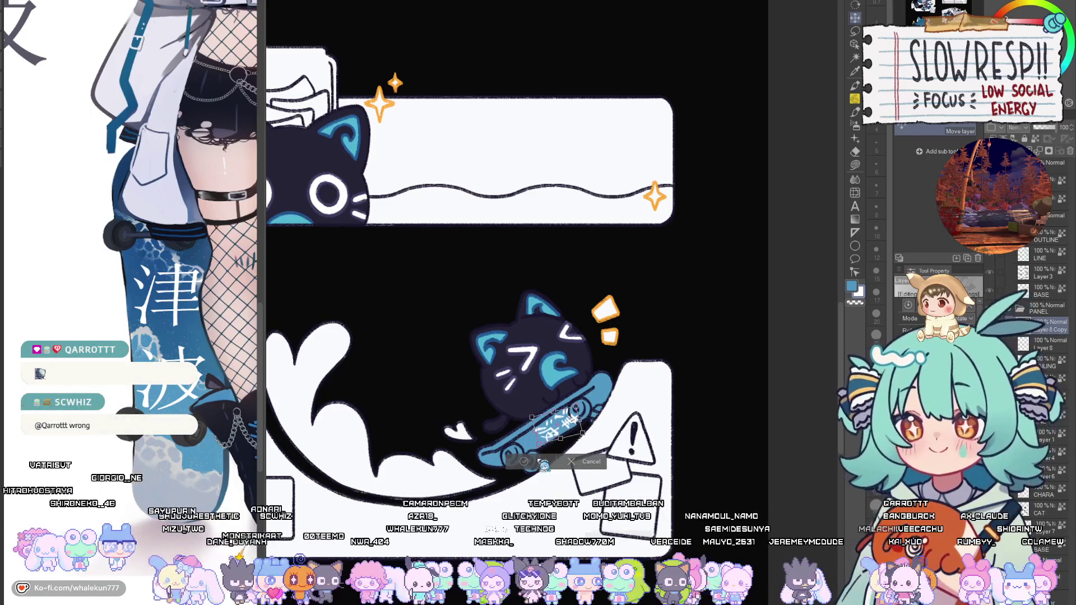
pyautogui.press('Return')
pyautogui.scroll(2, 566, 423)
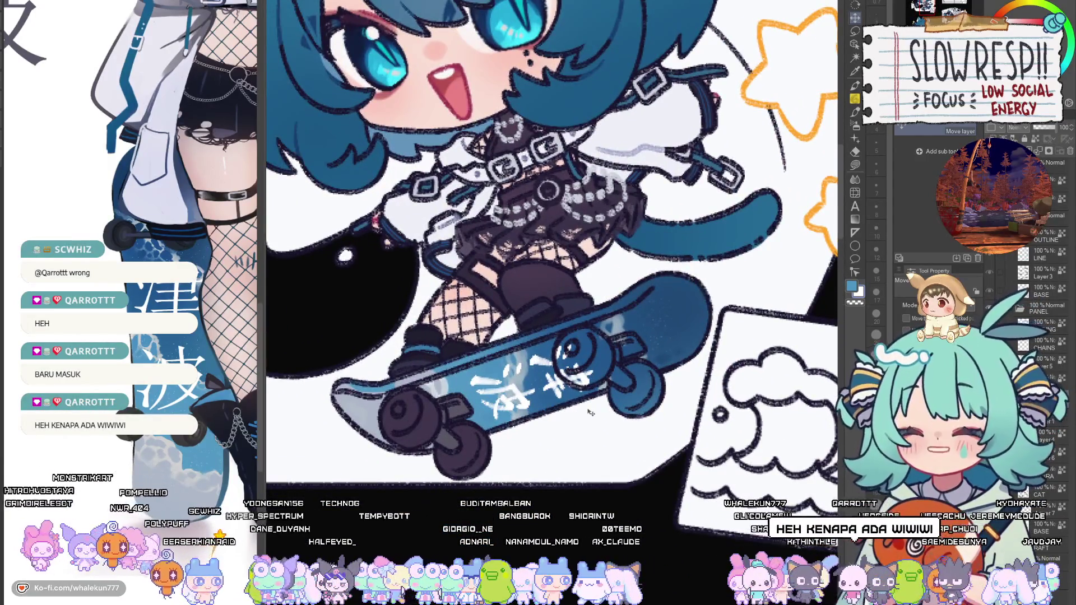
# Lasso the text on the cat's skateboard and nudge it into place with Move layer.
pyautogui.press('e')
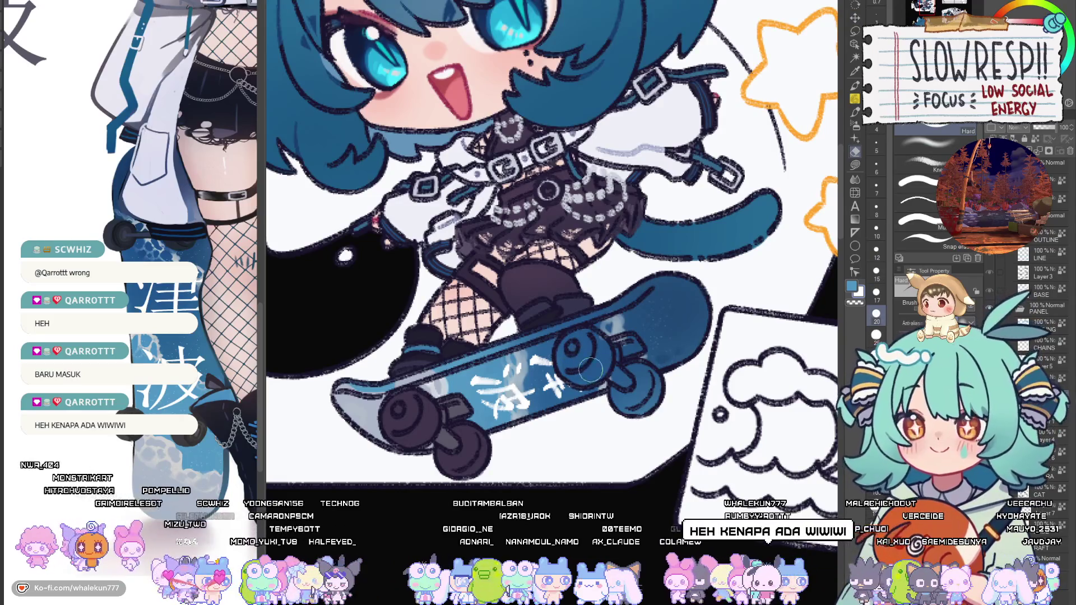
pyautogui.scroll(-5, 591, 370)
pyautogui.scroll(5, 643, 439)
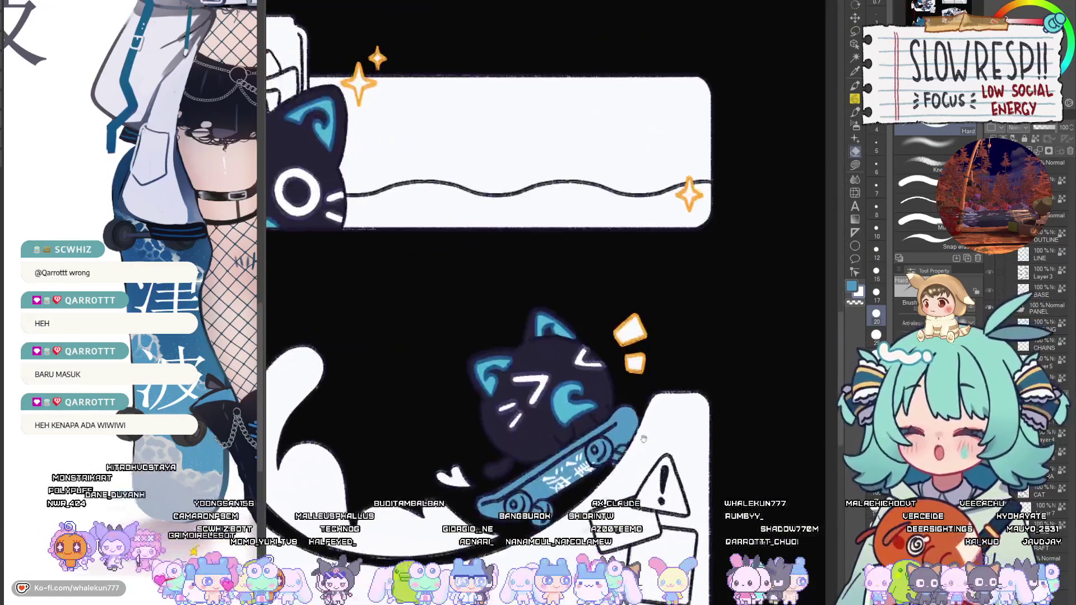
pyautogui.scroll(3, 643, 439)
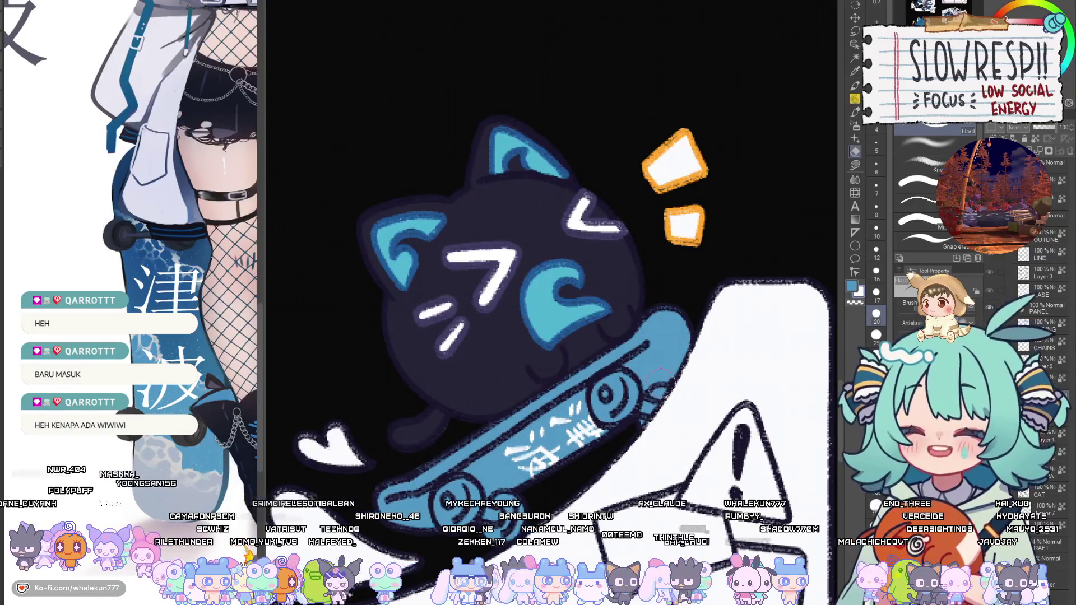
pyautogui.press('m')
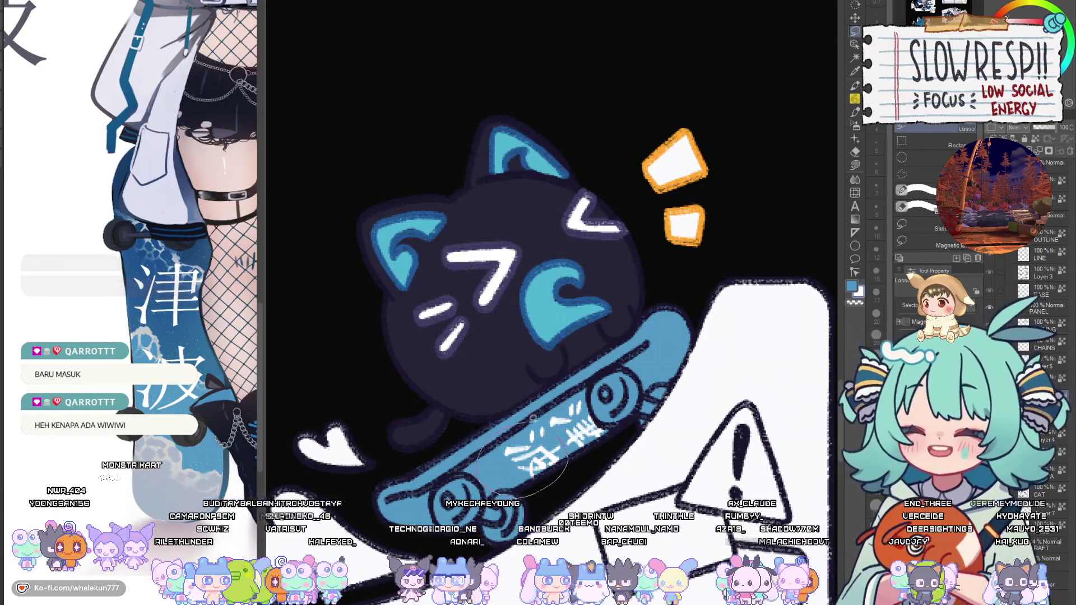
pyautogui.moveTo(534, 418); pyautogui.dragTo(524, 454)
pyautogui.press('k')
# Select the chibi girl's skateboard area and paste a copy, undoing the accidental recolouring.
pyautogui.scroll(-5, 564, 453)
pyautogui.moveTo(403, 334)
pyautogui.mouseDown()
pyautogui.moveTo(522, 394)
pyautogui.moveTo(729, 599)
pyautogui.mouseUp()
pyautogui.scroll(5, 575, 311)
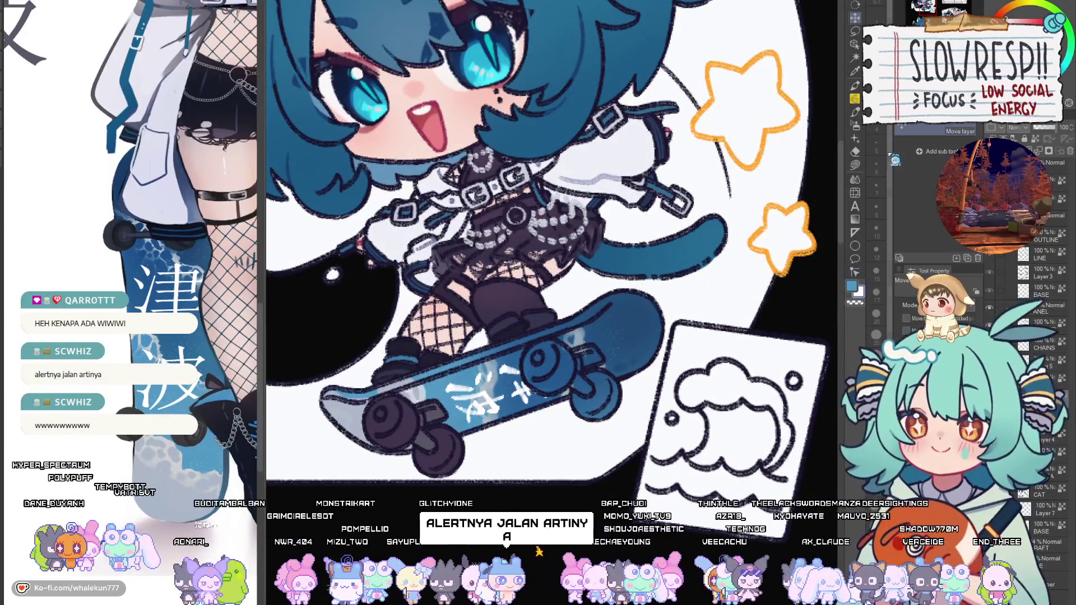
pyautogui.click(855, 165)
pyautogui.click(855, 31)
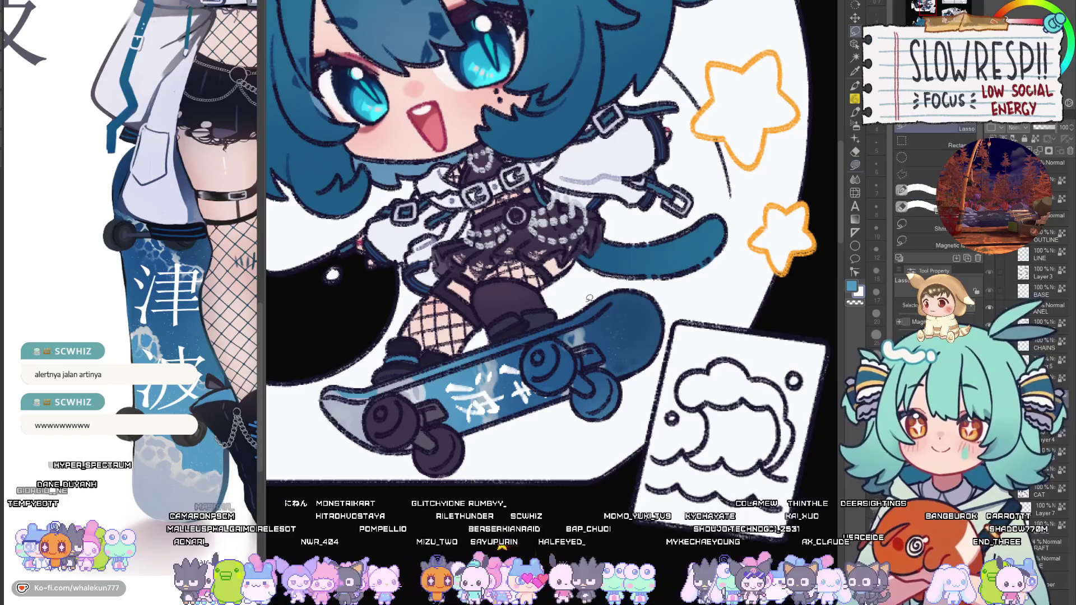
pyautogui.moveTo(585, 301); pyautogui.dragTo(594, 303)
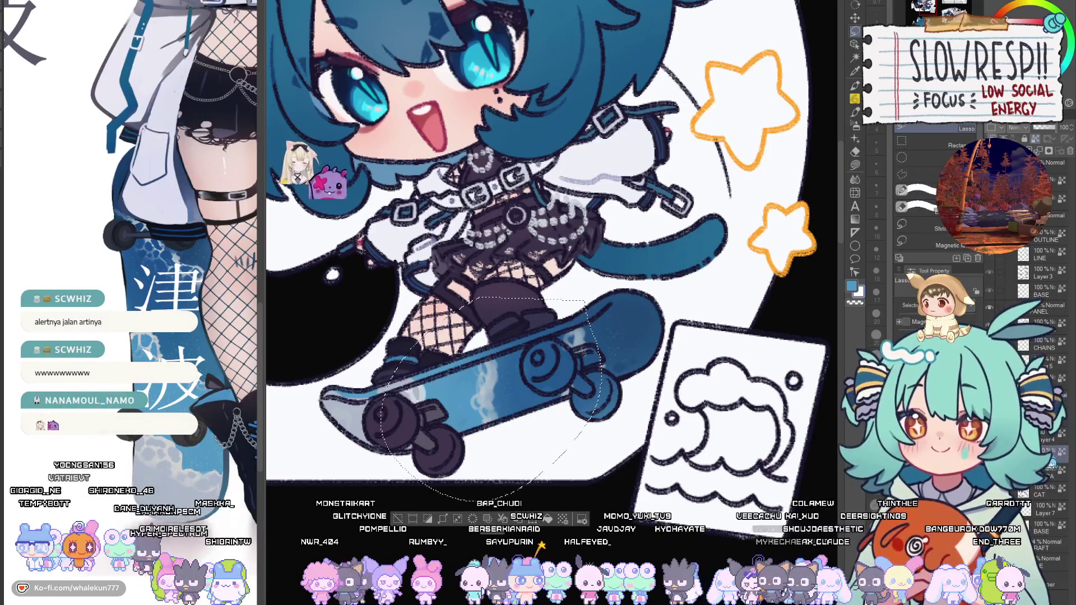
pyautogui.hotkey('ctrl', 'v')
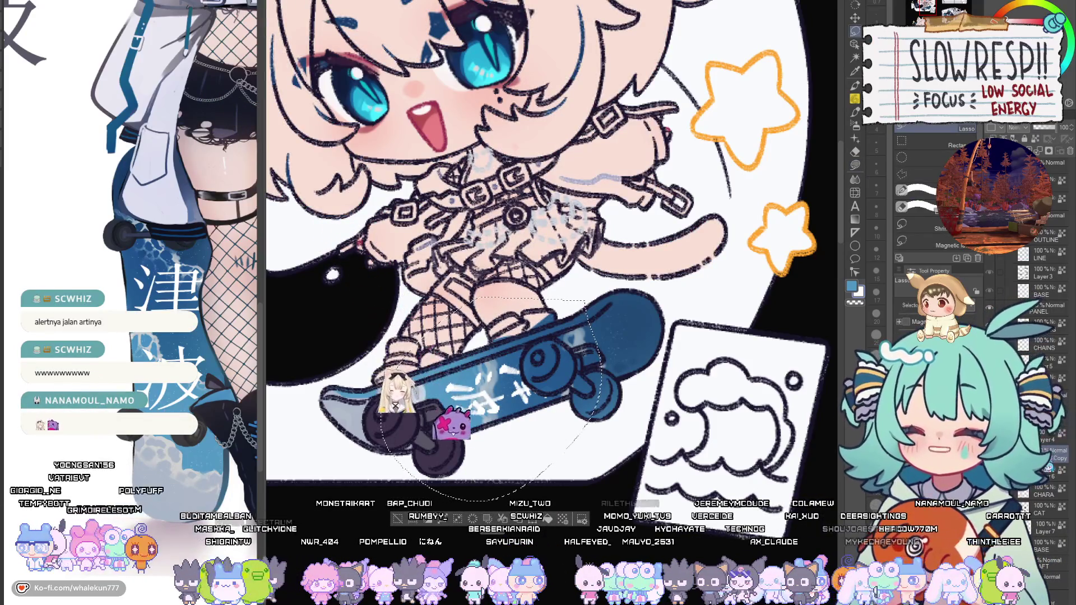
pyautogui.hotkey('ctrl', 'z')
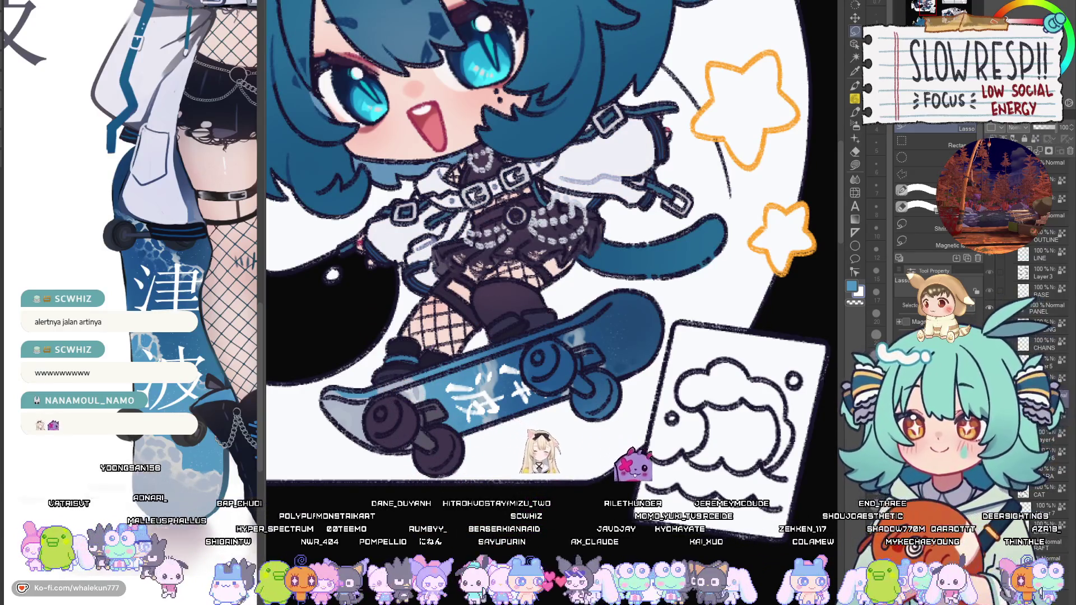
pyautogui.scroll(-3, 555, 241)
pyautogui.scroll(2, 552, 235)
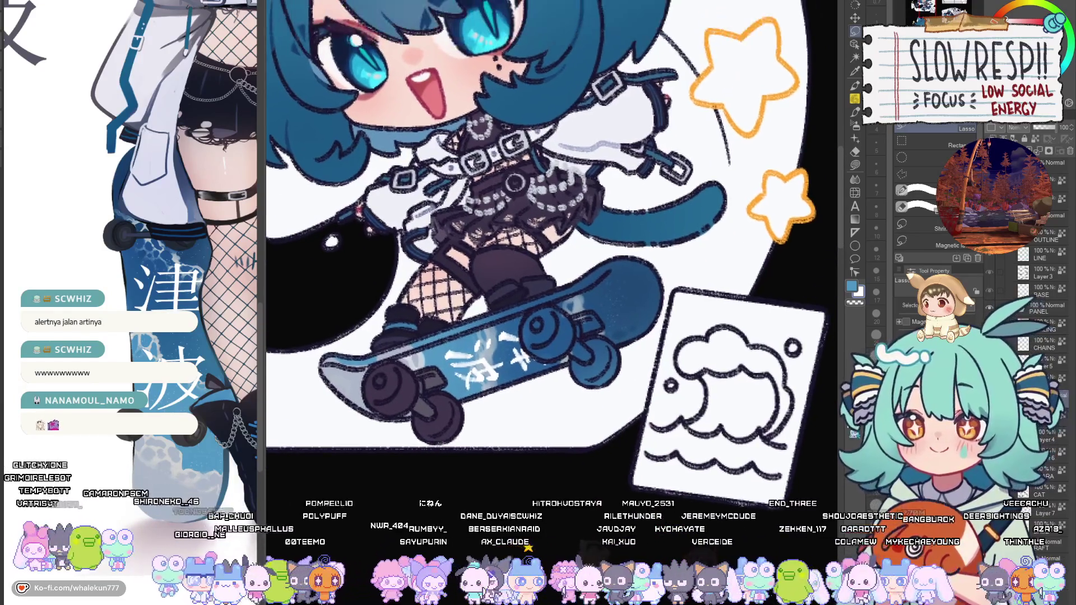
pyautogui.scroll(-2, 552, 241)
pyautogui.press('h')
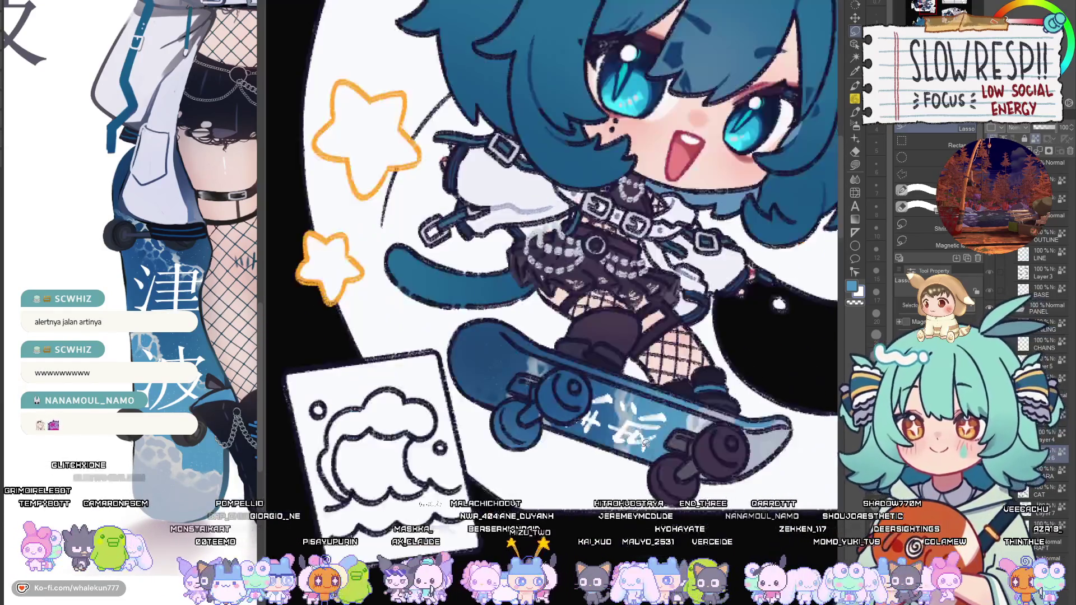
pyautogui.press('h')
pyautogui.scroll(3, 552, 241)
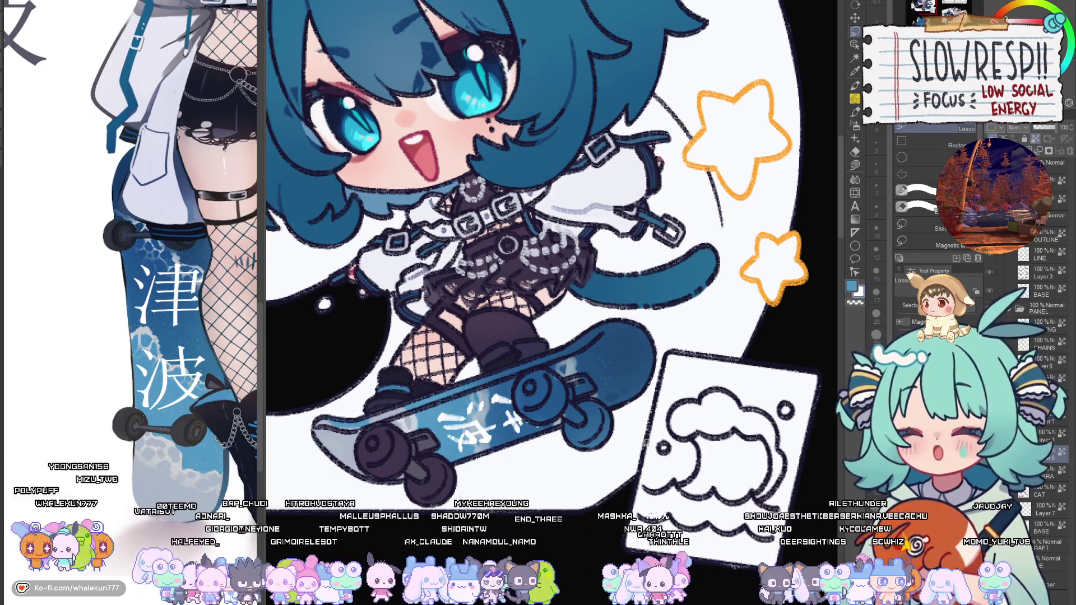
pyautogui.press('g')
pyautogui.scroll(2, 546, 387)
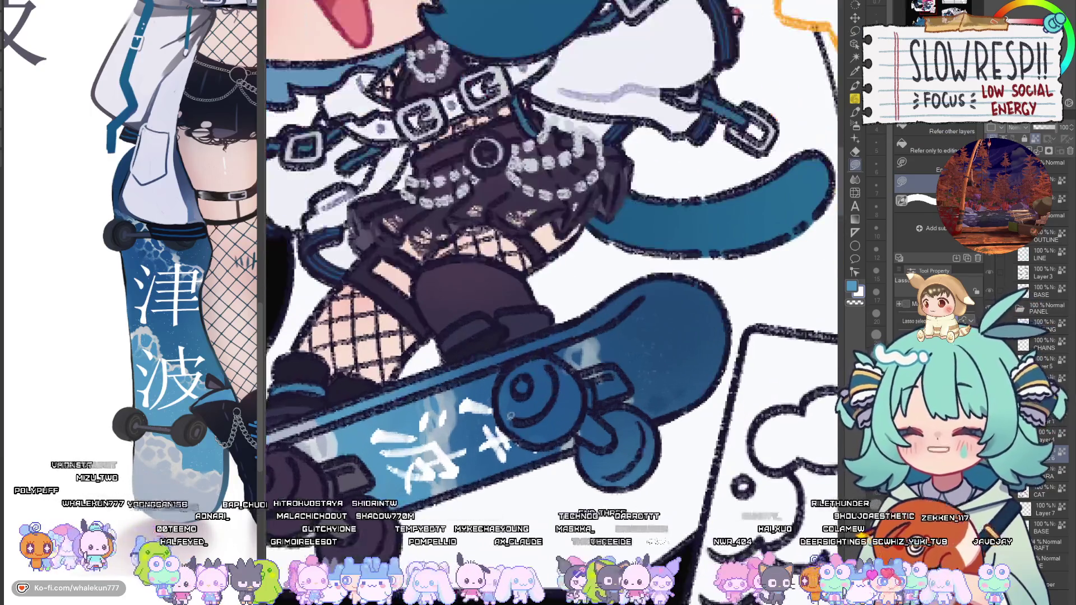
pyautogui.moveTo(310, 497); pyautogui.dragTo(354, 467)
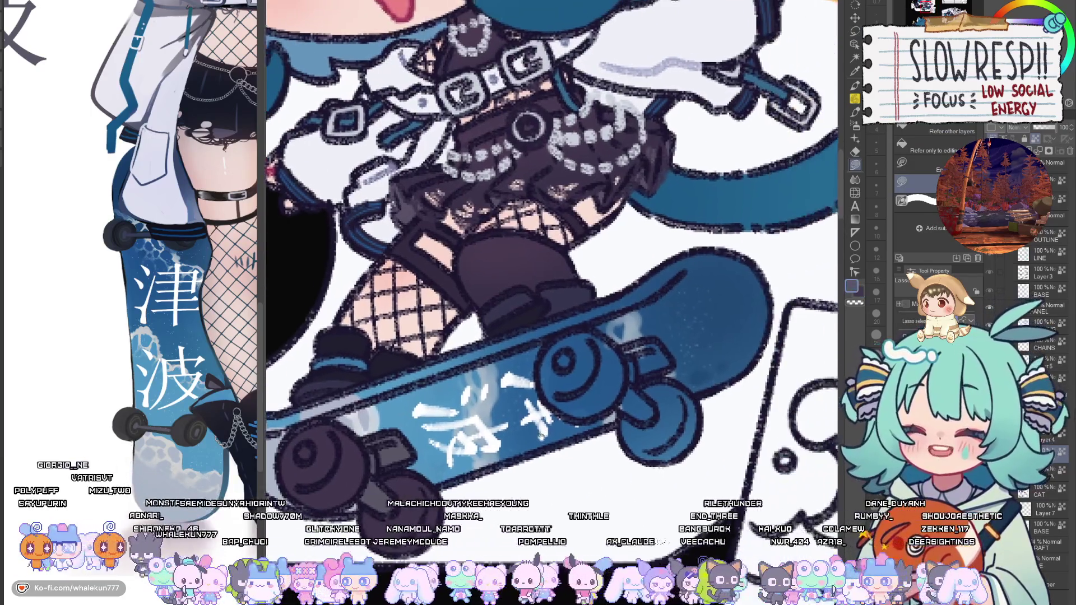
pyautogui.scroll(2, 595, 435)
pyautogui.moveTo(598, 379)
pyautogui.mouseDown()
pyautogui.moveTo(672, 382)
pyautogui.moveTo(636, 392)
pyautogui.moveTo(631, 365)
pyautogui.moveTo(588, 435)
pyautogui.moveTo(547, 387)
pyautogui.moveTo(621, 351)
pyautogui.moveTo(631, 361)
pyautogui.mouseUp()
pyautogui.moveTo(551, 379)
pyautogui.mouseDown()
pyautogui.moveTo(592, 388)
pyautogui.moveTo(594, 332)
pyautogui.mouseUp()
pyautogui.moveTo(595, 403)
pyautogui.mouseDown()
pyautogui.moveTo(599, 412)
pyautogui.moveTo(683, 412)
pyautogui.moveTo(608, 396)
pyautogui.mouseUp()
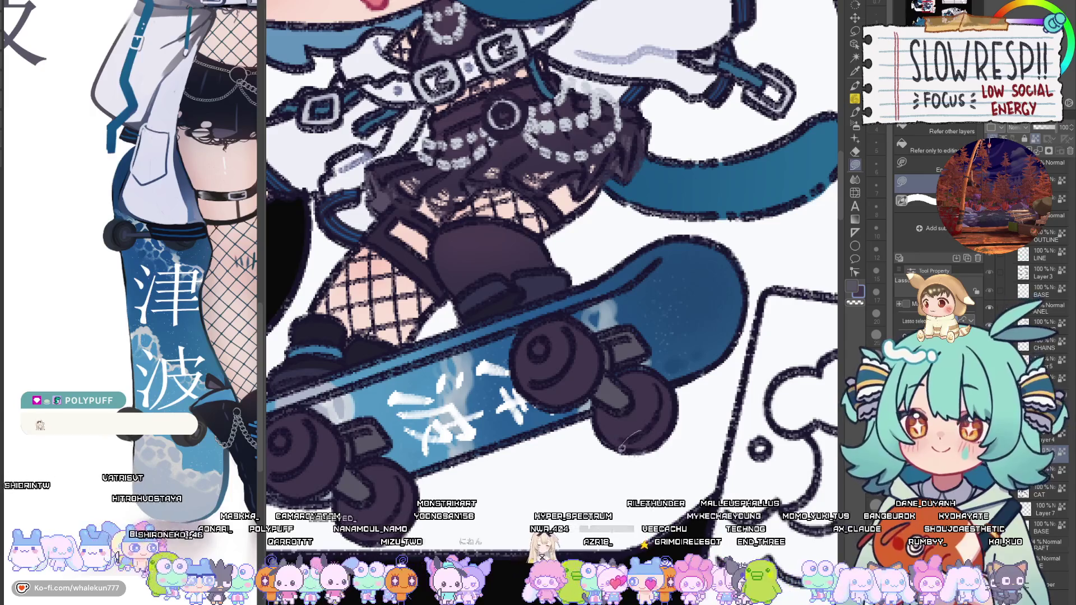
pyautogui.scroll(-5, 620, 447)
pyautogui.scroll(4, 590, 440)
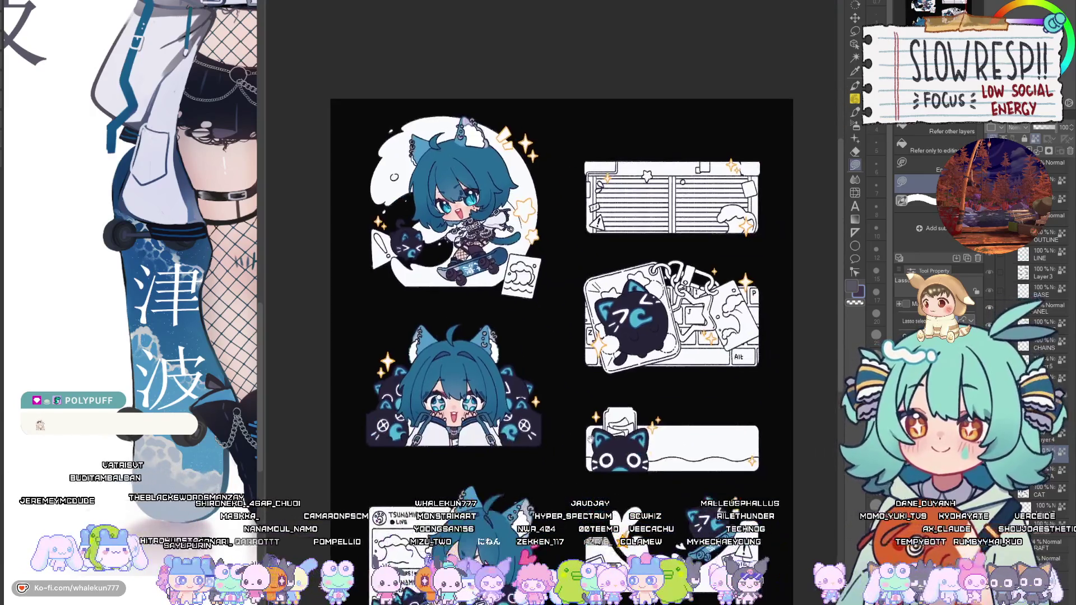
# Zoom into the cat's skateboard and lasso-fill areas along the board and its top edge.
pyautogui.moveTo(592, 440); pyautogui.dragTo(640, 527)
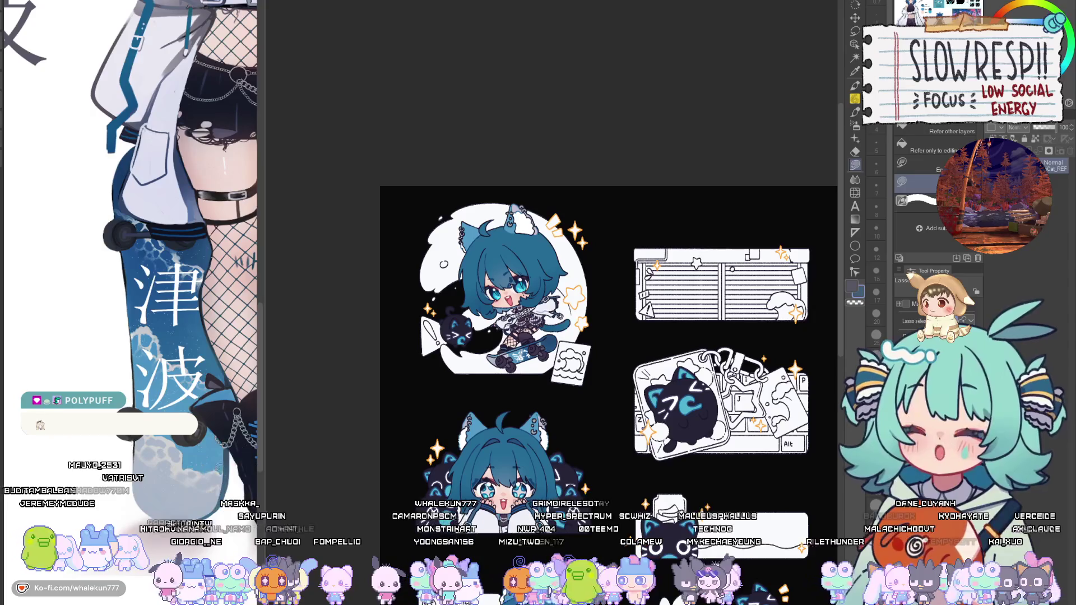
pyautogui.scroll(-5, 134, 280)
pyautogui.scroll(3, 134, 280)
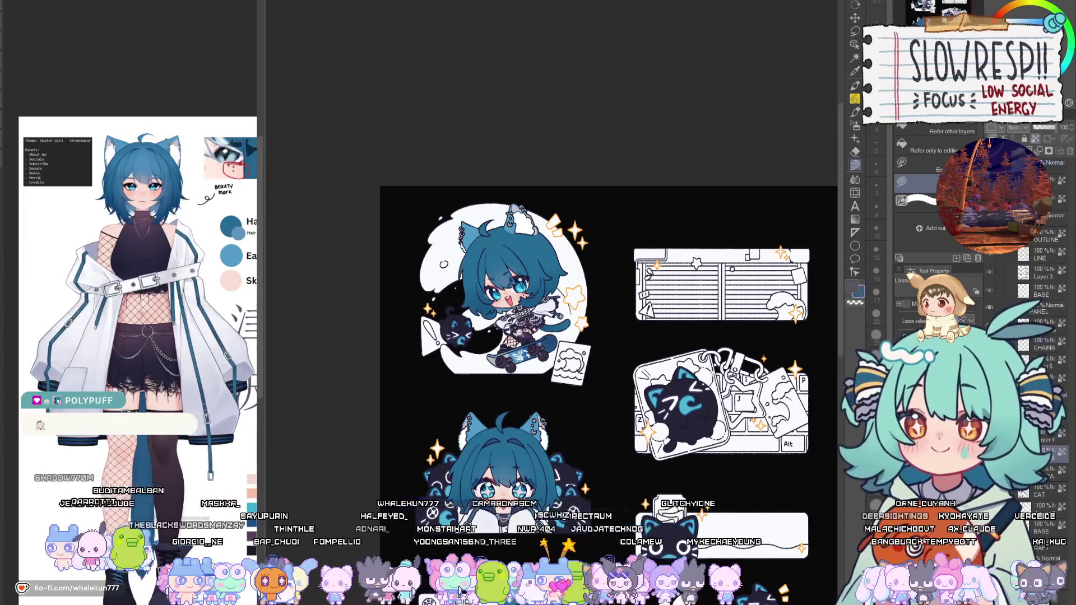
pyautogui.scroll(5, 511, 330)
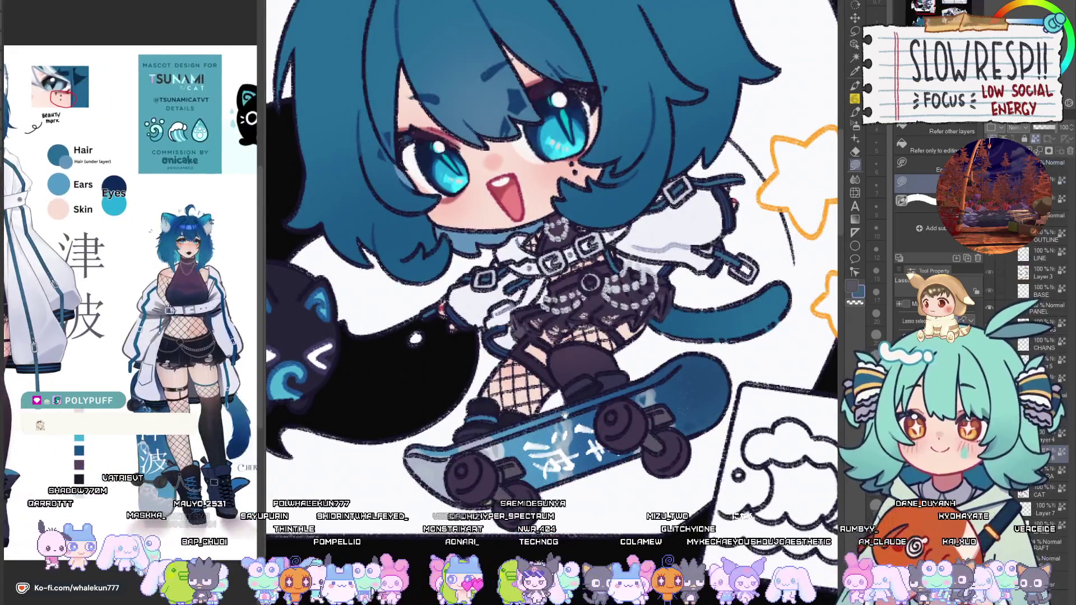
pyautogui.scroll(2, 565, 416)
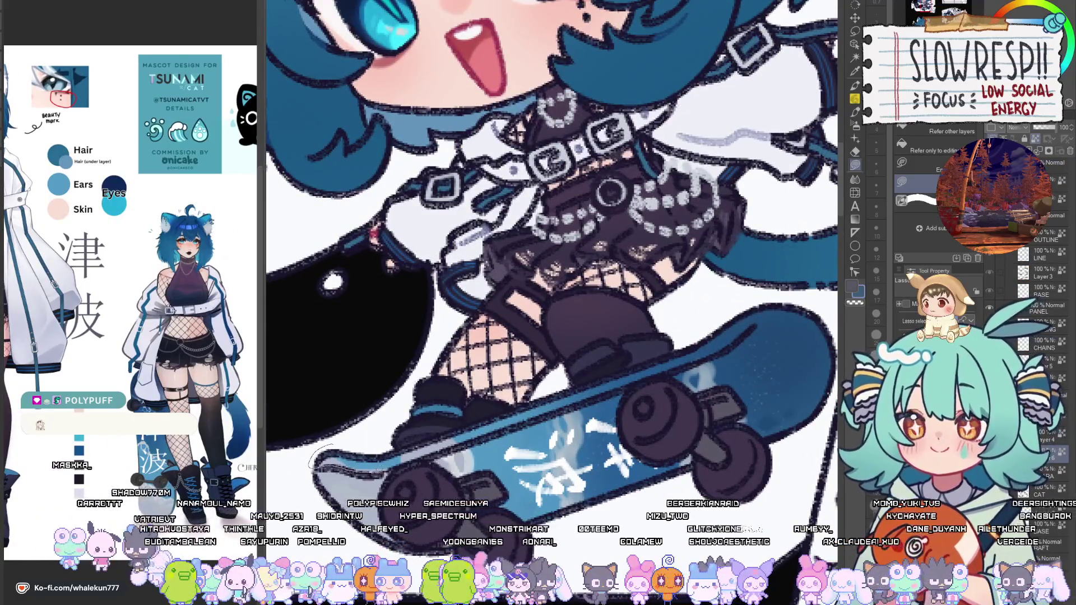
pyautogui.moveTo(474, 442); pyautogui.dragTo(589, 378)
pyautogui.moveTo(535, 418)
pyautogui.mouseDown()
pyautogui.moveTo(678, 368)
pyautogui.moveTo(765, 307)
pyautogui.moveTo(514, 394)
pyautogui.mouseUp()
# Paint light blue highlights along the skateboard's lower edge with an enlarged G-pen.
pyautogui.scroll(-5, 752, 349)
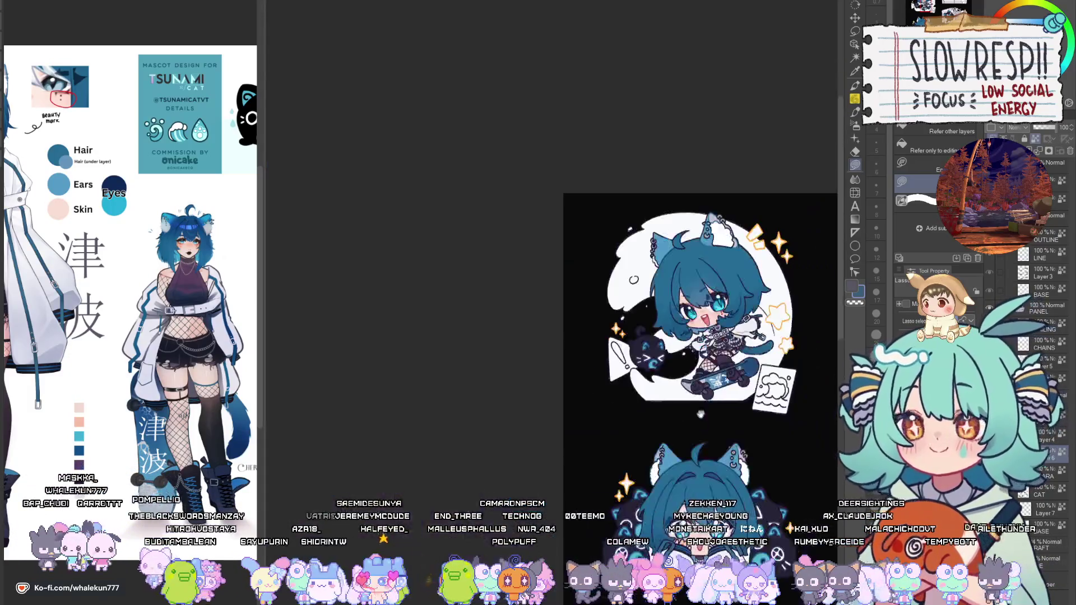
pyautogui.scroll(4, 541, 303)
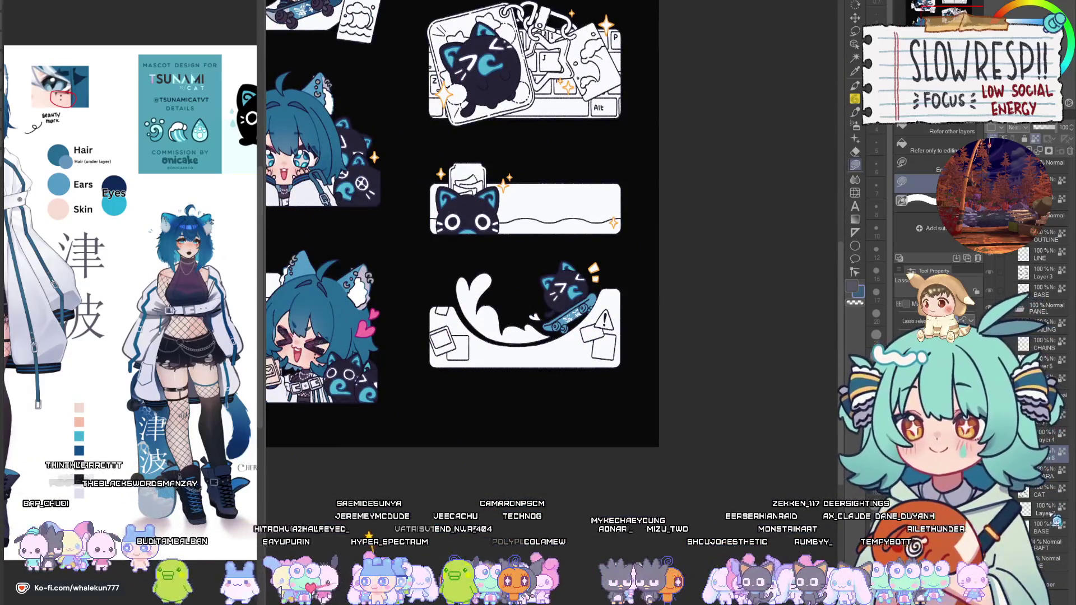
pyautogui.scroll(5, 577, 306)
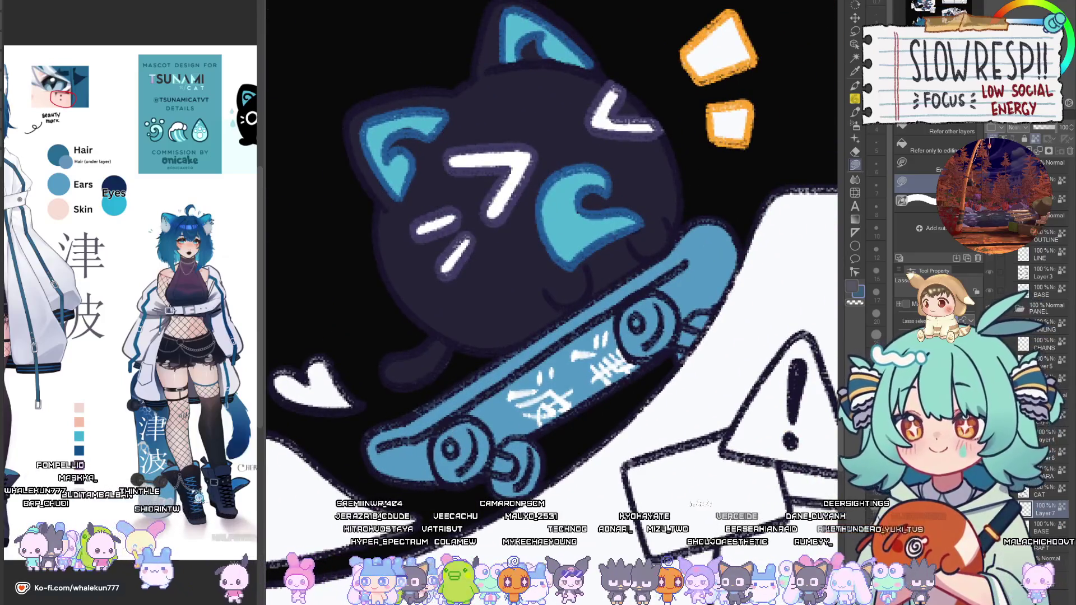
pyautogui.press('p')
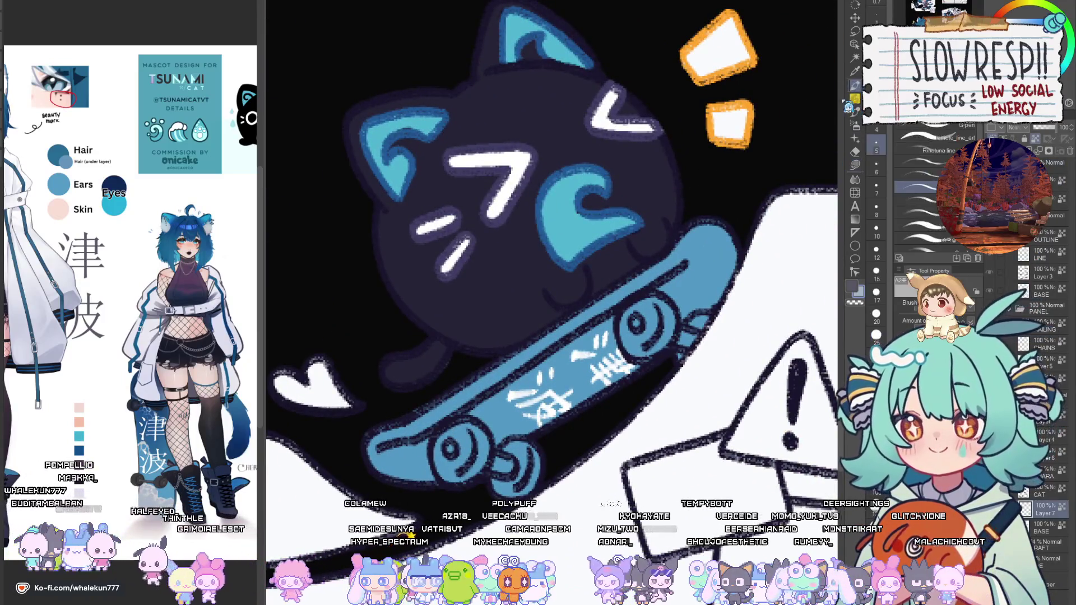
pyautogui.press(']')
pyautogui.press(']')
pyautogui.moveTo(373, 459); pyautogui.dragTo(427, 479)
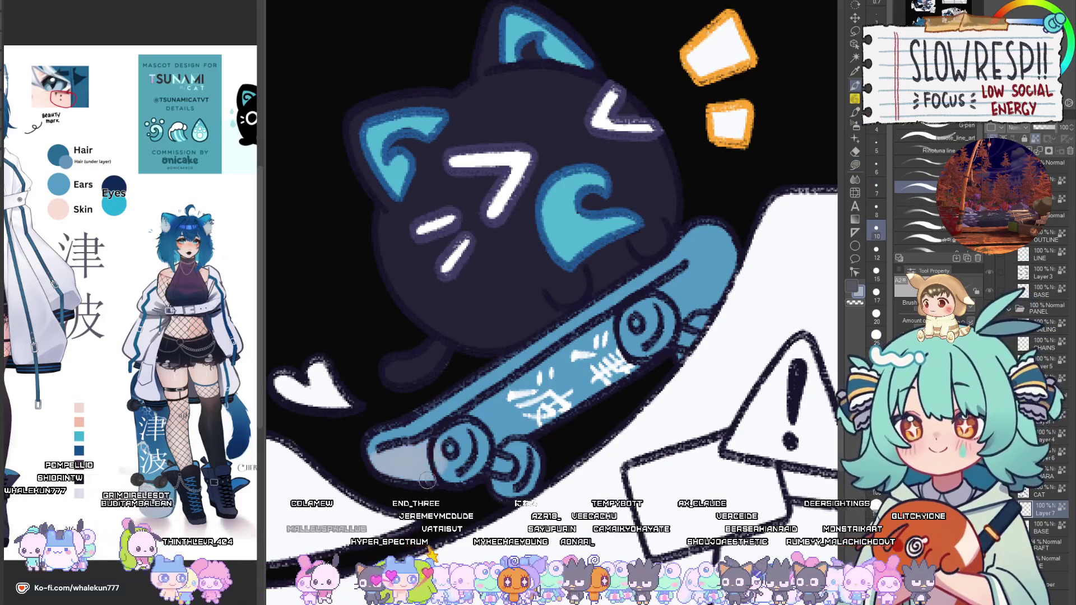
pyautogui.moveTo(469, 417)
pyautogui.mouseDown()
pyautogui.moveTo(487, 449)
pyautogui.moveTo(471, 465)
pyautogui.mouseUp()
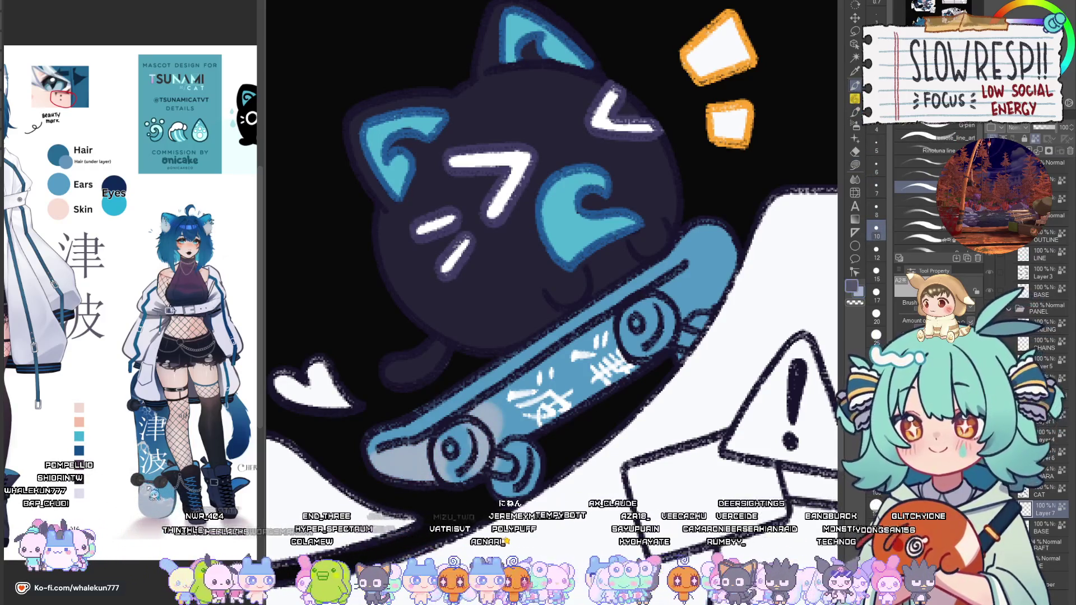
# Pick a dark blue and paint the skateboard's tip.
pyautogui.scroll(5, 148, 489)
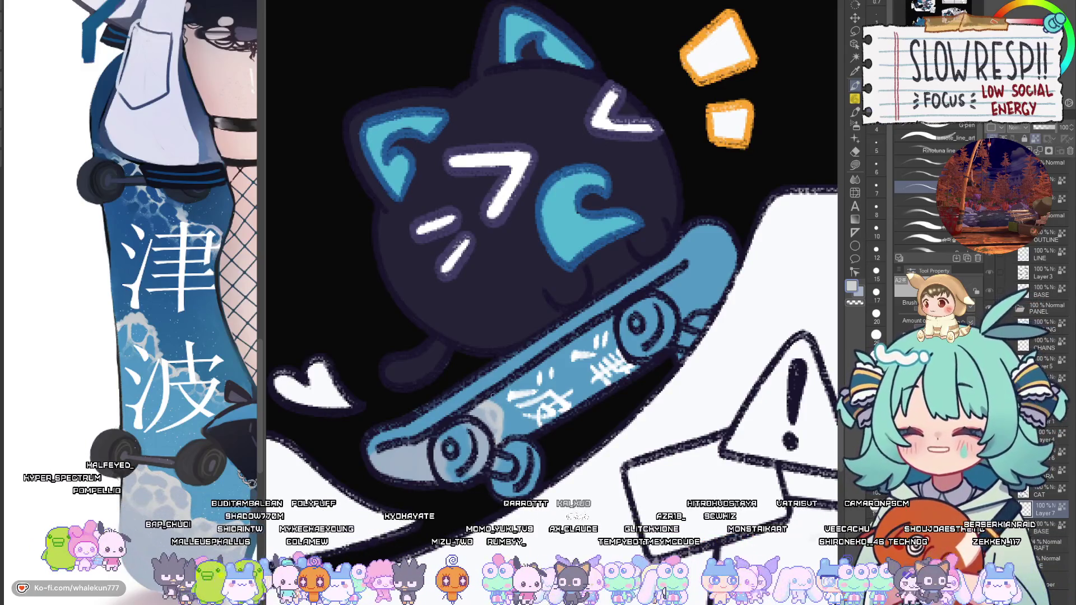
pyautogui.hscroll(1, 556, 388)
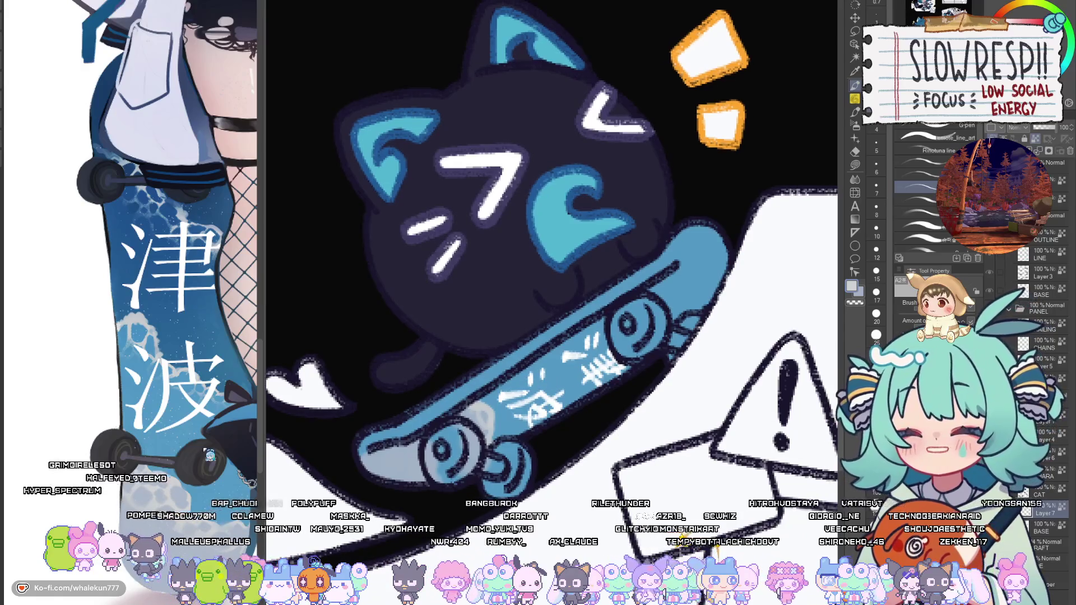
pyautogui.click(145, 370)
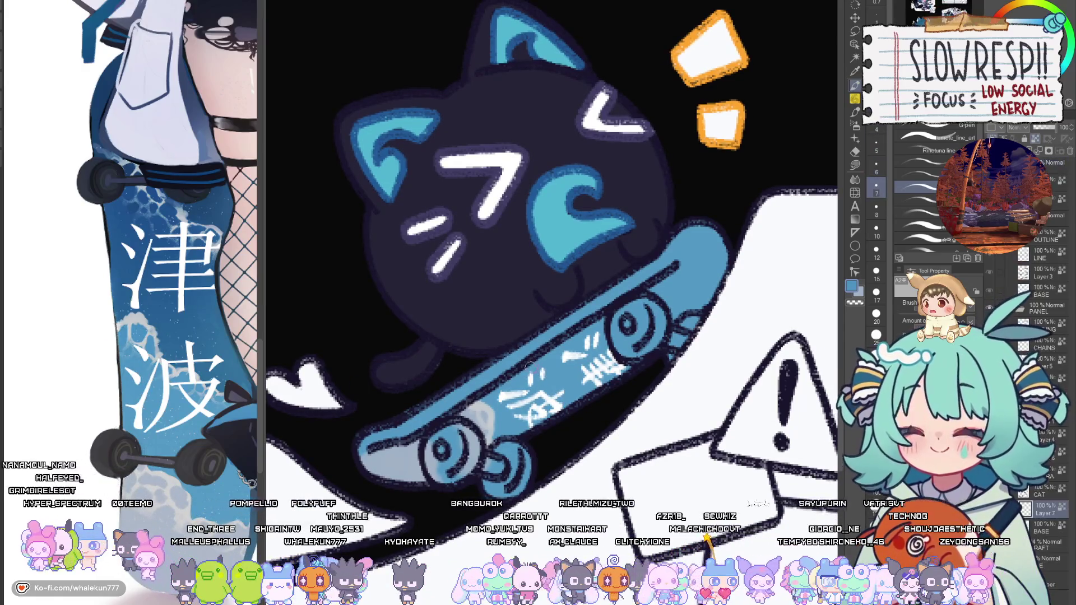
pyautogui.scroll(3, 147, 458)
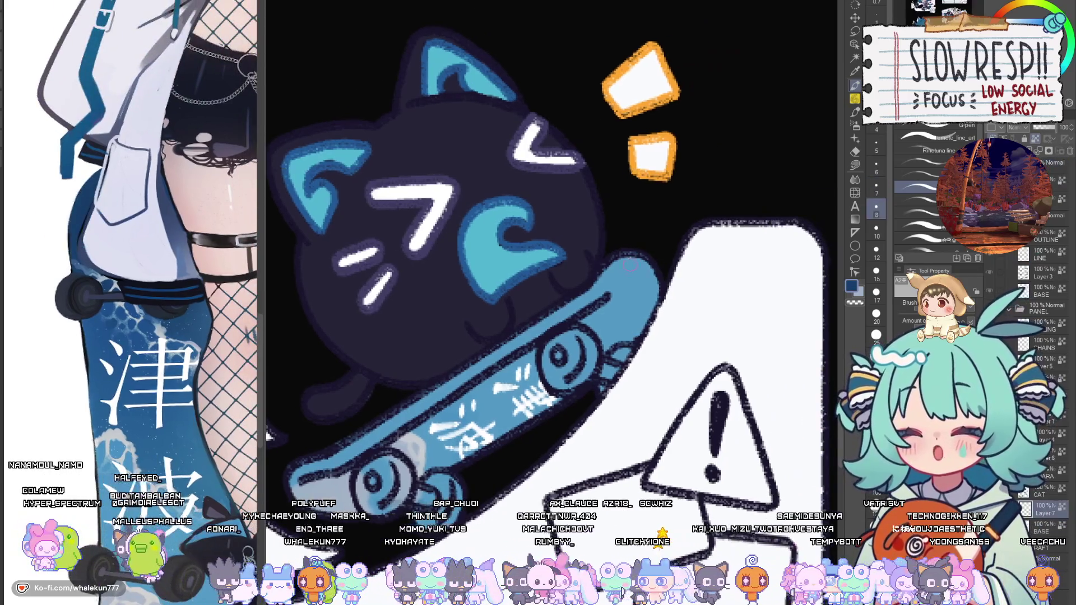
pyautogui.click(875, 229)
pyautogui.moveTo(628, 263)
pyautogui.mouseDown()
pyautogui.moveTo(624, 300)
pyautogui.moveTo(589, 337)
pyautogui.moveTo(639, 280)
pyautogui.moveTo(589, 348)
pyautogui.moveTo(490, 395)
pyautogui.moveTo(533, 395)
pyautogui.moveTo(577, 373)
pyautogui.moveTo(493, 414)
pyautogui.moveTo(499, 449)
pyautogui.mouseUp()
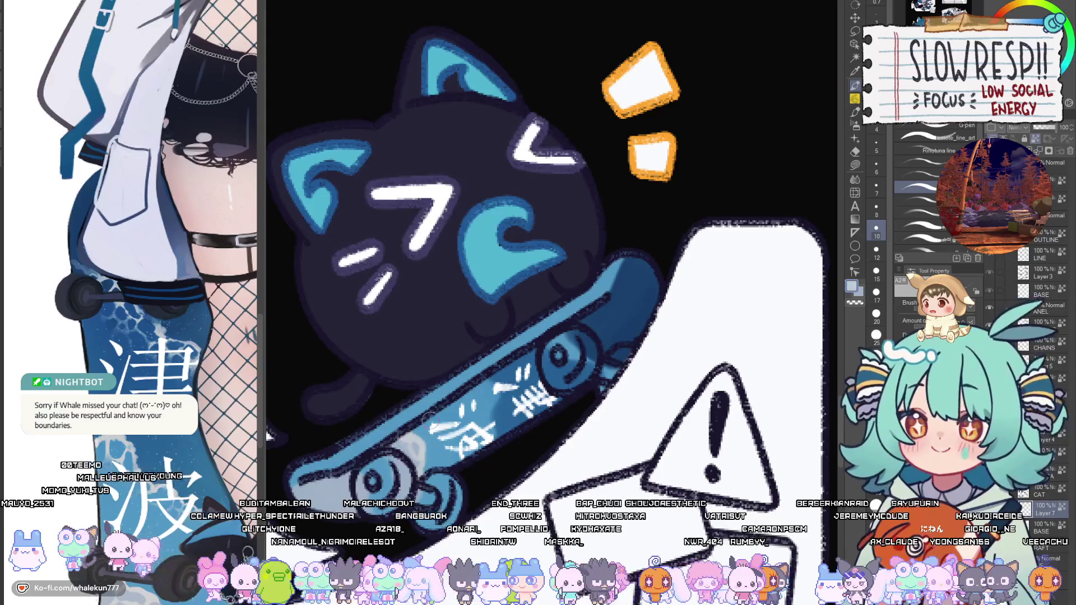
# Retouch the deck lettering with light strokes from a smaller brush.
pyautogui.press('[')
pyautogui.press('[')
pyautogui.press('[')
pyautogui.moveTo(492, 378); pyautogui.dragTo(496, 445)
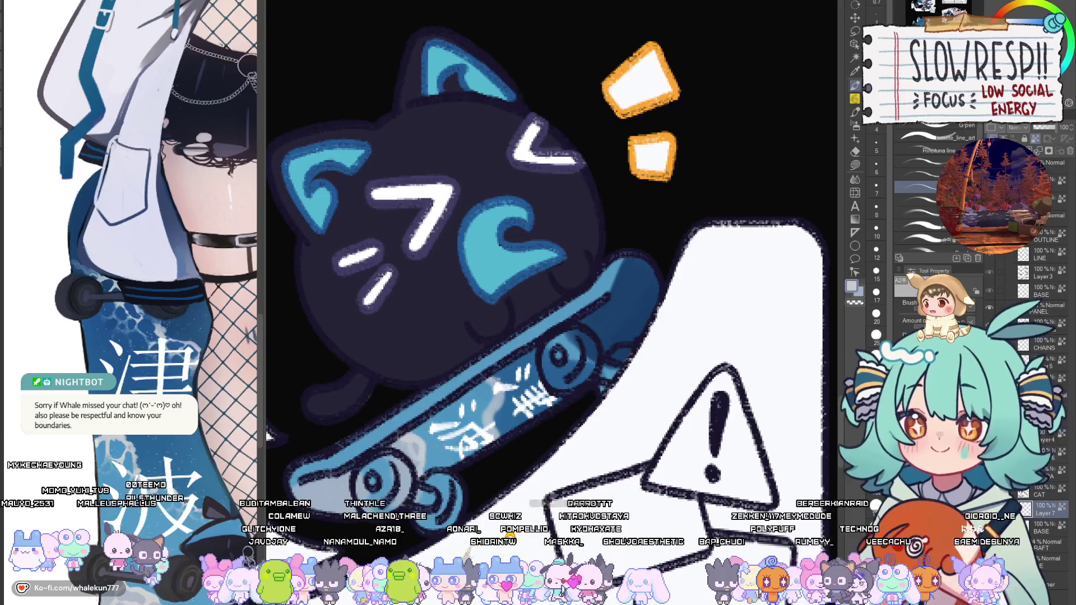
pyautogui.moveTo(492, 387); pyautogui.dragTo(488, 413)
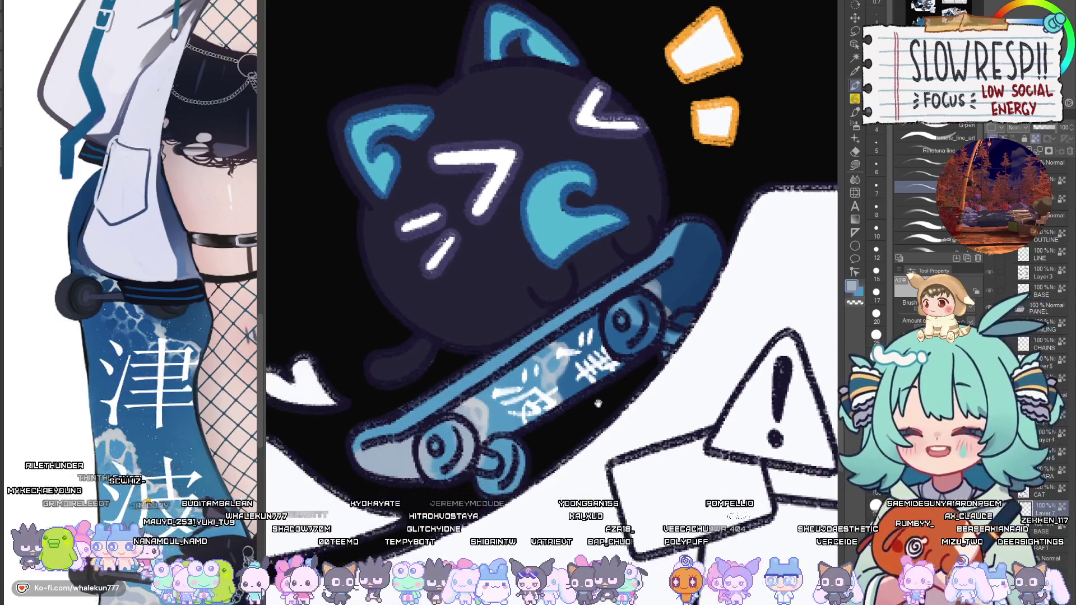
# Lasso-fill the skateboard deck in a darker colour.
pyautogui.press('b')
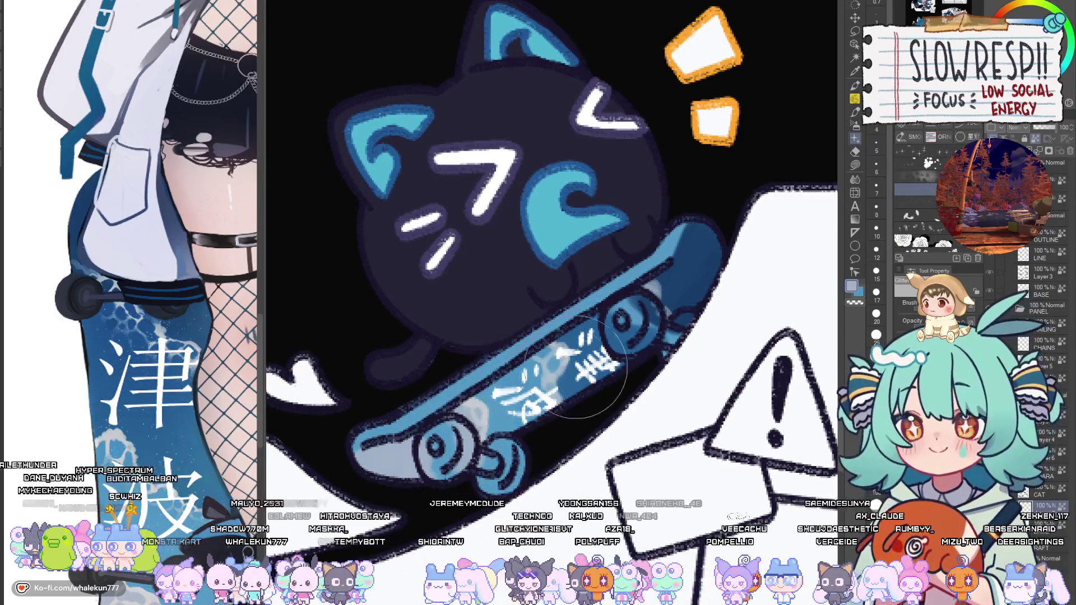
pyautogui.click(855, 164)
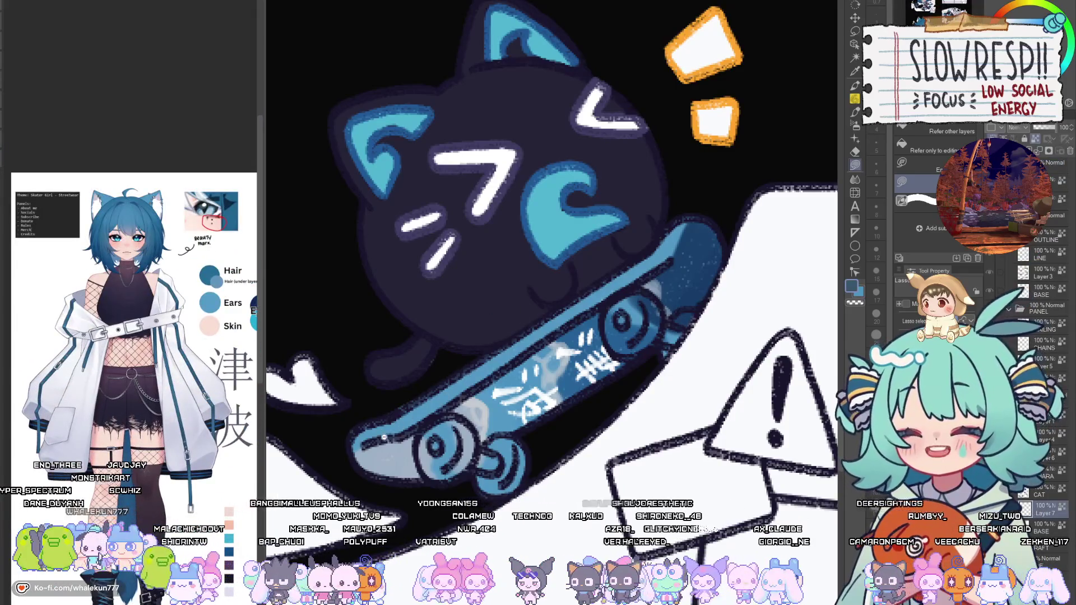
pyautogui.moveTo(384, 437)
pyautogui.mouseDown()
pyautogui.moveTo(357, 448)
pyautogui.moveTo(482, 352)
pyautogui.mouseUp()
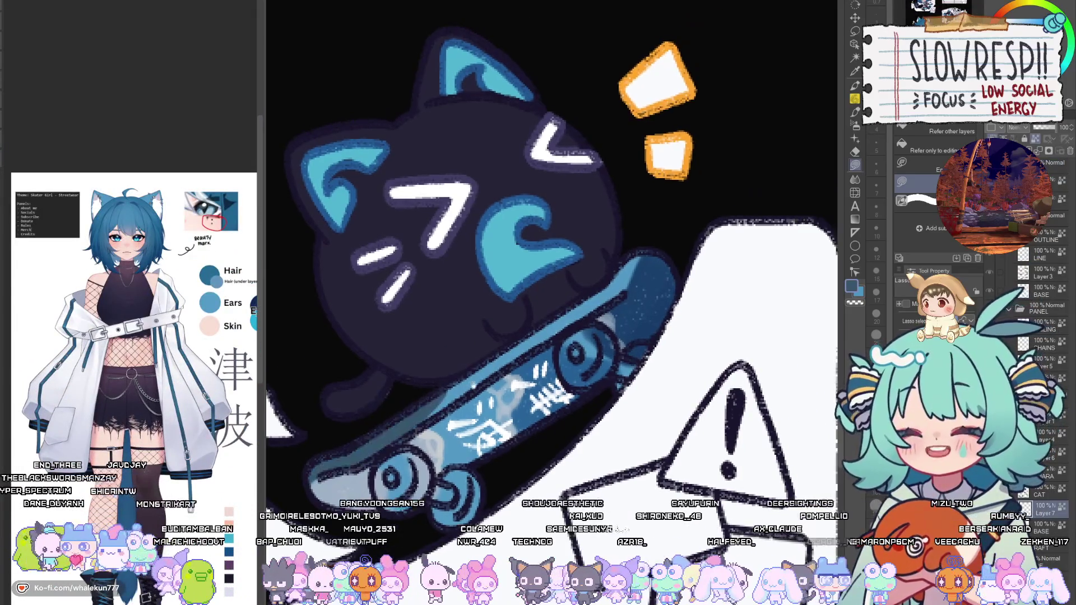
pyautogui.moveTo(422, 426); pyautogui.dragTo(566, 331)
pyautogui.moveTo(630, 286)
pyautogui.mouseDown()
pyautogui.moveTo(487, 317)
pyautogui.moveTo(359, 409)
pyautogui.mouseUp()
# Bring the skater girl's board into view and fill an area near the rear wheel.
pyautogui.scroll(-5, 359, 408)
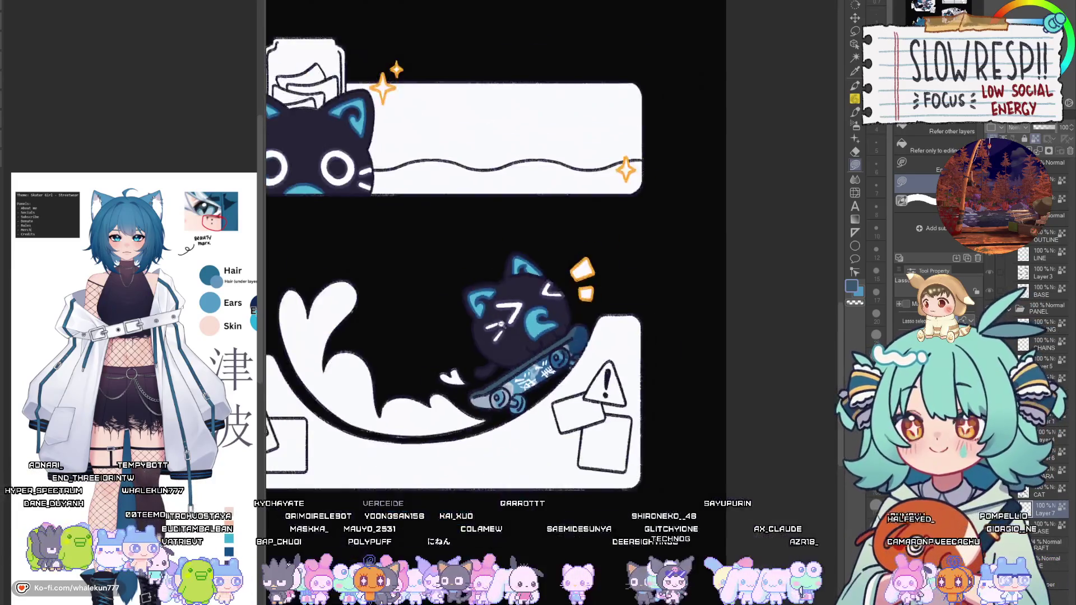
pyautogui.scroll(5, 468, 391)
pyautogui.moveTo(317, 255)
pyautogui.mouseDown()
pyautogui.moveTo(413, 335)
pyautogui.moveTo(563, 427)
pyautogui.mouseUp()
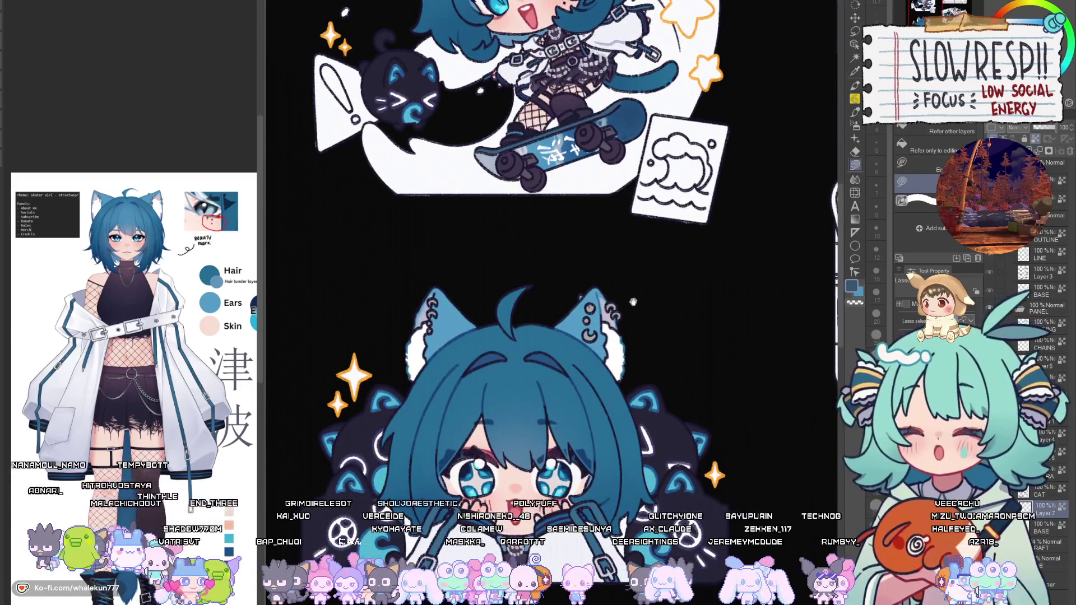
pyautogui.moveTo(633, 303); pyautogui.dragTo(574, 402)
pyautogui.scroll(5, 484, 279)
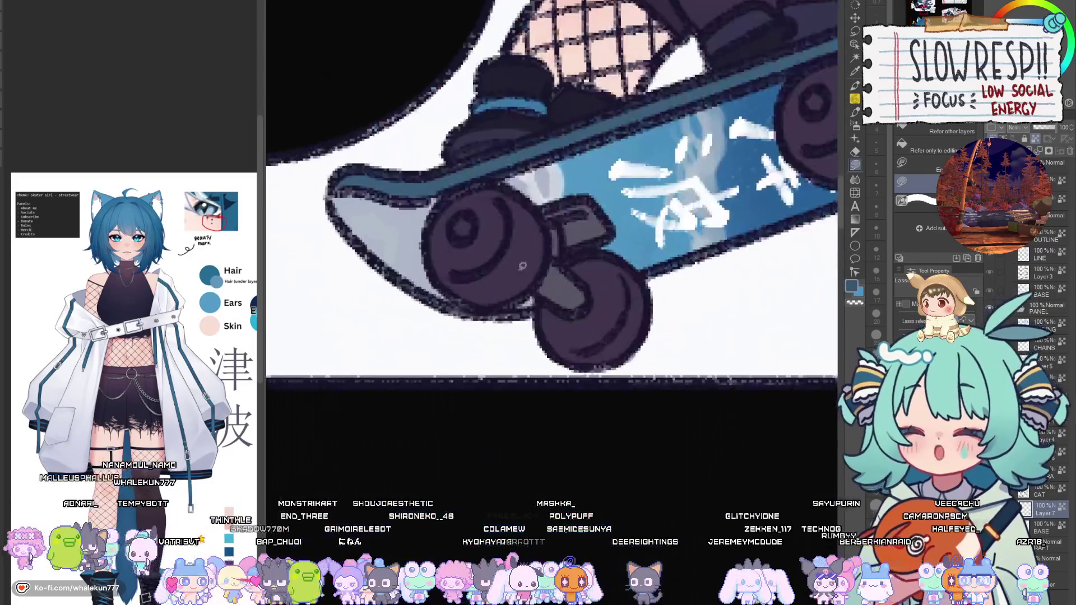
pyautogui.scroll(-3, 560, 313)
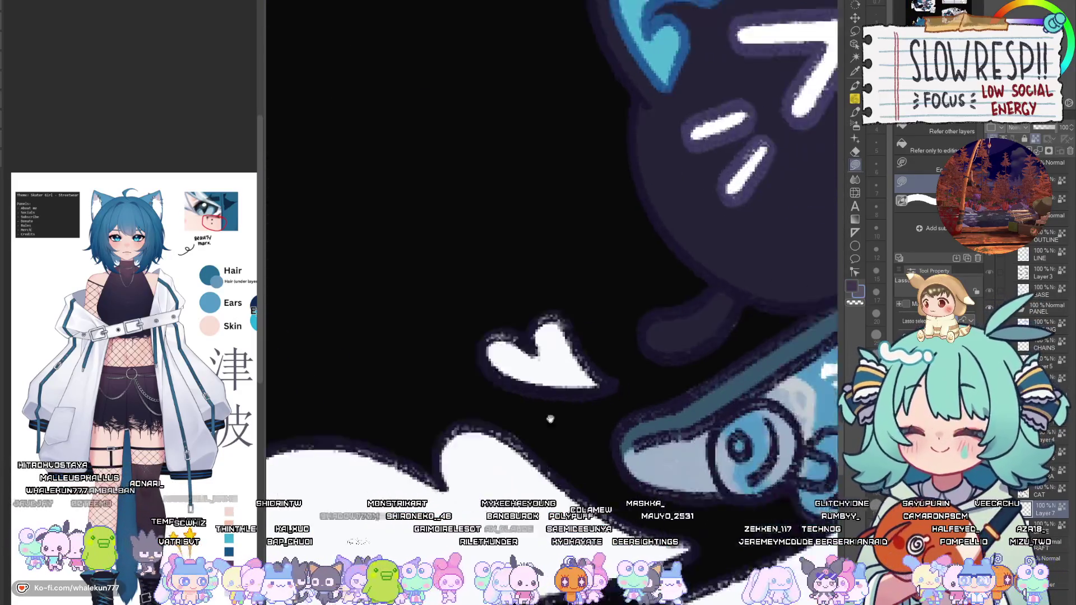
pyautogui.scroll(5, 561, 313)
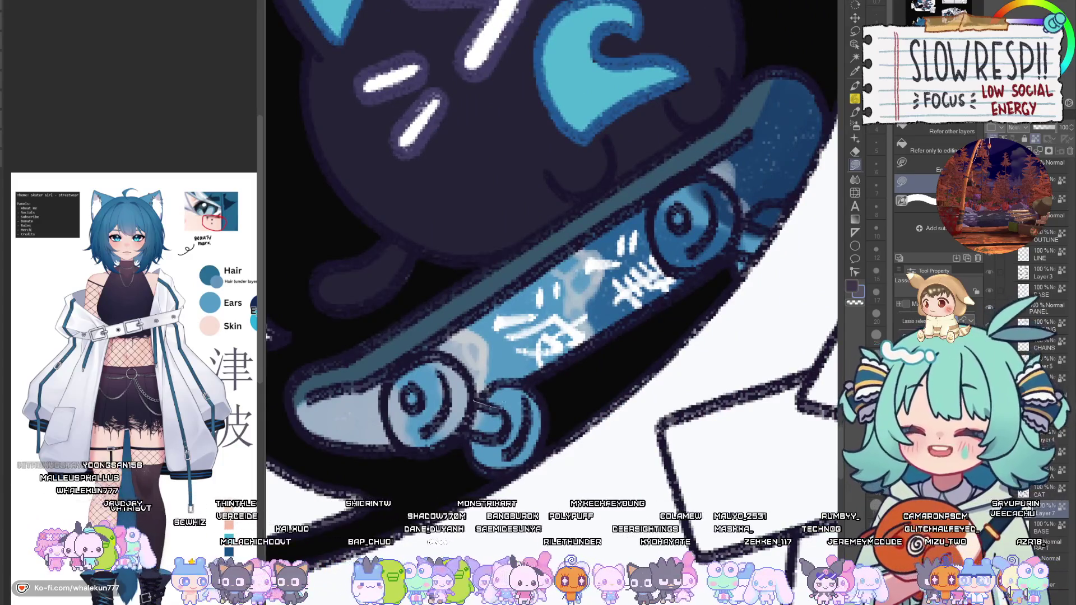
pyautogui.moveTo(503, 409); pyautogui.dragTo(496, 384)
# Fill the rear and front wheels dark, including the front wheel's highlight.
pyautogui.press('x')
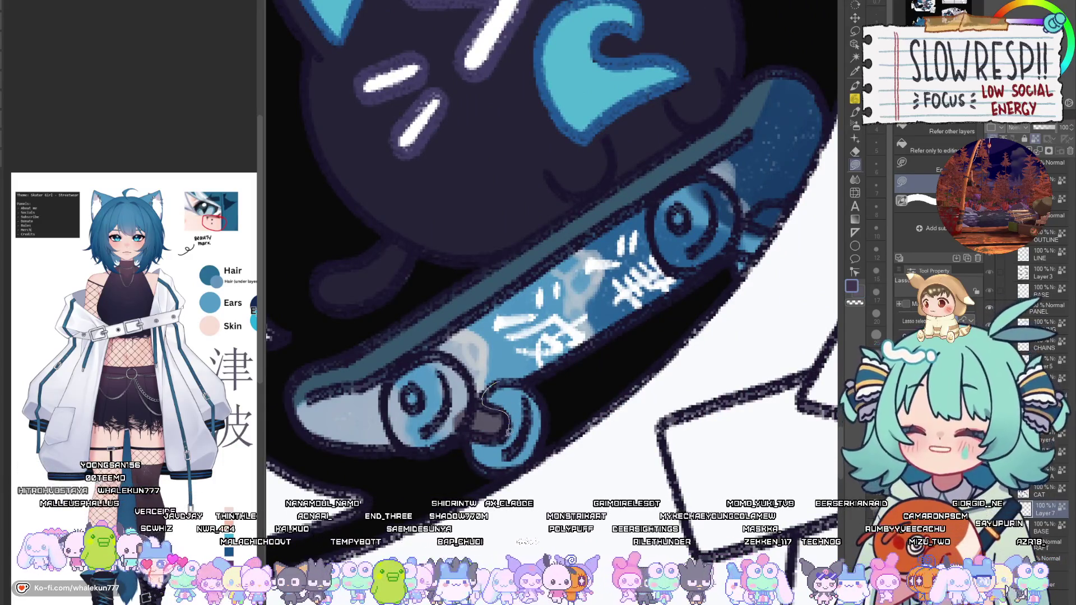
pyautogui.moveTo(472, 460)
pyautogui.mouseDown()
pyautogui.moveTo(546, 392)
pyautogui.moveTo(496, 381)
pyautogui.moveTo(429, 449)
pyautogui.moveTo(393, 358)
pyautogui.moveTo(465, 364)
pyautogui.mouseUp()
pyautogui.moveTo(561, 281); pyautogui.dragTo(465, 403)
pyautogui.moveTo(622, 397); pyautogui.dragTo(556, 419)
pyautogui.moveTo(543, 316)
pyautogui.mouseDown()
pyautogui.moveTo(483, 362)
pyautogui.moveTo(547, 419)
pyautogui.moveTo(592, 352)
pyautogui.mouseUp()
pyautogui.moveTo(538, 324)
pyautogui.mouseDown()
pyautogui.moveTo(569, 359)
pyautogui.moveTo(555, 336)
pyautogui.moveTo(615, 381)
pyautogui.moveTo(589, 415)
pyautogui.moveTo(580, 393)
pyautogui.mouseUp()
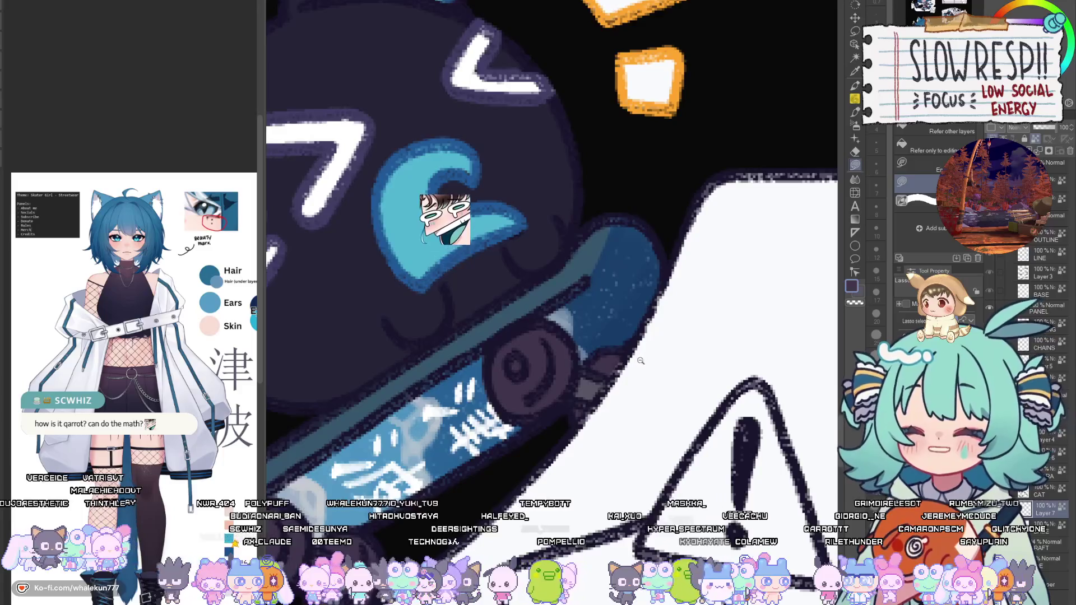
# Add a new empty layer and bring the upper panels into view.
pyautogui.scroll(-5, 600, 354)
pyautogui.hotkey('ctrl', 'shift', 'n')
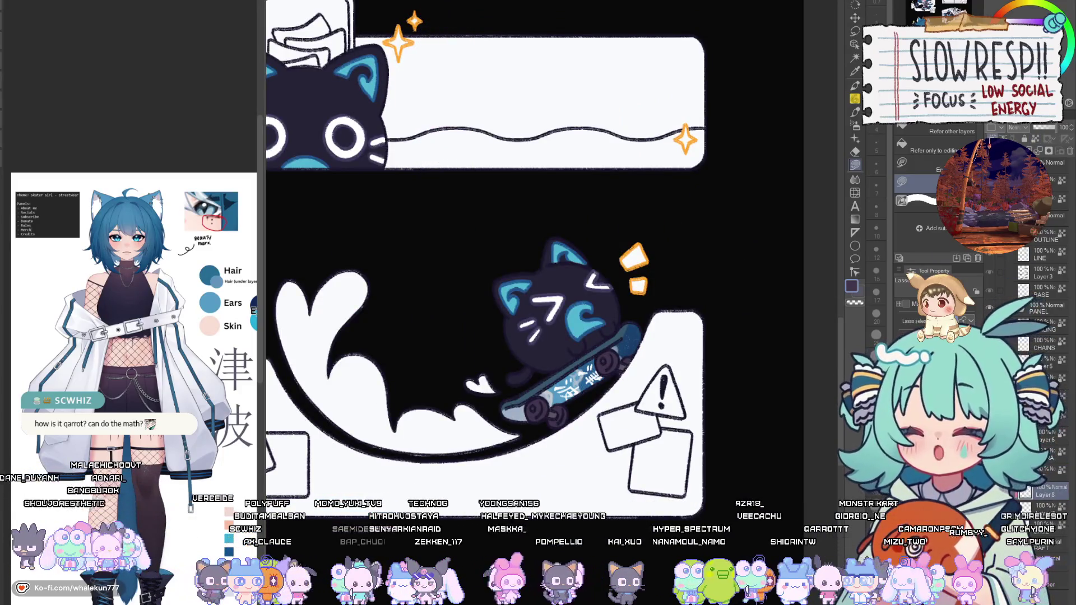
pyautogui.scroll(-5, 650, 453)
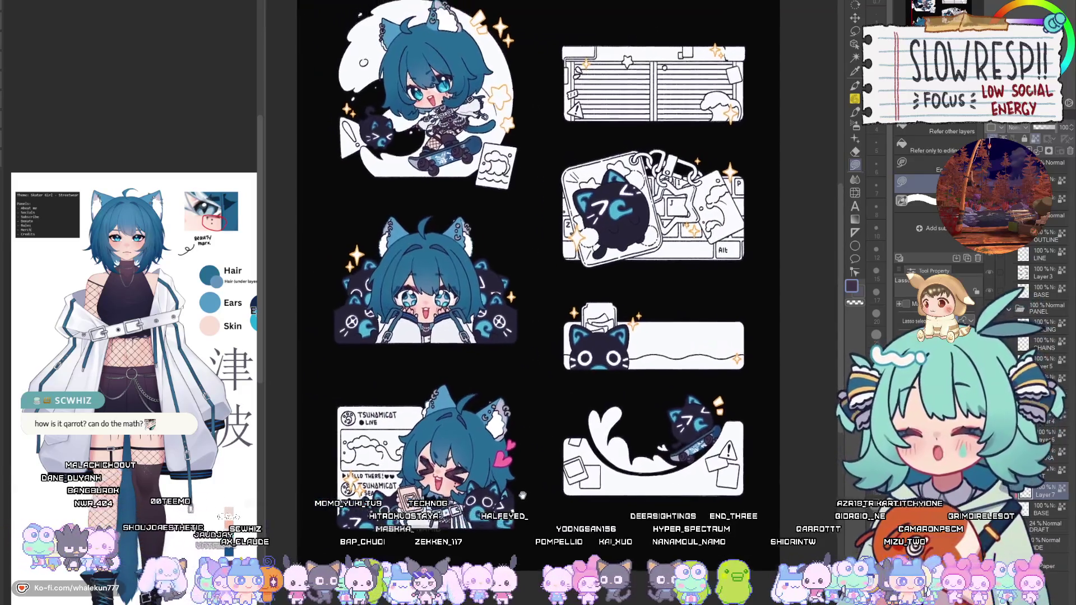
pyautogui.moveTo(494, 467)
pyautogui.mouseDown()
pyautogui.moveTo(570, 486)
pyautogui.moveTo(573, 596)
pyautogui.mouseUp()
pyautogui.moveTo(661, 487); pyautogui.dragTo(712, 563)
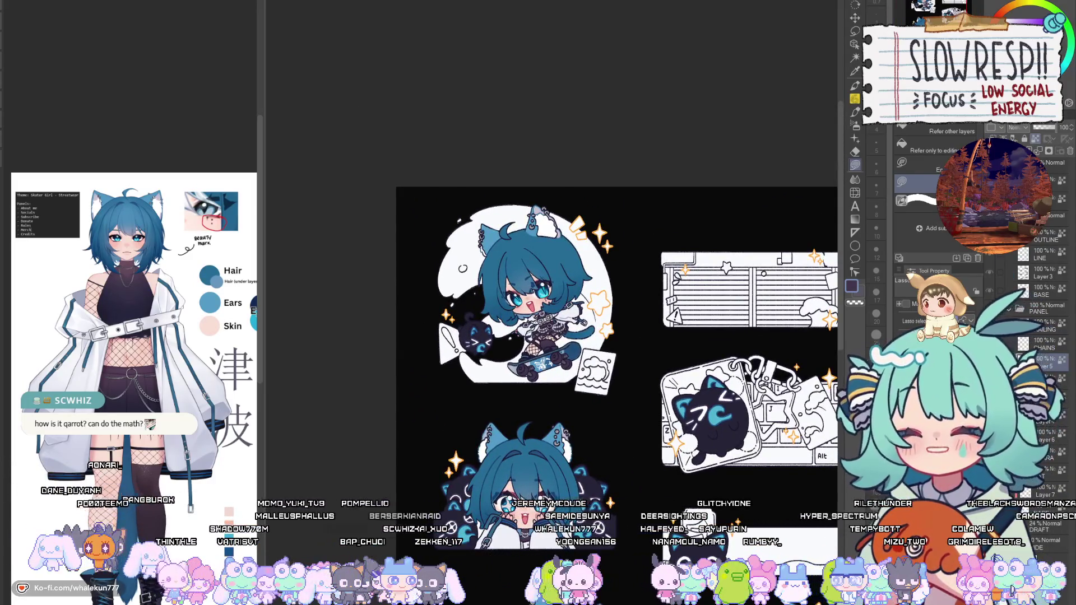
# Switch to the pen with a smaller brush and frame the girl's skirt and legs.
pyautogui.press('p')
pyautogui.scroll(5, 538, 361)
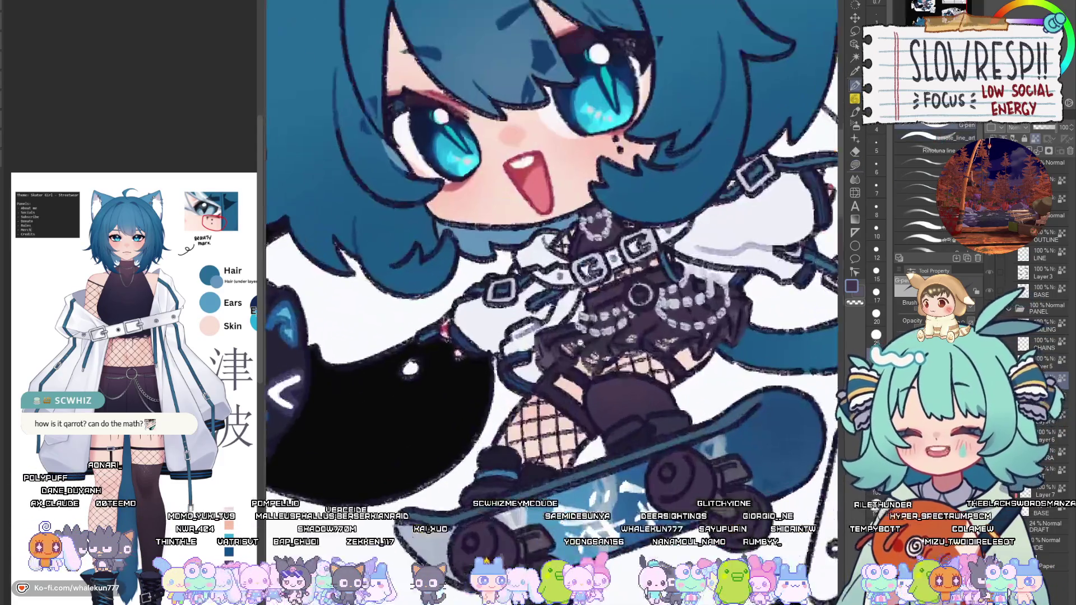
pyautogui.scroll(2, 538, 362)
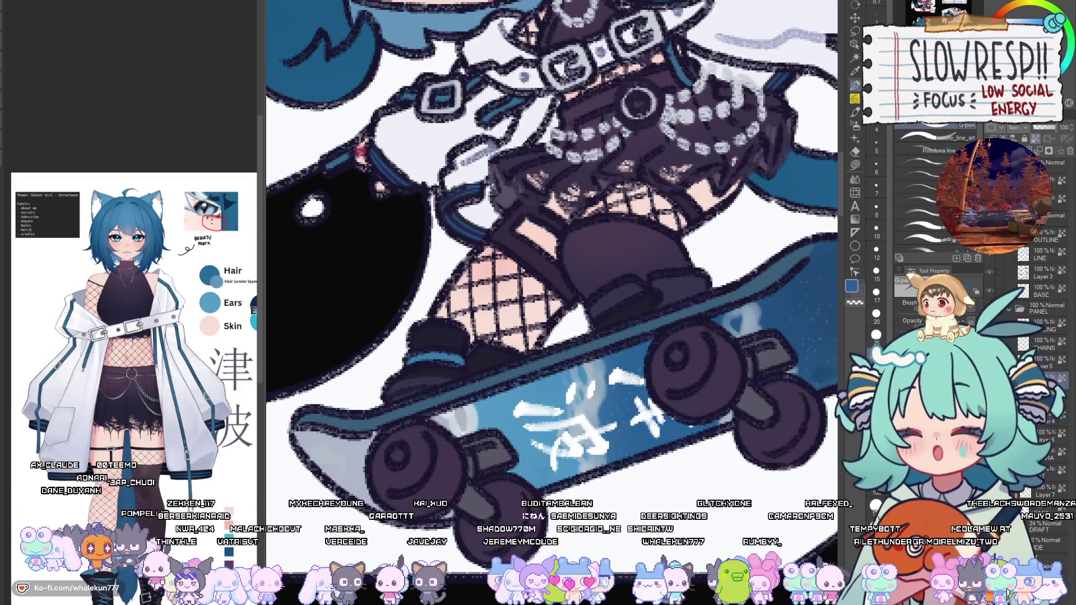
pyautogui.press('[')
pyautogui.press('[')
pyautogui.press('[')
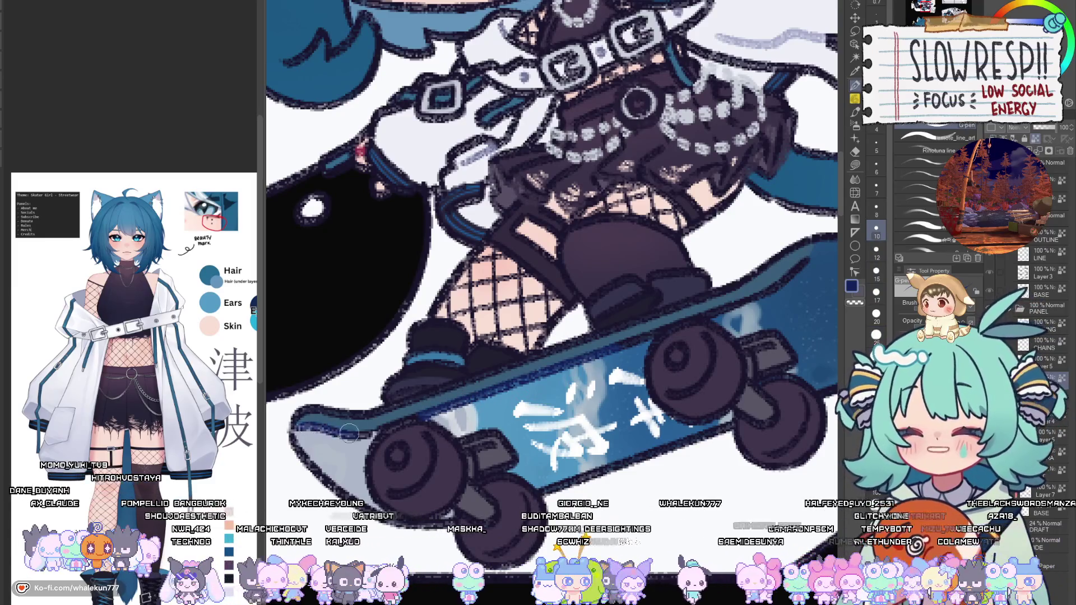
pyautogui.moveTo(740, 303); pyautogui.dragTo(642, 339)
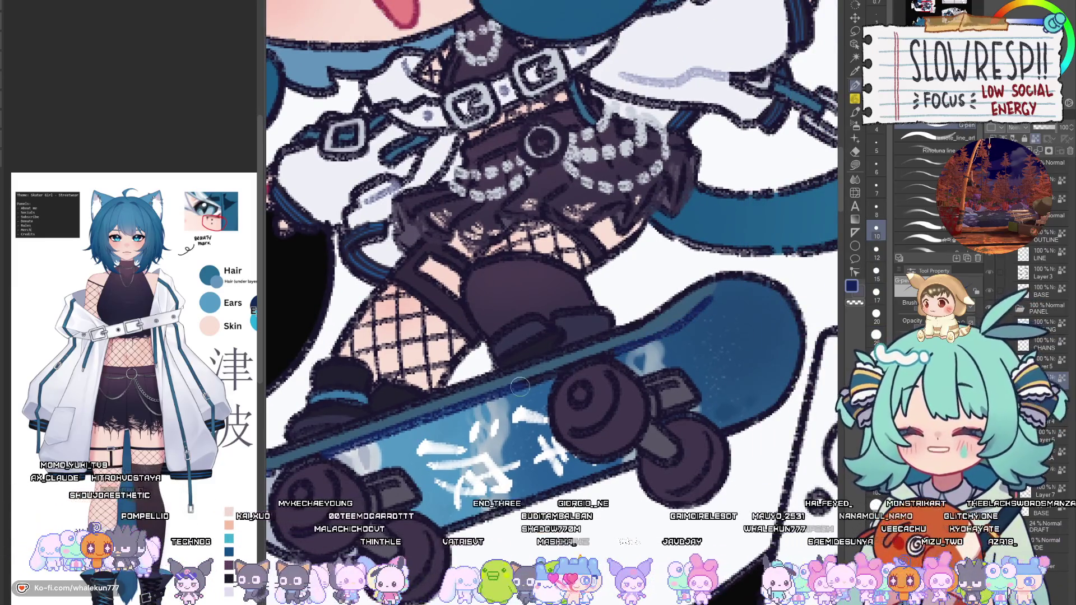
pyautogui.hotkey('ctrl', '0')
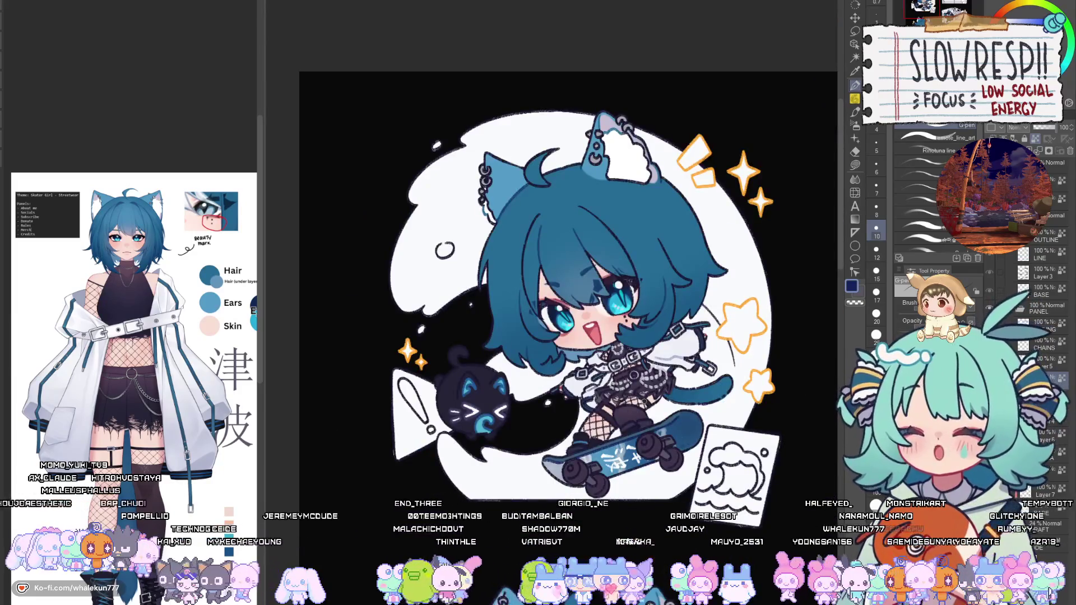
pyautogui.scroll(5, 653, 302)
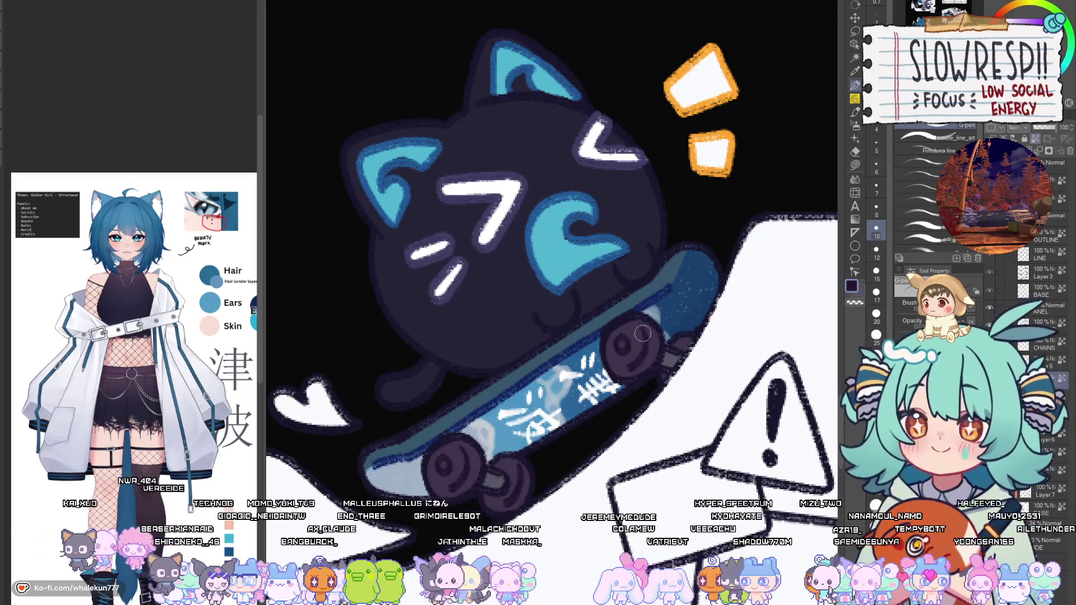
pyautogui.moveTo(648, 345)
pyautogui.mouseDown()
pyautogui.moveTo(572, 357)
pyautogui.moveTo(594, 379)
pyautogui.moveTo(551, 330)
pyautogui.mouseUp()
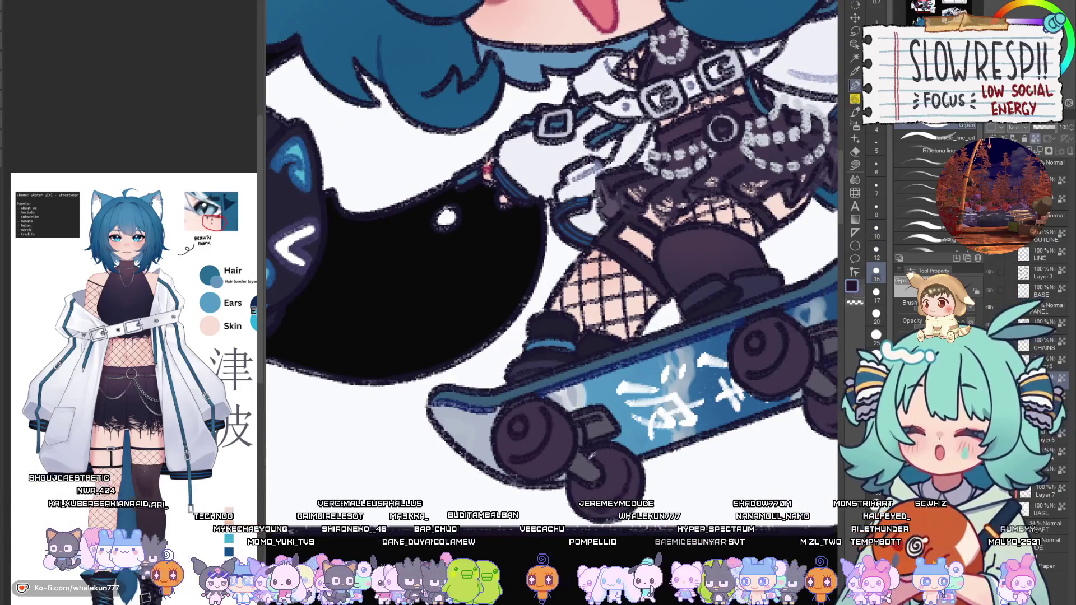
# Try a light colour at size 8, then set the dark colour at brush size 15.
pyautogui.press('x')
pyautogui.press('[')
pyautogui.press('[')
pyautogui.press('[')
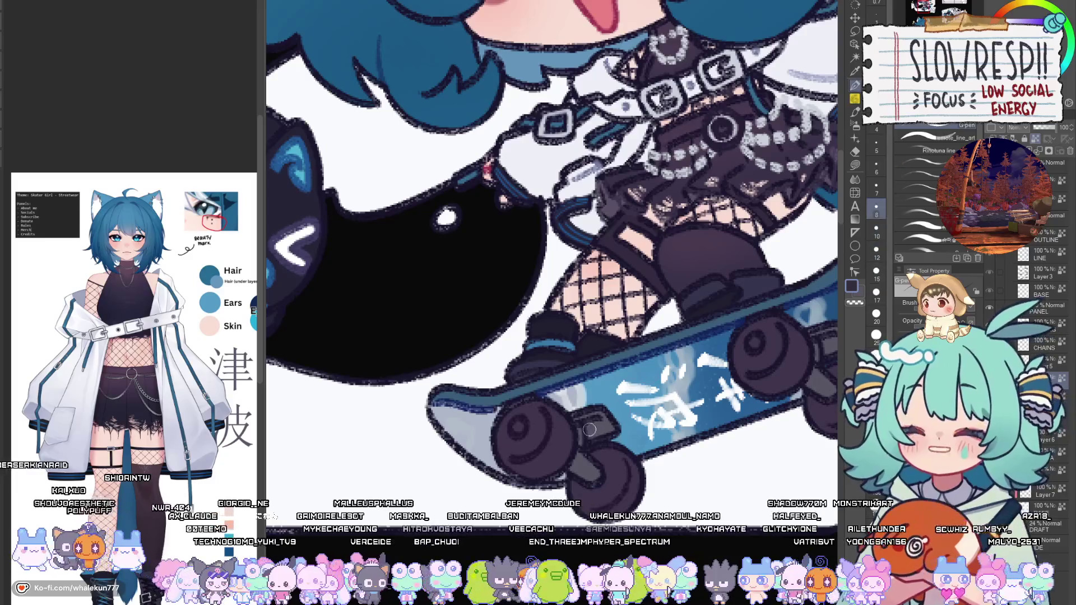
pyautogui.moveTo(714, 365); pyautogui.dragTo(610, 399)
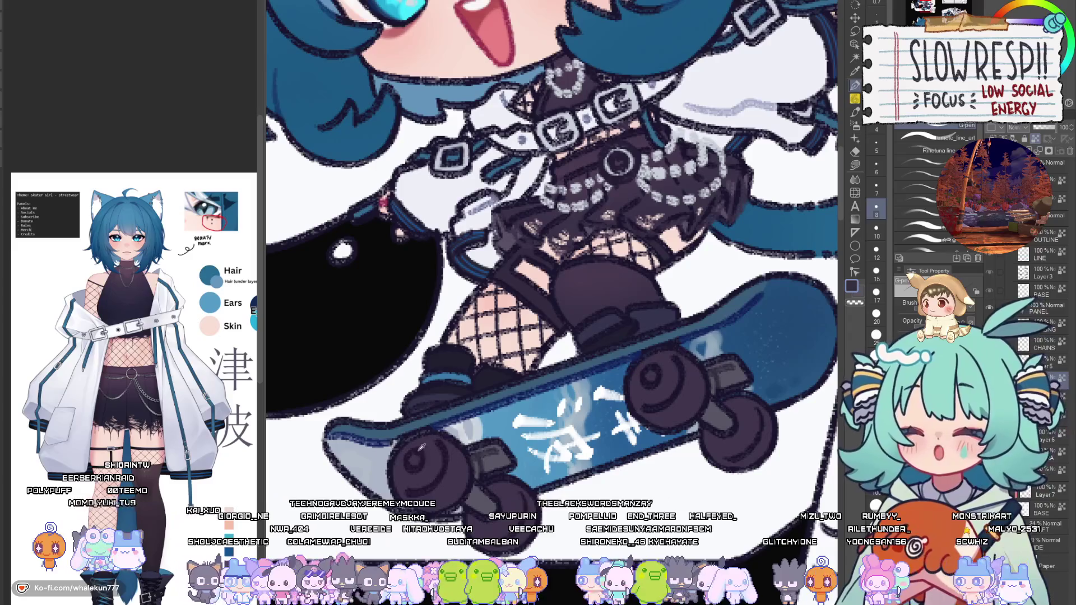
pyautogui.press('x')
pyautogui.press(']')
pyautogui.press(']')
pyautogui.press(']')
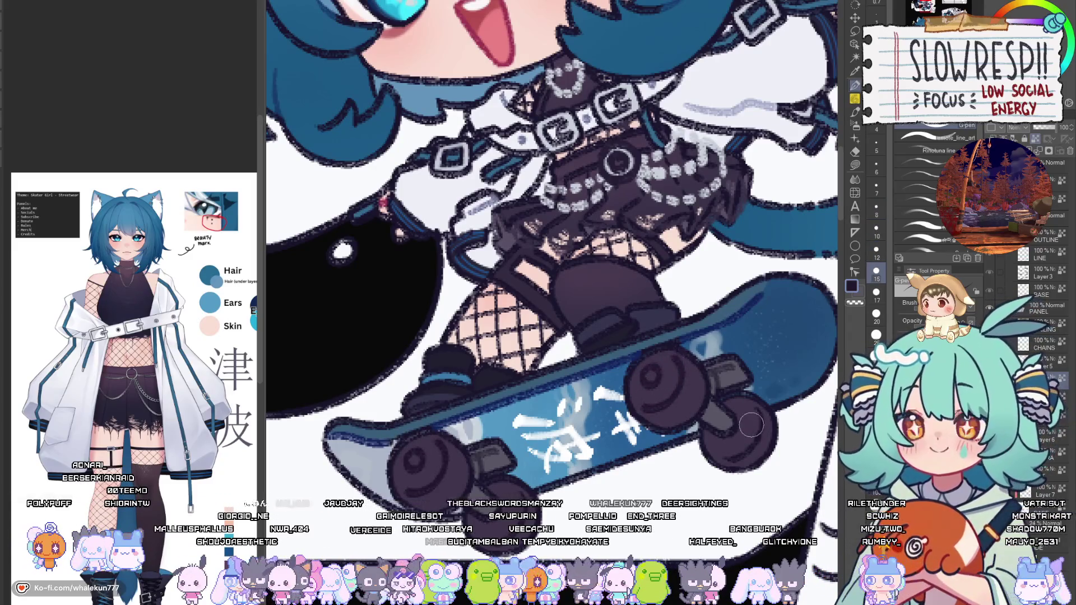
pyautogui.scroll(-2, 728, 431)
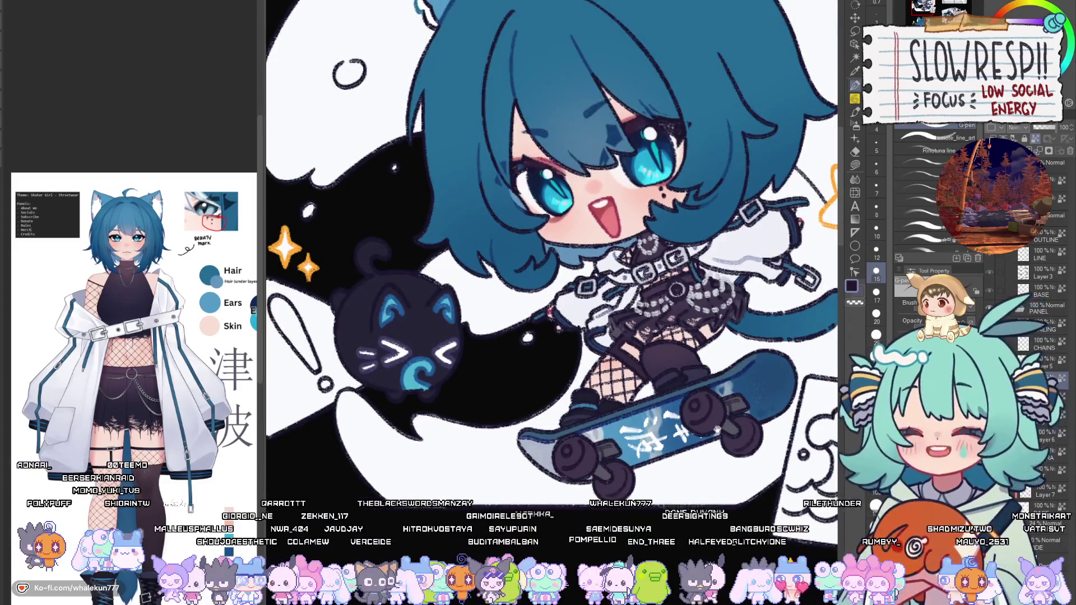
pyautogui.scroll(-1, 720, 436)
pyautogui.scroll(3, 688, 336)
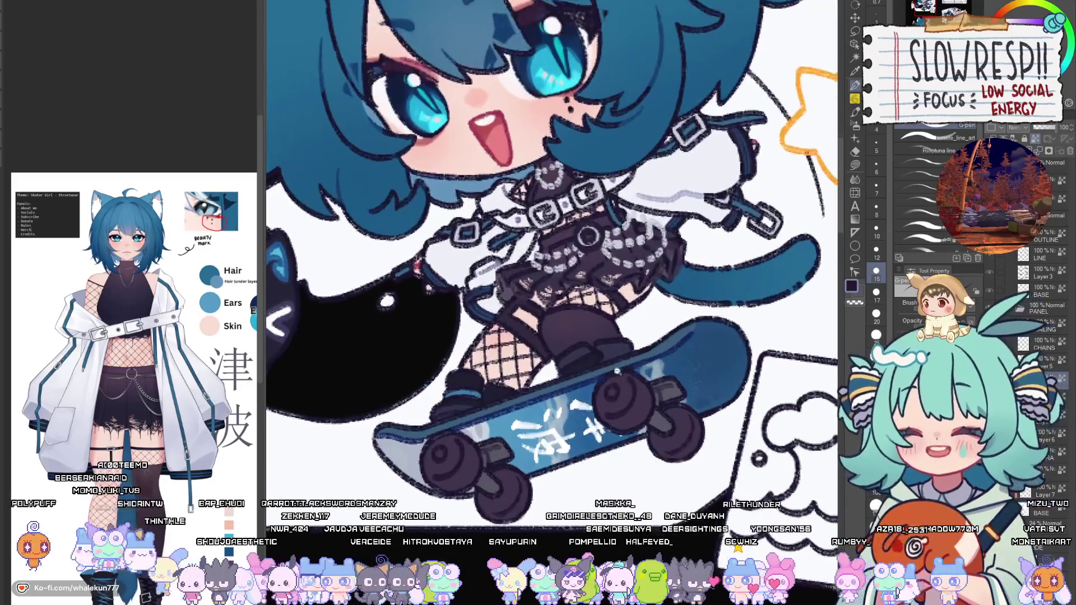
# Eyedrop the skateboard blue and Auto Select the board's blue area.
pyautogui.keyDown('alt'); pyautogui.click(698, 324); pyautogui.keyUp('alt')
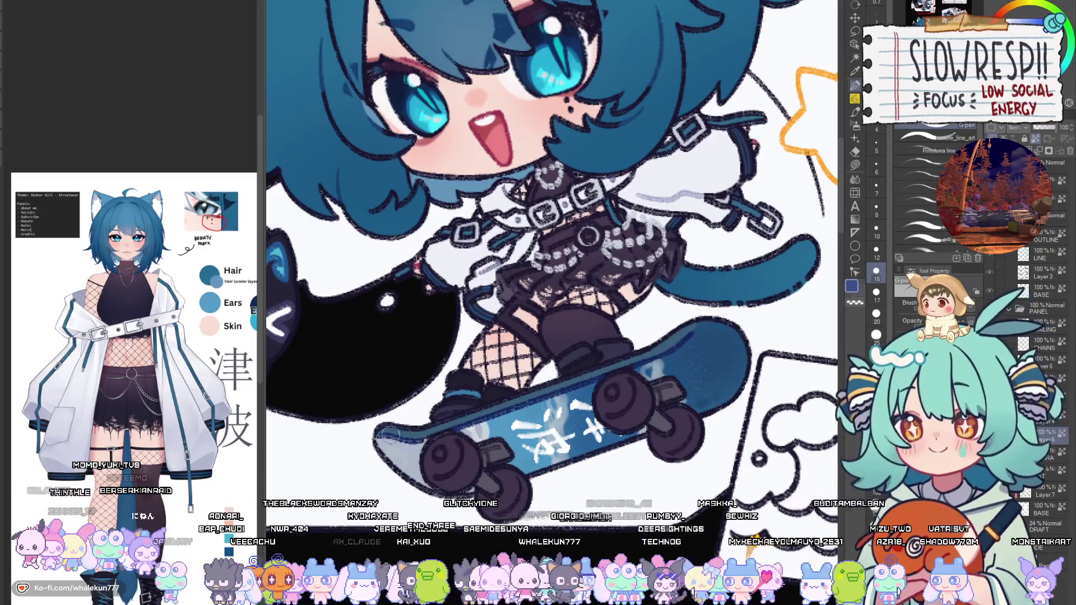
pyautogui.press('g')
pyautogui.press('w')
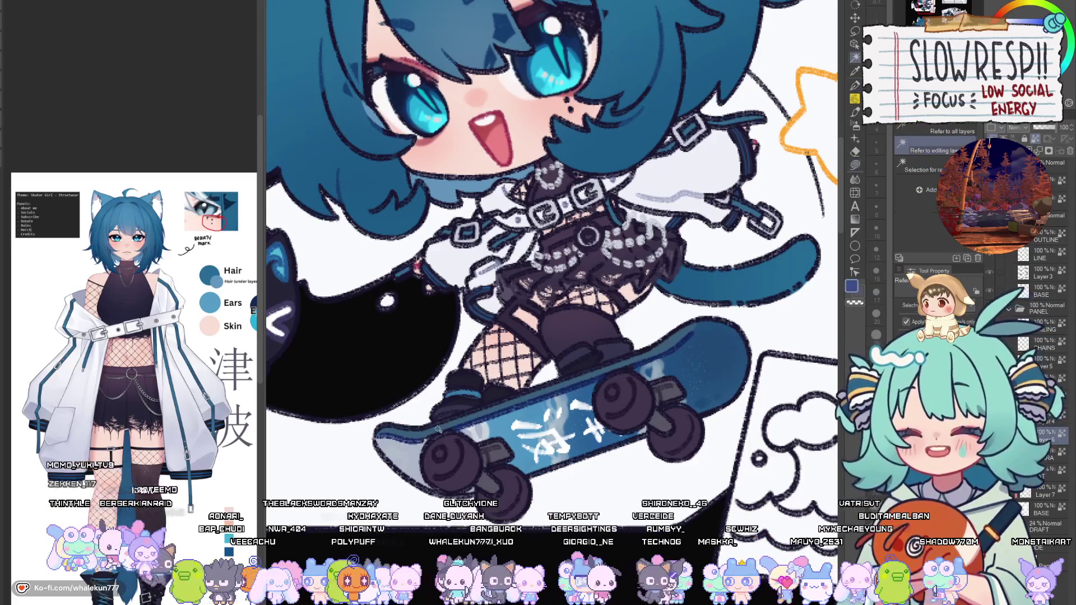
pyautogui.click(439, 430)
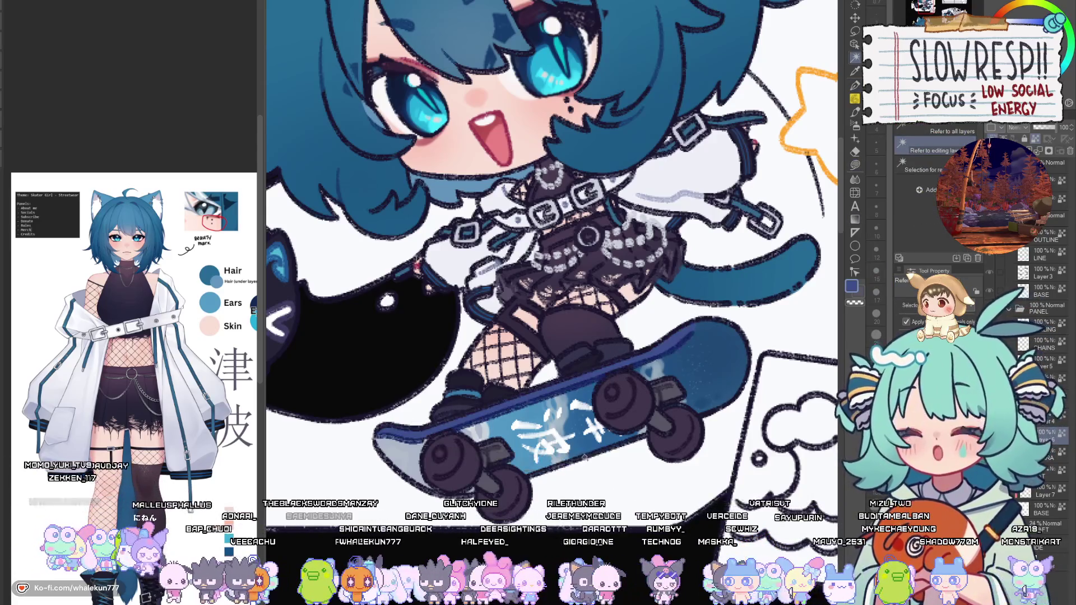
pyautogui.scroll(-5, 592, 467)
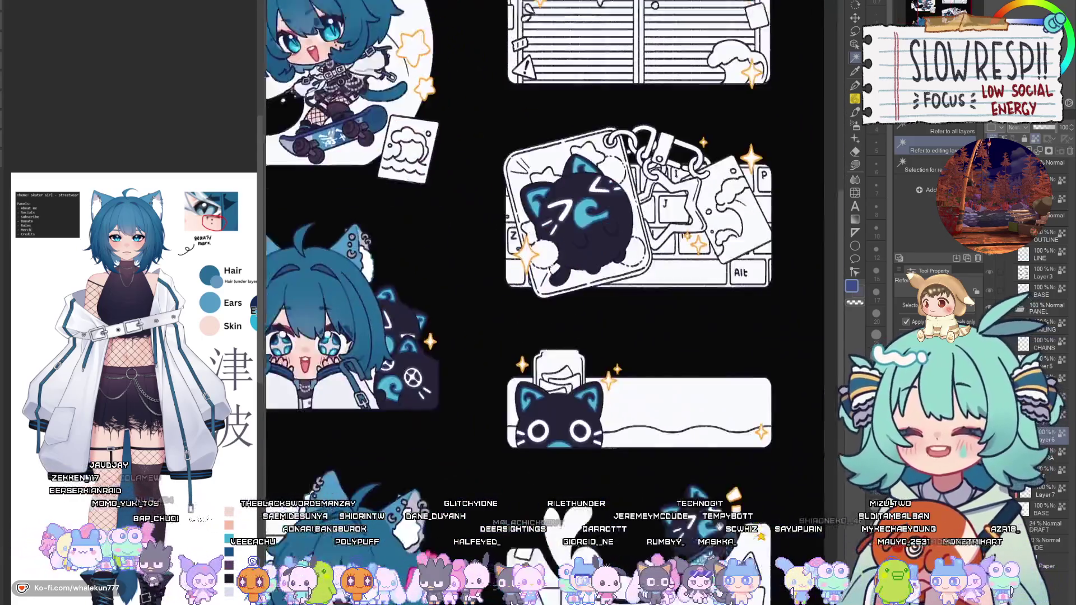
# Clear the skateboard selection and return to the G-pen two sizes smaller.
pyautogui.moveTo(747, 506); pyautogui.dragTo(663, 295)
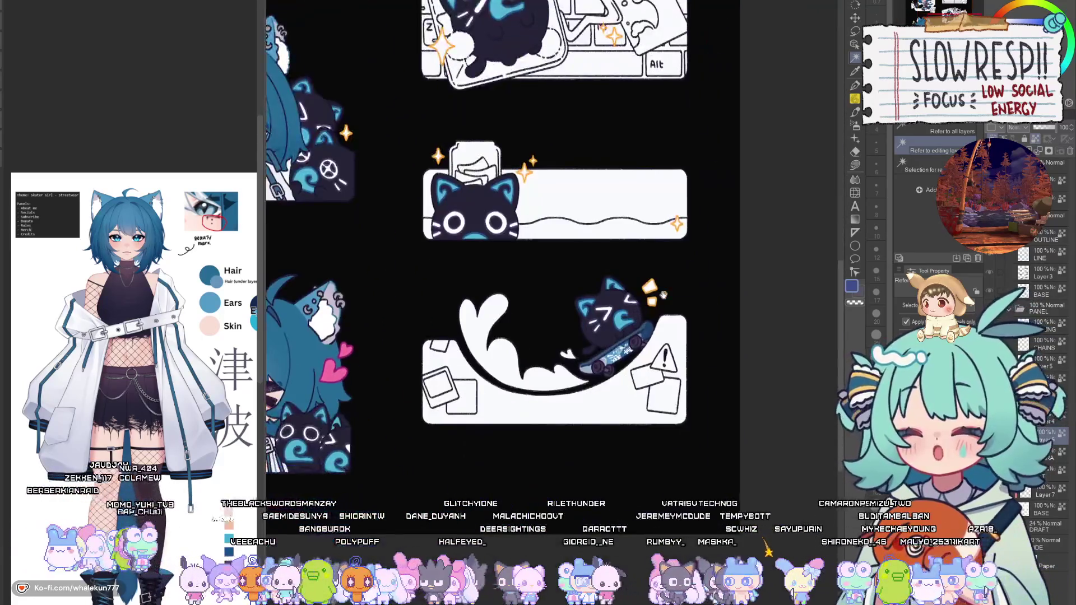
pyautogui.scroll(5, 622, 345)
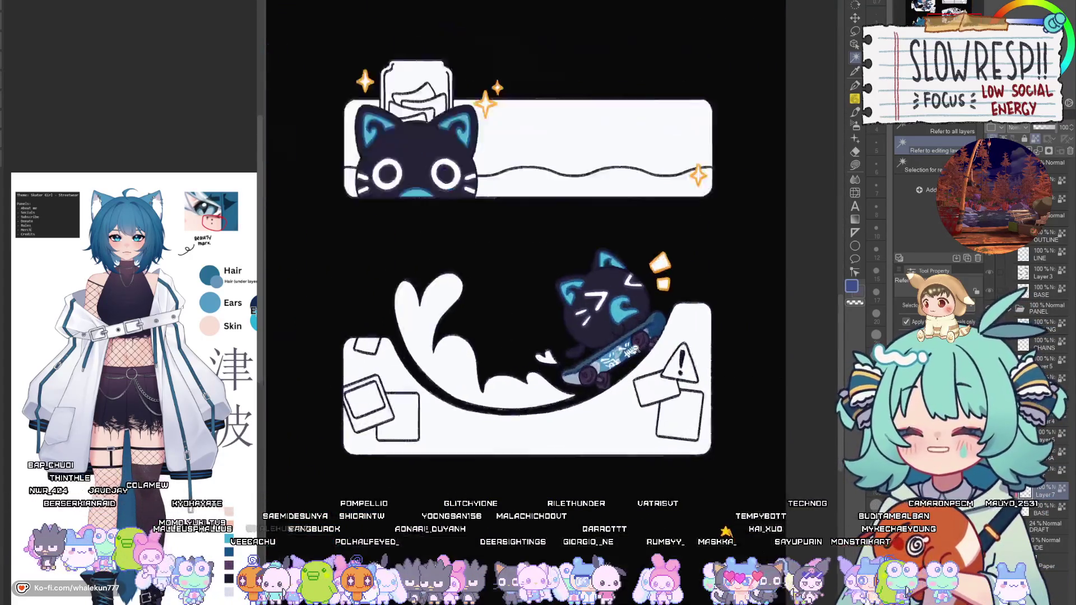
pyautogui.hotkey('ctrl', 'd')
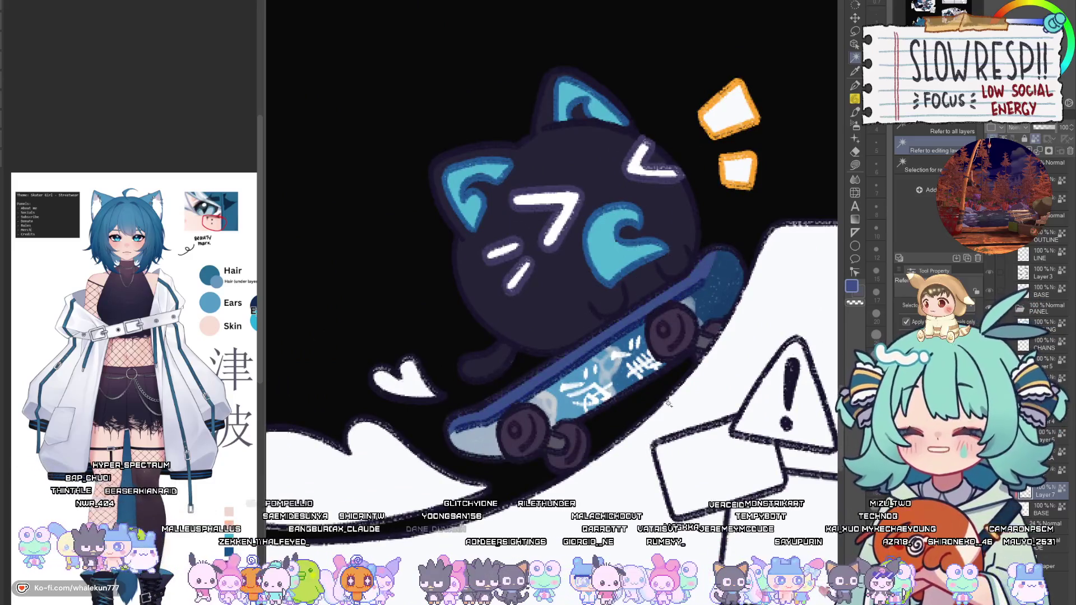
pyautogui.press('p')
pyautogui.scroll(-5, 721, 343)
pyautogui.scroll(5, 703, 320)
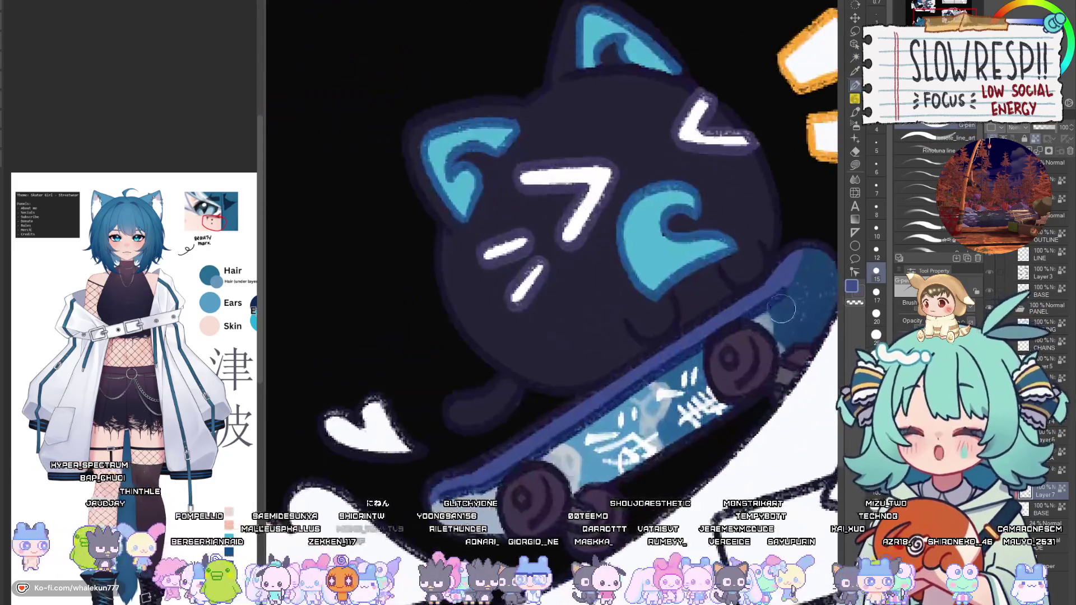
pyautogui.press('[')
pyautogui.press('[')
pyautogui.press('[')
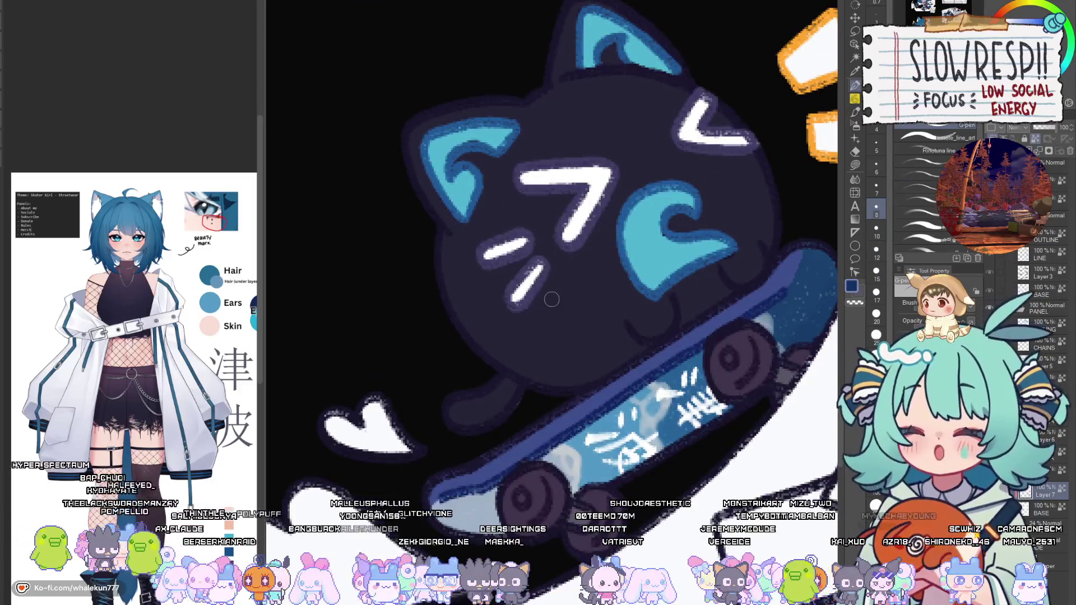
pyautogui.press('[')
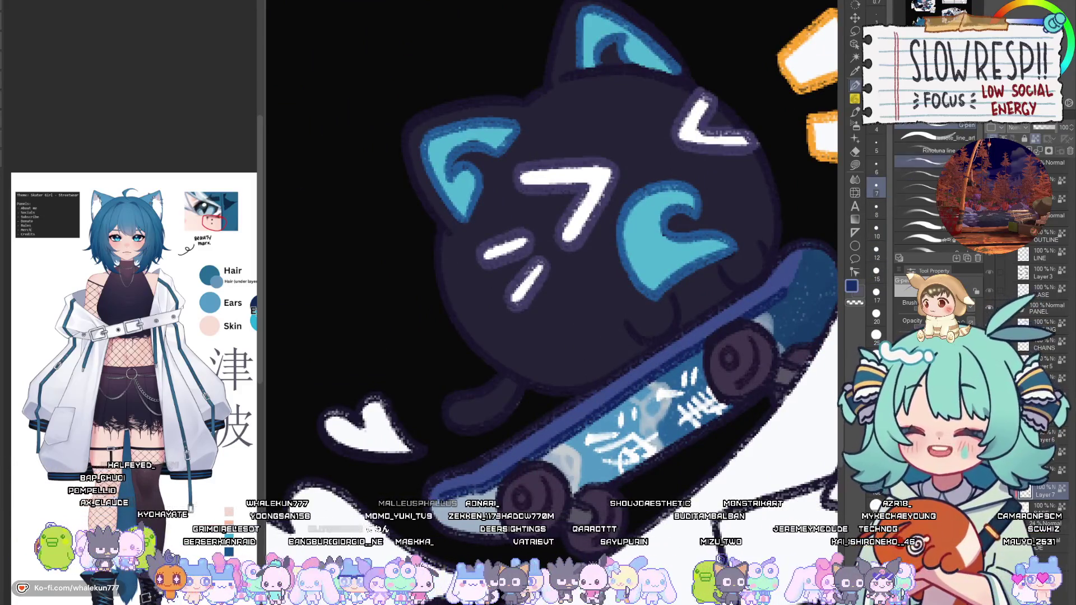
# Pan and zoom to show the chibi girl sticker and her skateboard.
pyautogui.moveTo(802, 283)
pyautogui.mouseDown()
pyautogui.moveTo(678, 278)
pyautogui.moveTo(689, 280)
pyautogui.moveTo(676, 307)
pyautogui.mouseUp()
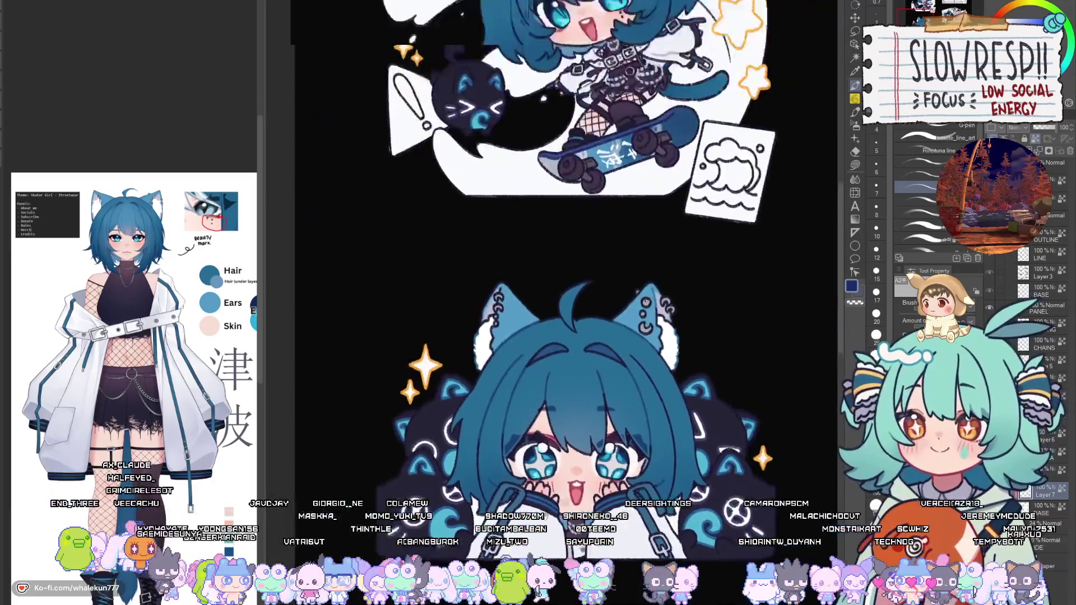
pyautogui.moveTo(734, 232); pyautogui.dragTo(708, 346)
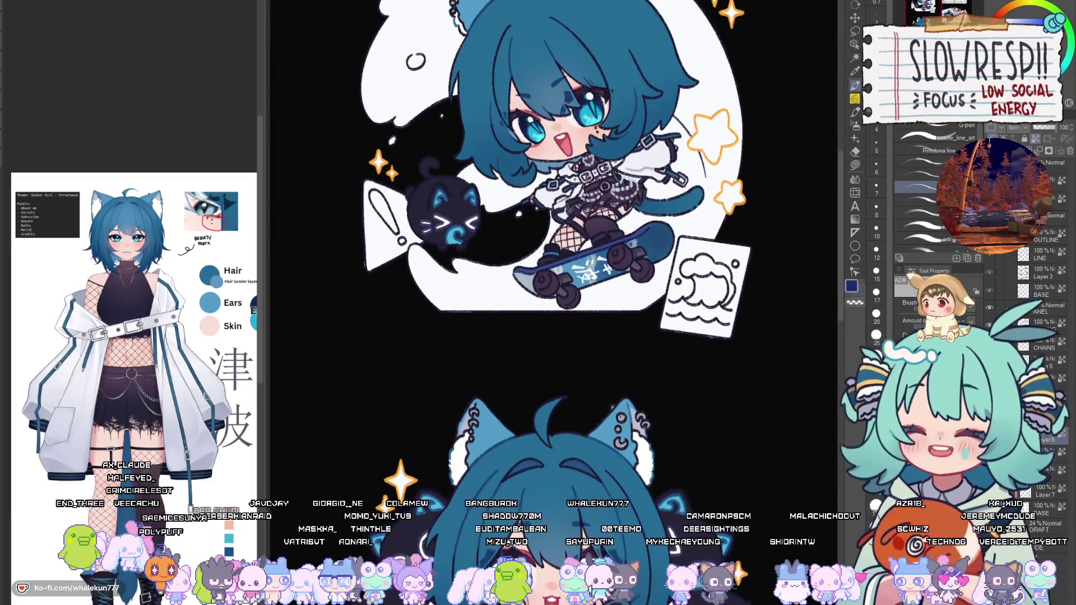
pyautogui.scroll(5, 614, 255)
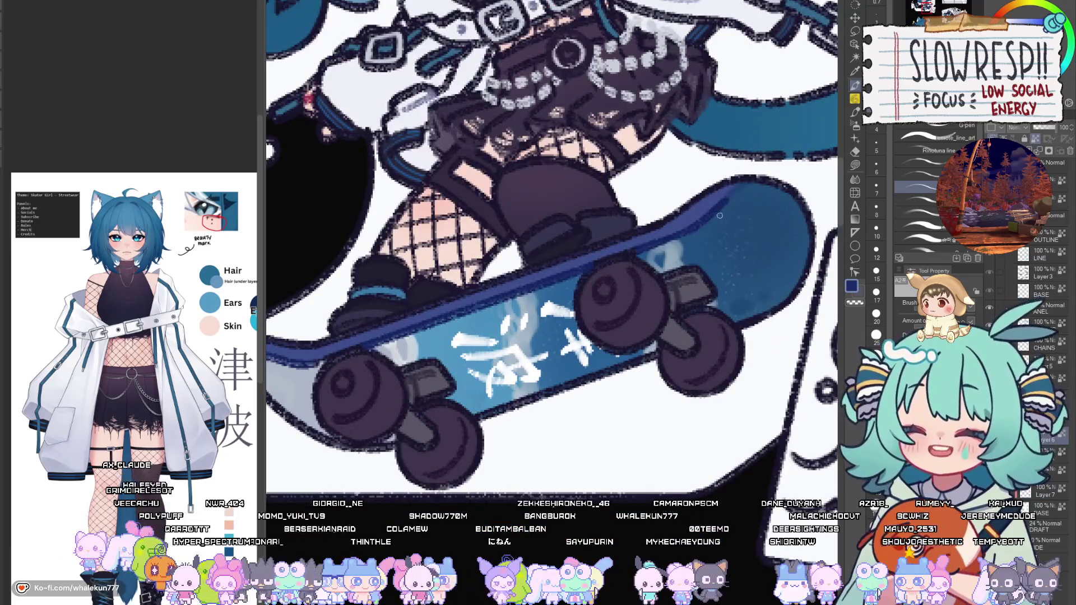
pyautogui.moveTo(401, 409); pyautogui.dragTo(586, 393)
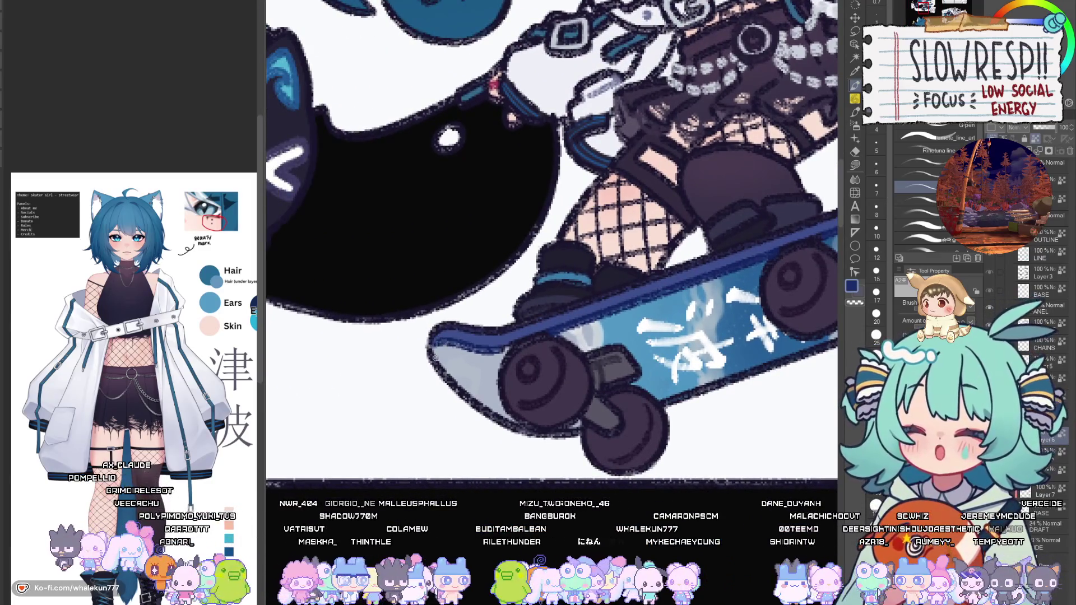
pyautogui.scroll(-6, 591, 347)
pyautogui.scroll(2, 546, 430)
# Switch to the lasso fill tool and pick orange on the colour wheel.
pyautogui.scroll(-5, 553, 438)
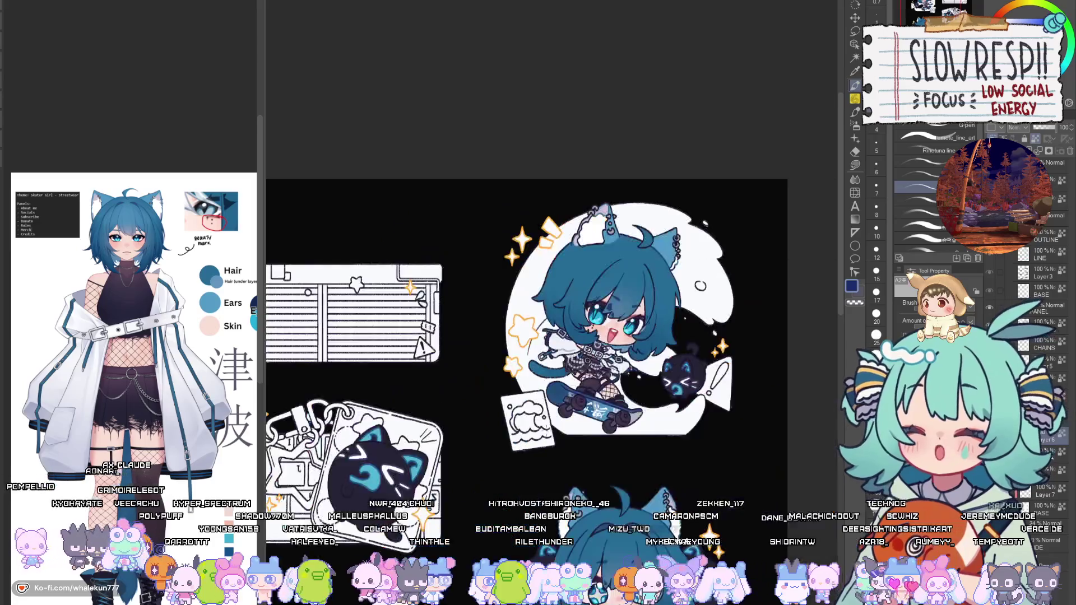
pyautogui.scroll(4, 520, 340)
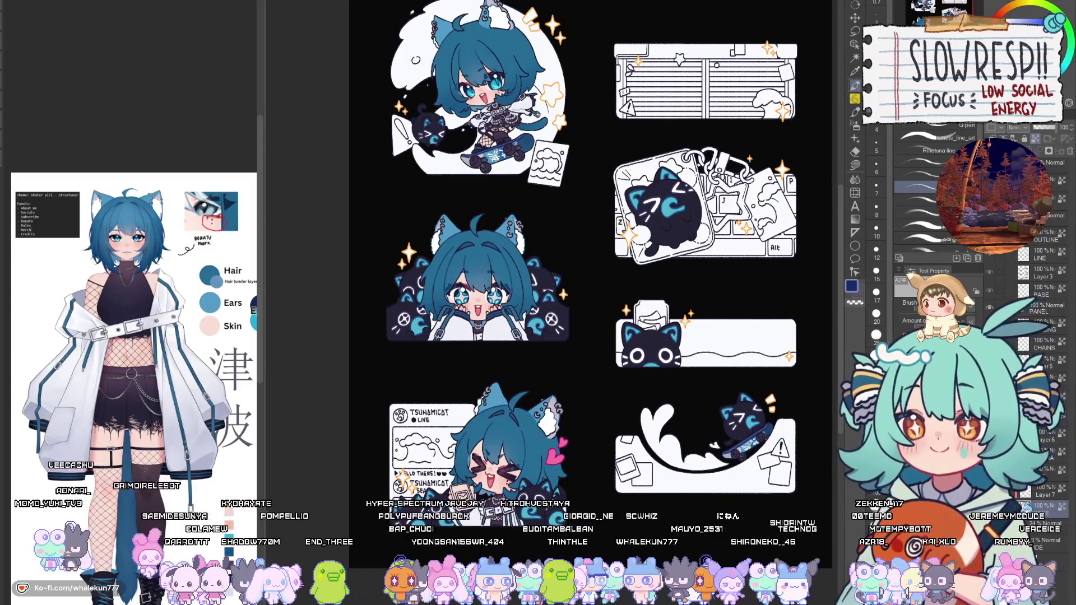
pyautogui.press('g')
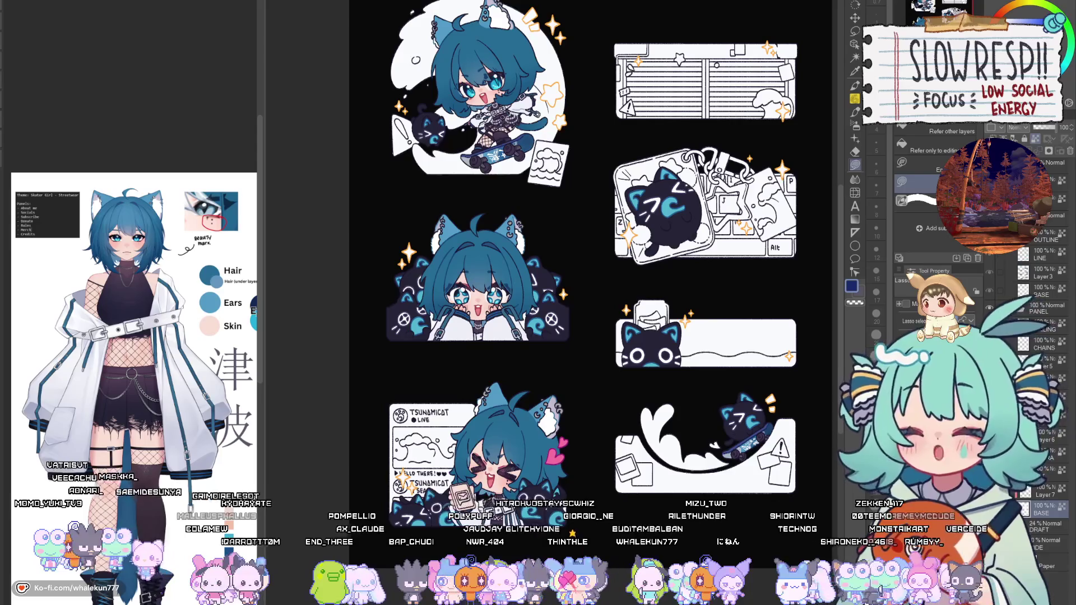
pyautogui.scroll(2, 504, 252)
pyautogui.keyDown('alt'); pyautogui.click(555, 359); pyautogui.keyUp('alt')
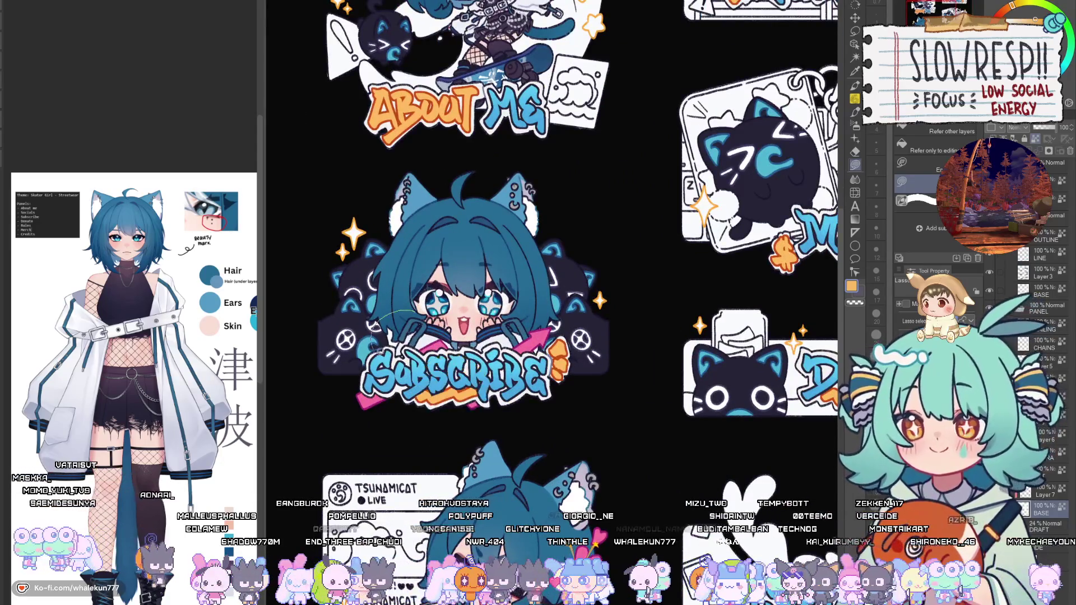
pyautogui.click(393, 335)
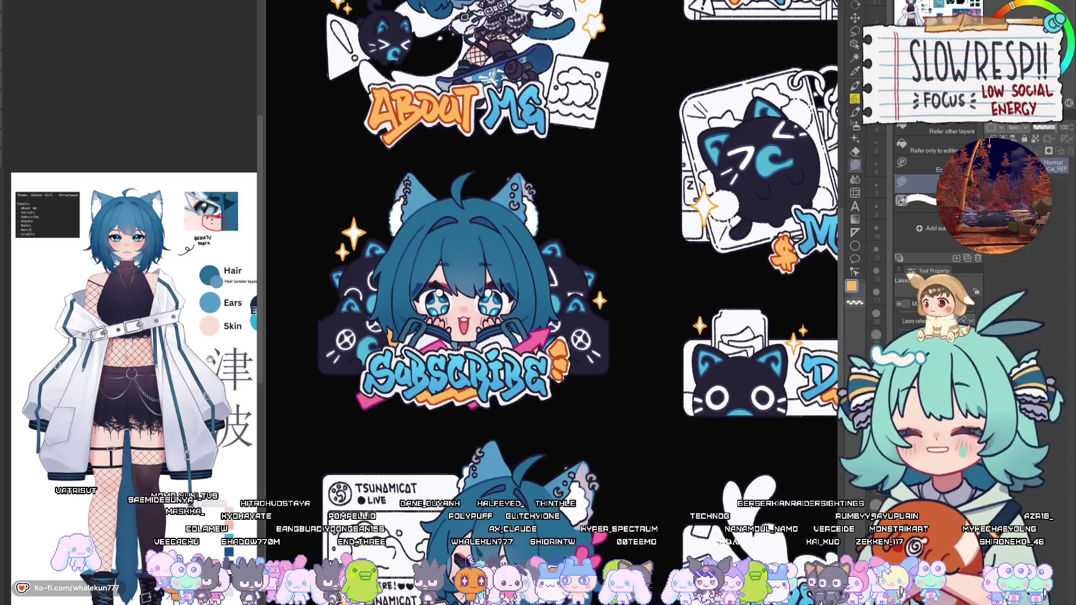
# Eyedrop cyan-blue from the reference's Eyes swatch and trace around the chibi's face.
pyautogui.moveTo(209, 358); pyautogui.dragTo(178, 356)
pyautogui.click(229, 318)
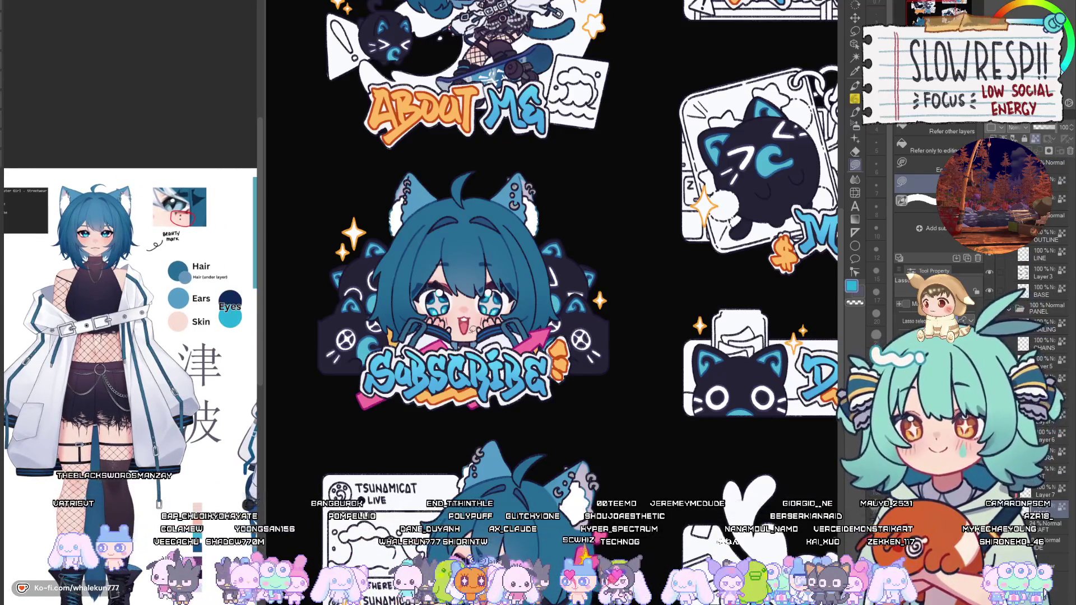
pyautogui.moveTo(205, 527); pyautogui.dragTo(199, 483)
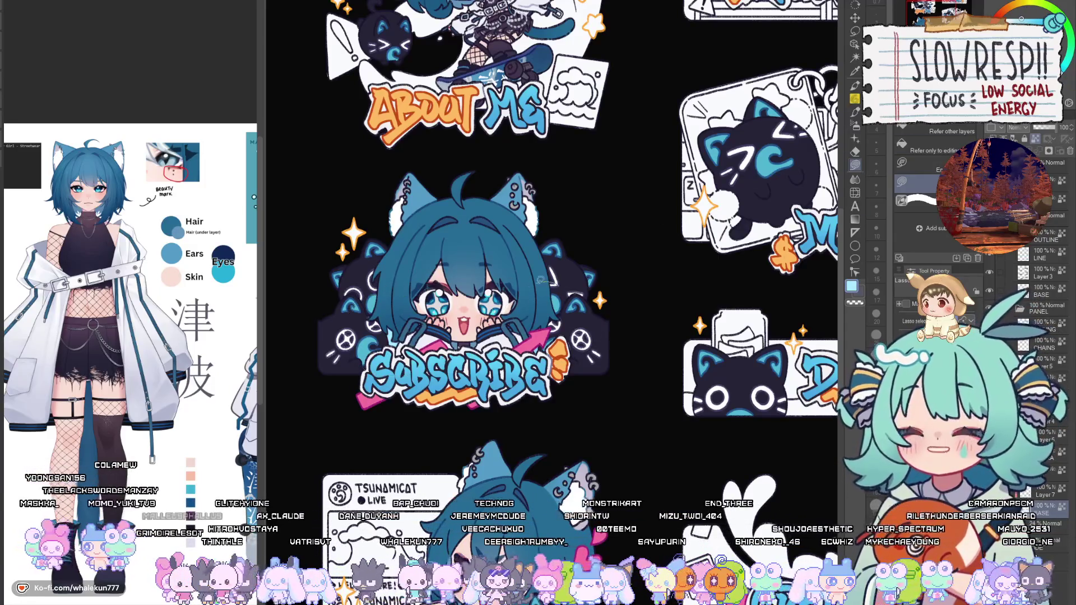
pyautogui.moveTo(583, 269)
pyautogui.mouseDown()
pyautogui.moveTo(552, 356)
pyautogui.moveTo(462, 356)
pyautogui.mouseUp()
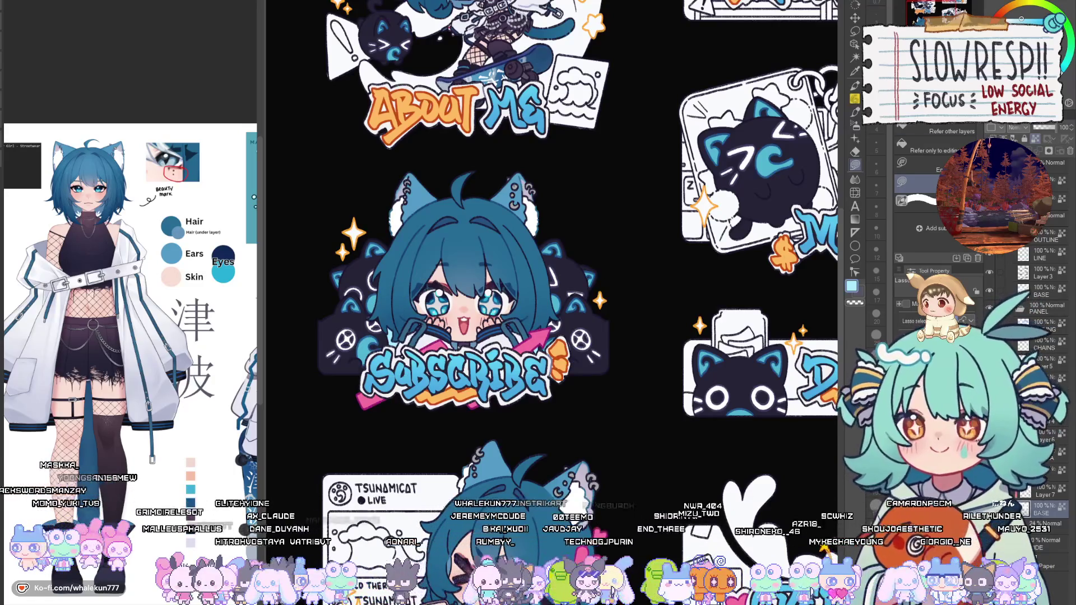
pyautogui.moveTo(493, 240)
pyautogui.mouseDown()
pyautogui.moveTo(364, 314)
pyautogui.moveTo(493, 241)
pyautogui.mouseUp()
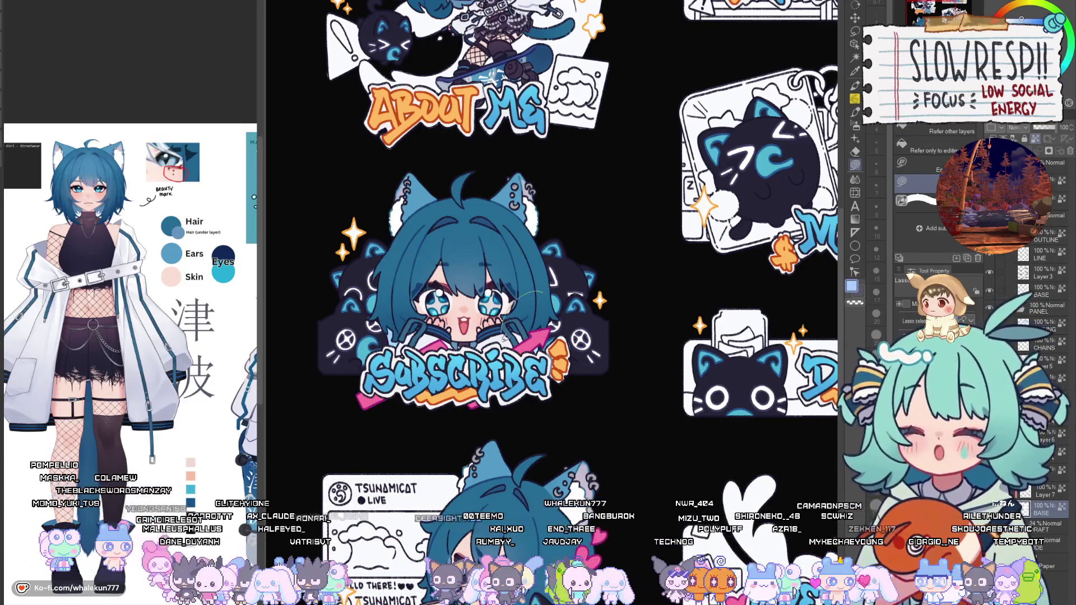
pyautogui.scroll(-5, 552, 302)
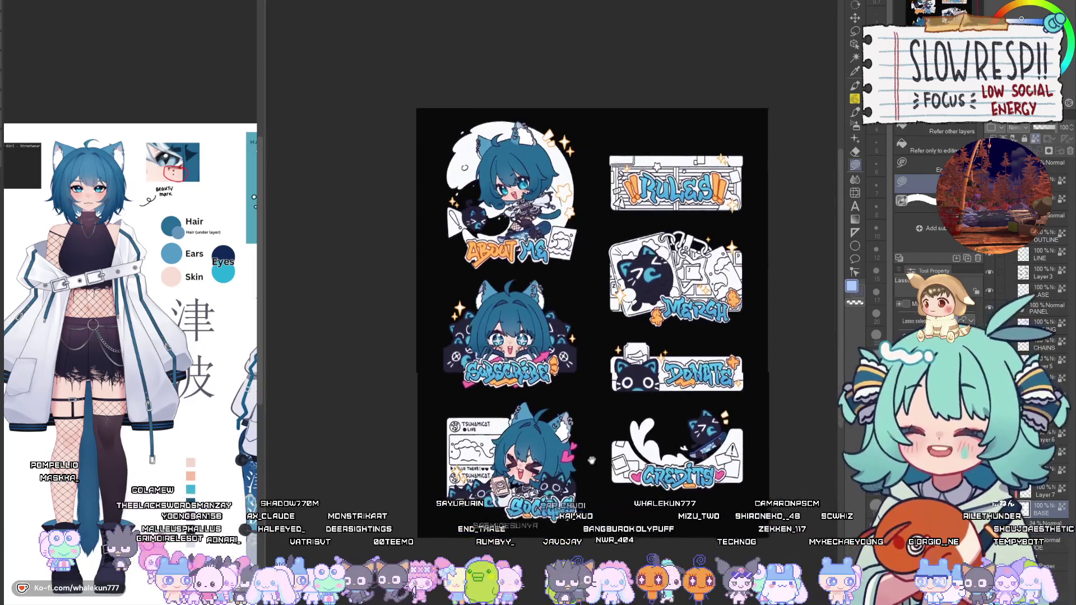
# Lasso-fill the Socials chibi's phone blue, then zoom back out over the sheet.
pyautogui.scroll(3, 552, 303)
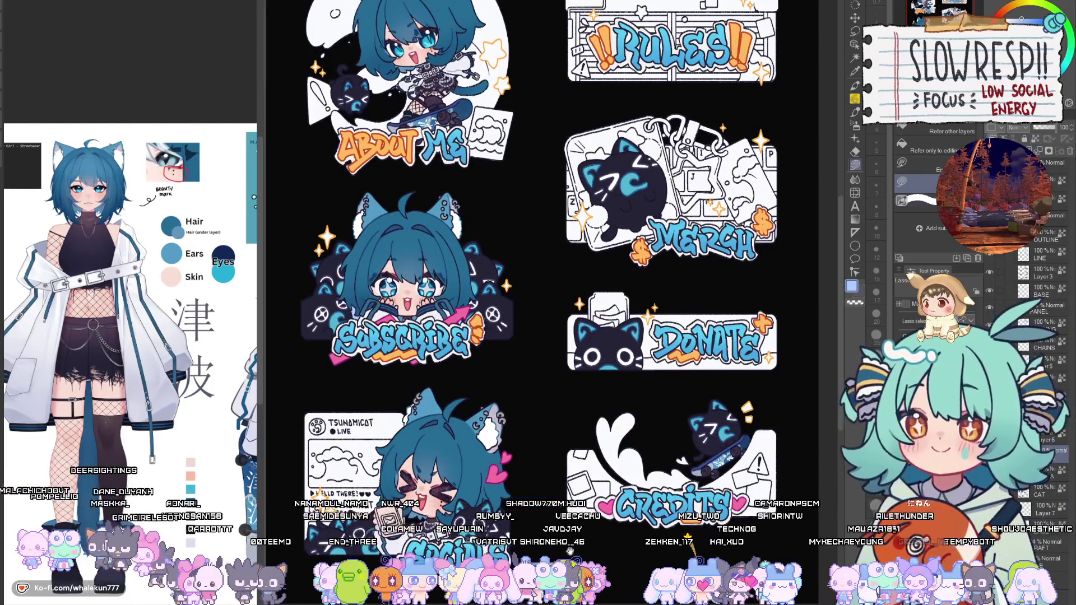
pyautogui.scroll(-3, 552, 241)
pyautogui.scroll(6, 483, 319)
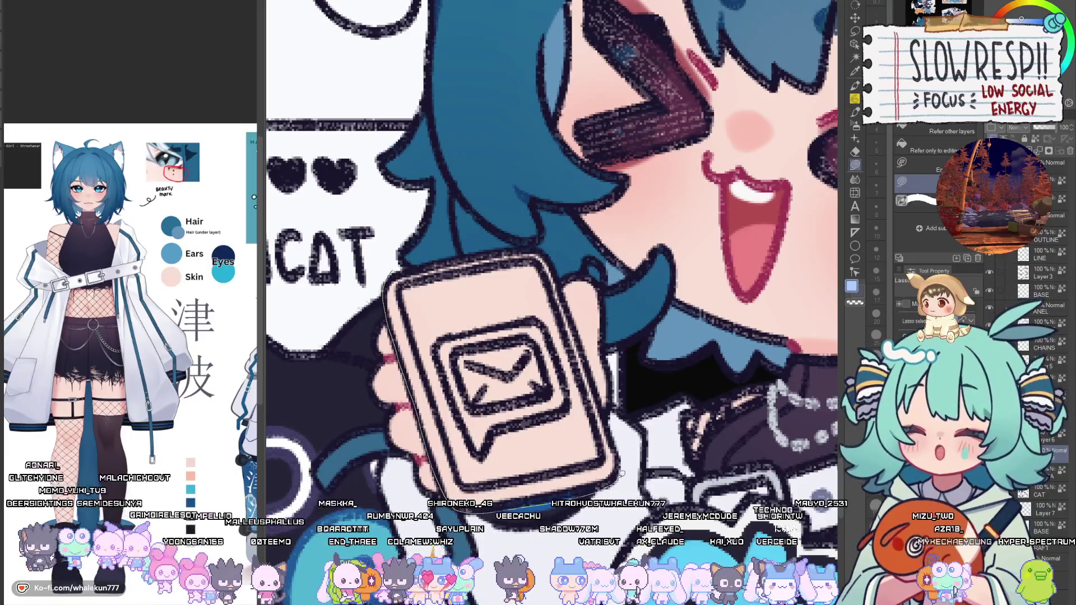
pyautogui.moveTo(600, 389)
pyautogui.mouseDown()
pyautogui.moveTo(558, 279)
pyautogui.moveTo(481, 220)
pyautogui.mouseUp()
pyautogui.scroll(-5, 652, 424)
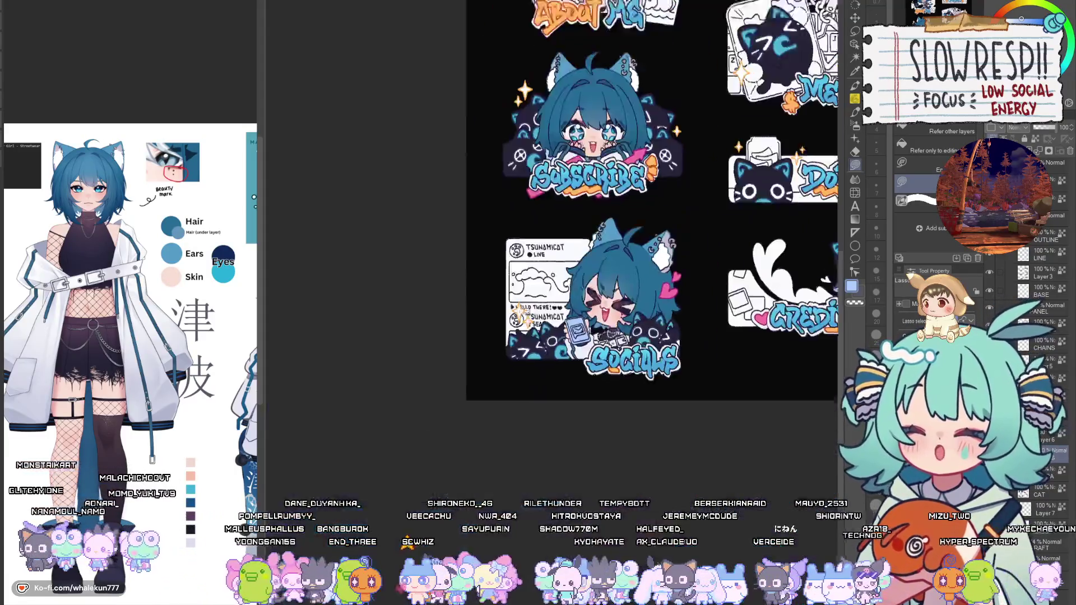
pyautogui.scroll(5, 652, 425)
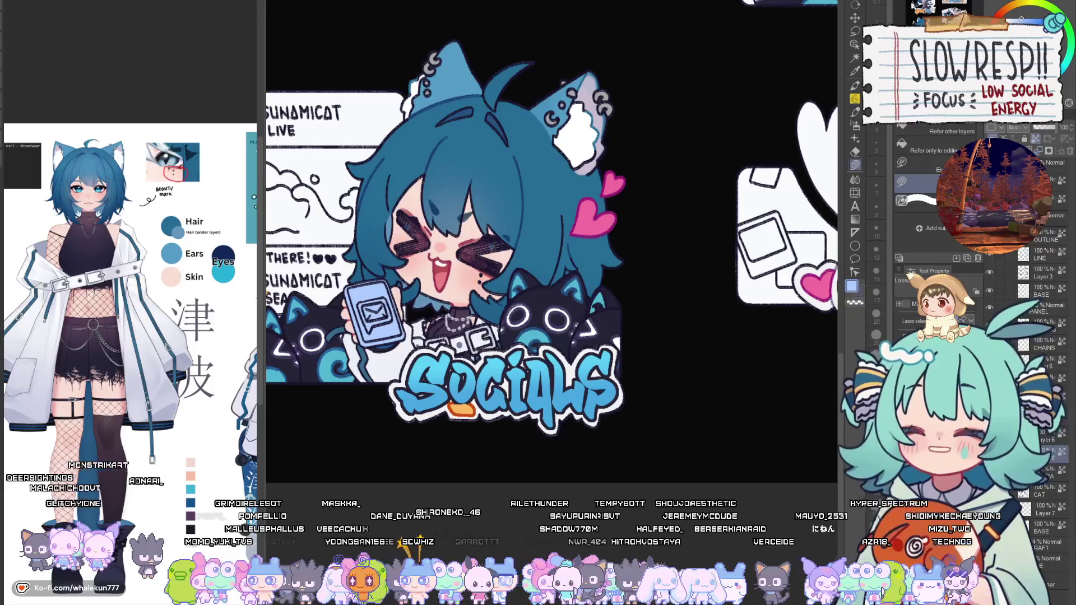
pyautogui.scroll(10, 486, 406)
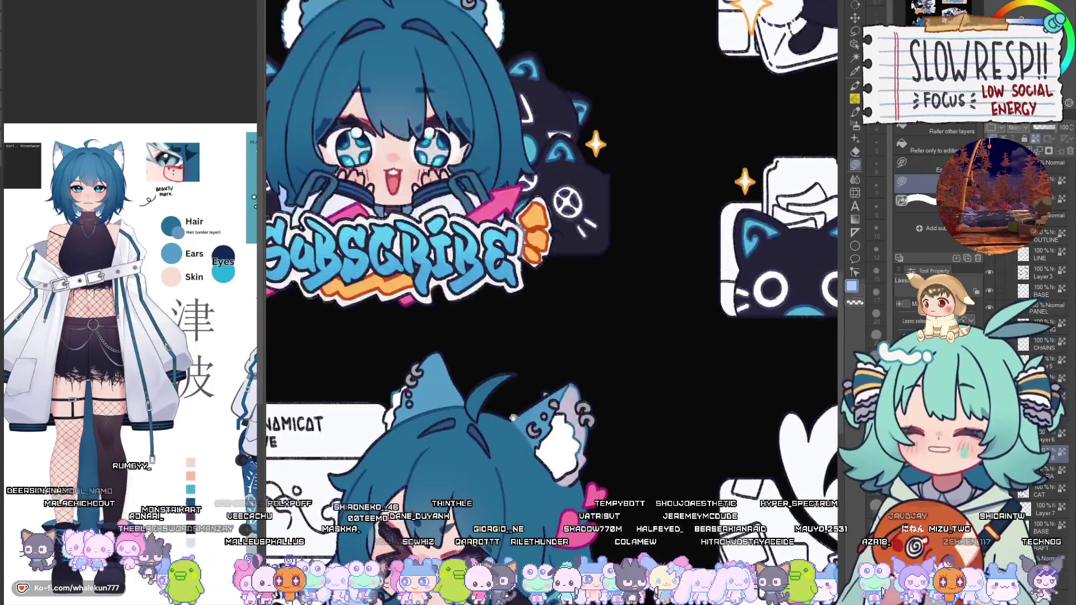
pyautogui.scroll(4, 486, 406)
pyautogui.scroll(-8, 594, 372)
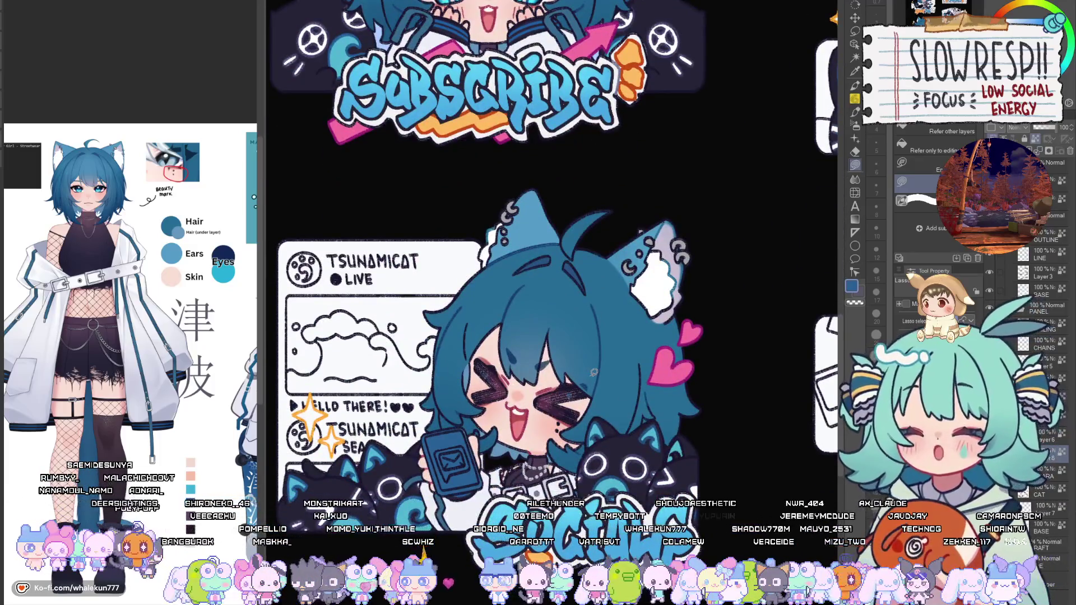
pyautogui.scroll(5, 594, 372)
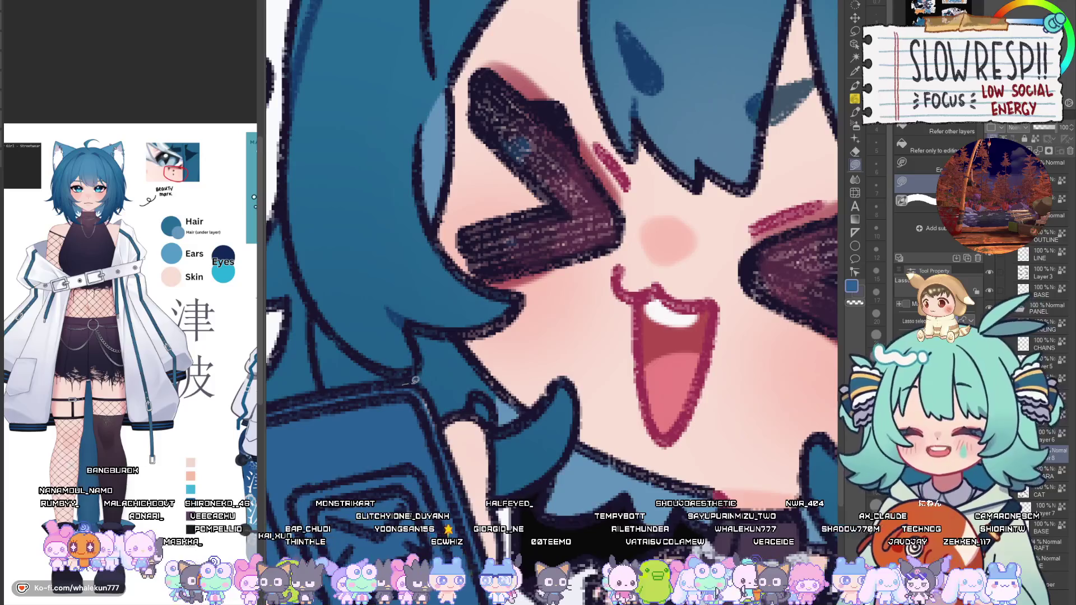
pyautogui.scroll(-5, 415, 380)
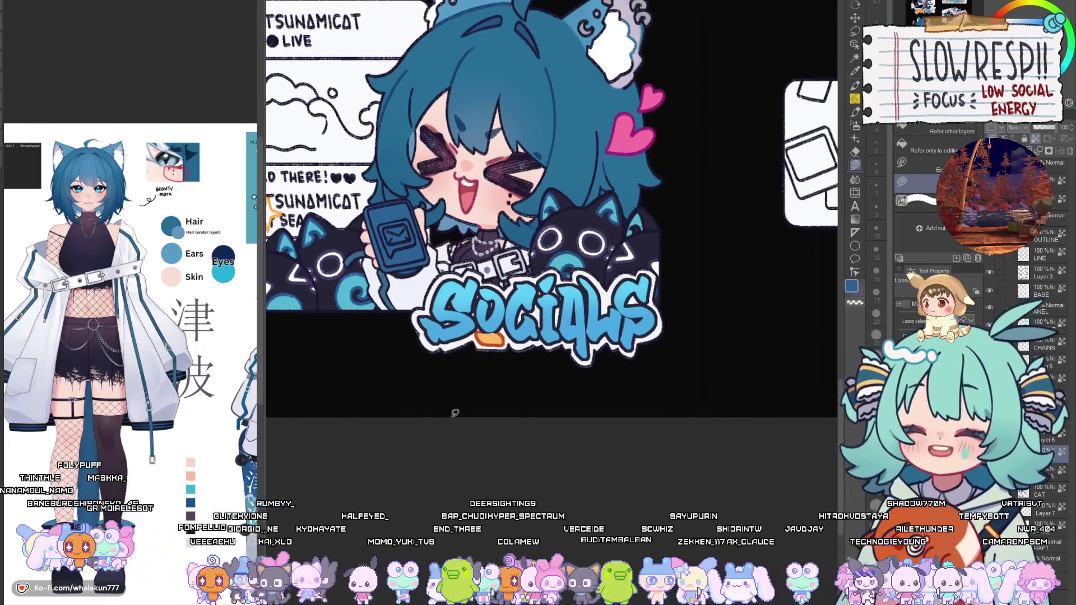
pyautogui.scroll(-3, 453, 412)
pyautogui.moveTo(829, 494)
pyautogui.mouseDown()
pyautogui.moveTo(579, 430)
pyautogui.moveTo(686, 586)
pyautogui.mouseUp()
# Switch to white and fill the left and lower parts of the phone screen.
pyautogui.moveTo(574, 411); pyautogui.dragTo(552, 441)
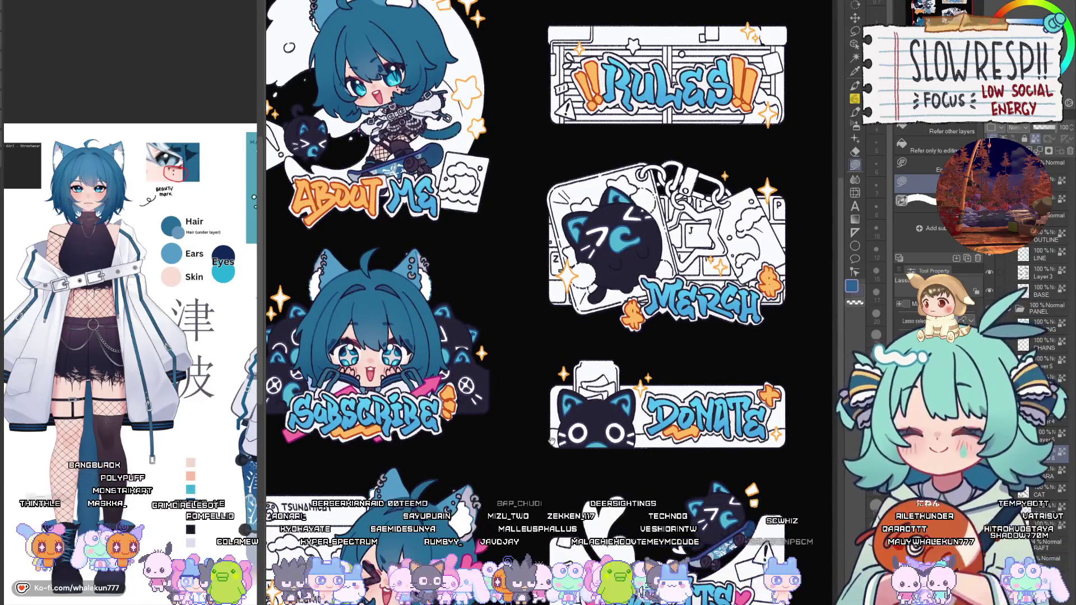
pyautogui.moveTo(552, 441); pyautogui.dragTo(555, 263)
pyautogui.moveTo(446, 475); pyautogui.dragTo(558, 341)
pyautogui.scroll(6, 558, 341)
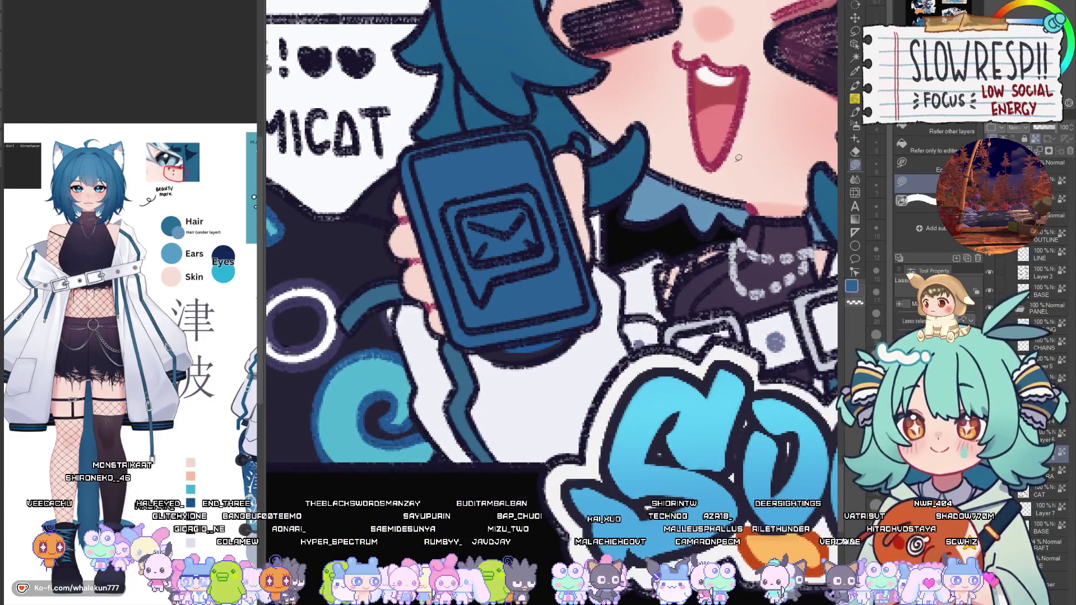
pyautogui.moveTo(515, 324); pyautogui.dragTo(432, 448)
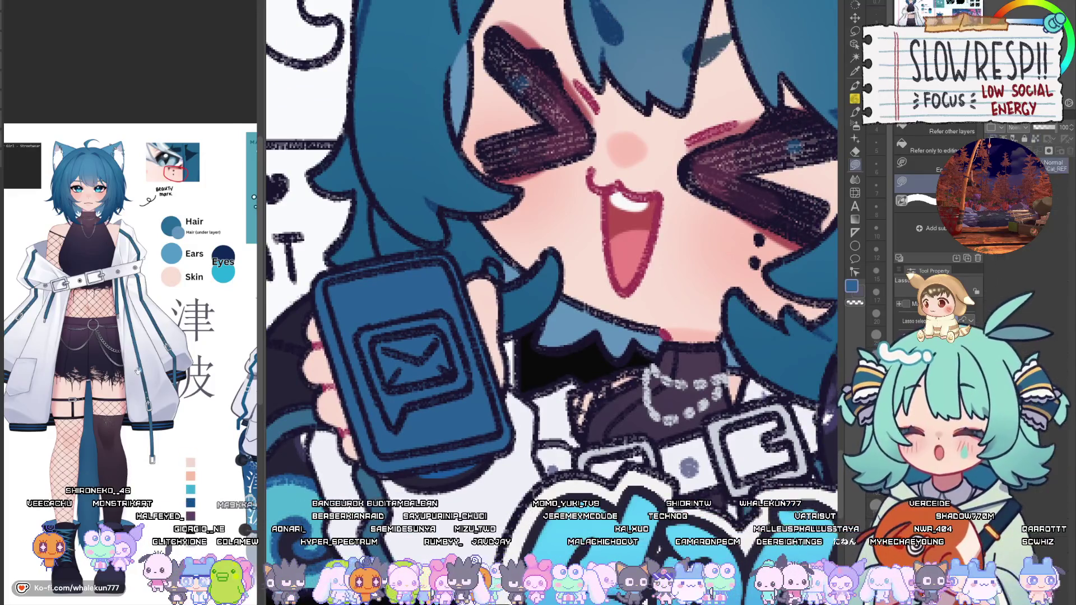
pyautogui.press('x')
pyautogui.moveTo(331, 279)
pyautogui.mouseDown()
pyautogui.moveTo(361, 277)
pyautogui.moveTo(416, 337)
pyautogui.moveTo(399, 451)
pyautogui.moveTo(499, 395)
pyautogui.mouseUp()
pyautogui.moveTo(381, 456); pyautogui.dragTo(502, 398)
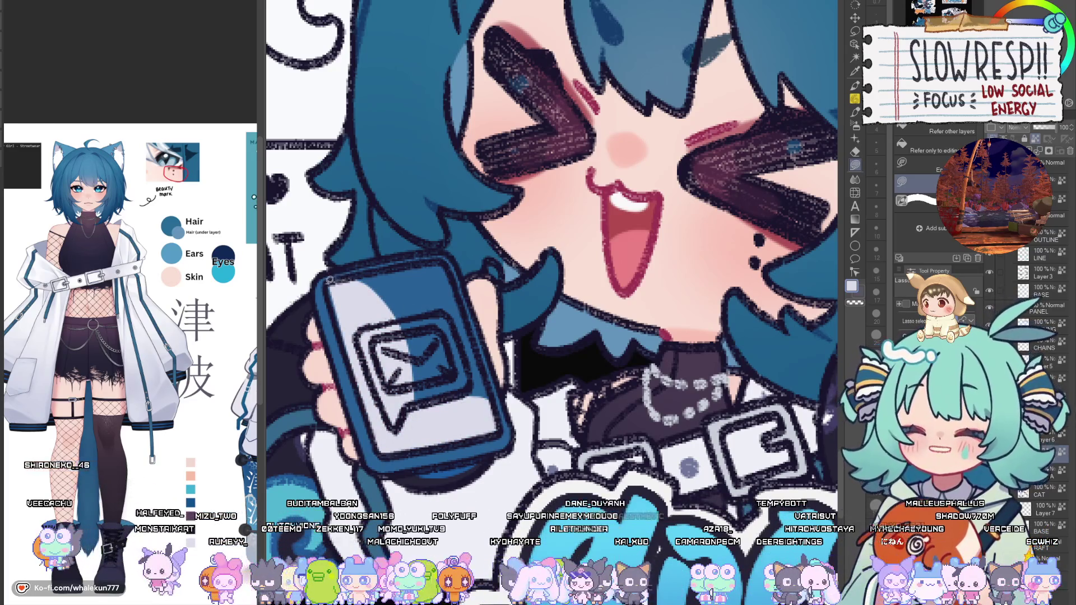
# Outline and fill the phone screen's top and right edges white.
pyautogui.moveTo(349, 277)
pyautogui.mouseDown()
pyautogui.moveTo(381, 415)
pyautogui.moveTo(471, 364)
pyautogui.moveTo(442, 259)
pyautogui.mouseUp()
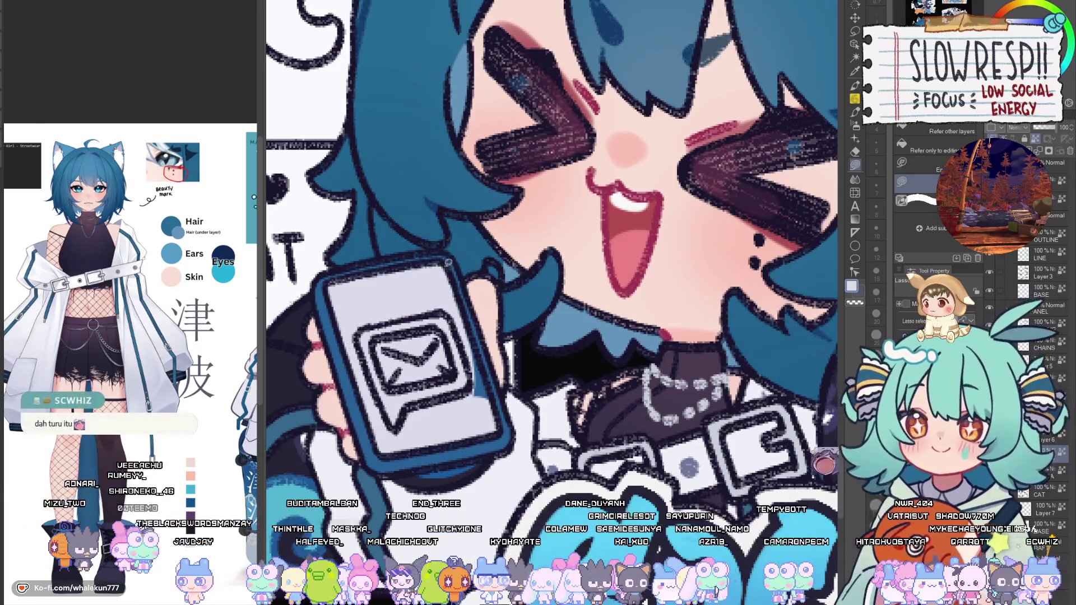
pyautogui.moveTo(436, 260); pyautogui.dragTo(498, 416)
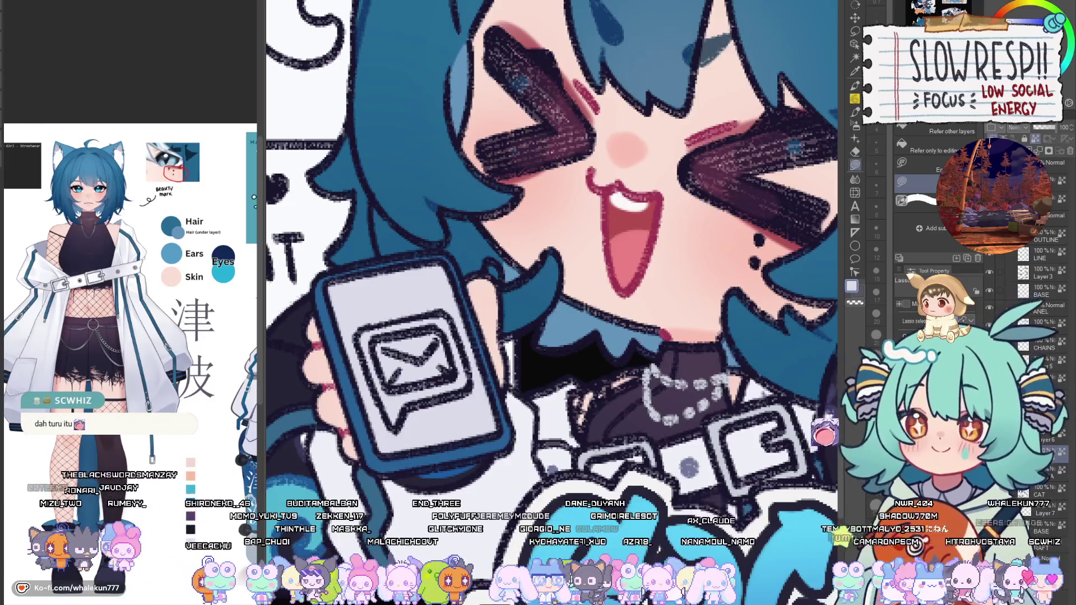
pyautogui.hotkey('ctrl', '0')
pyautogui.scroll(3, 596, 323)
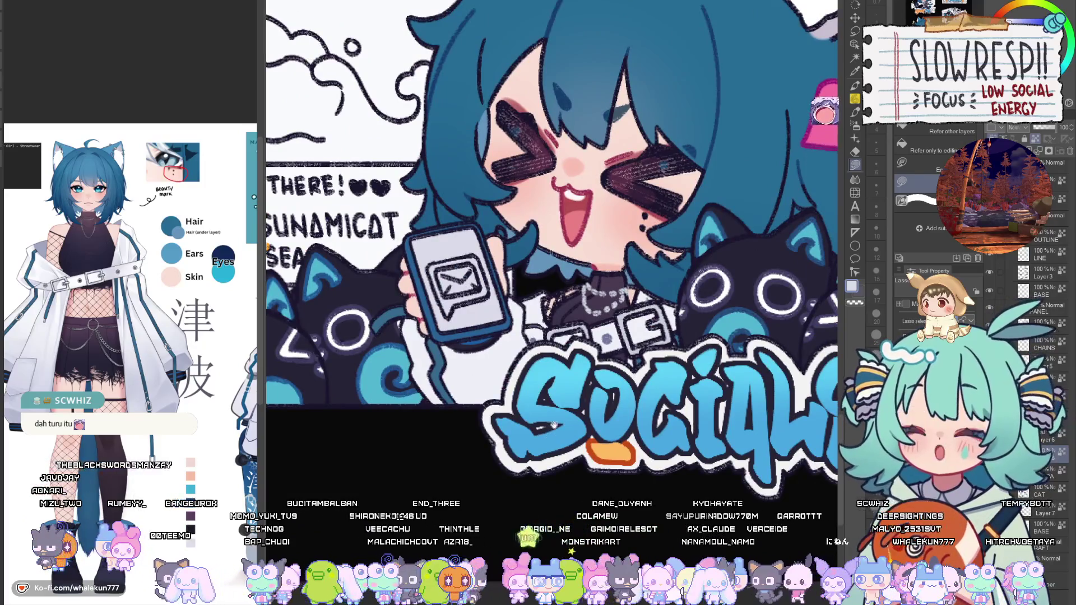
pyautogui.scroll(2, 474, 316)
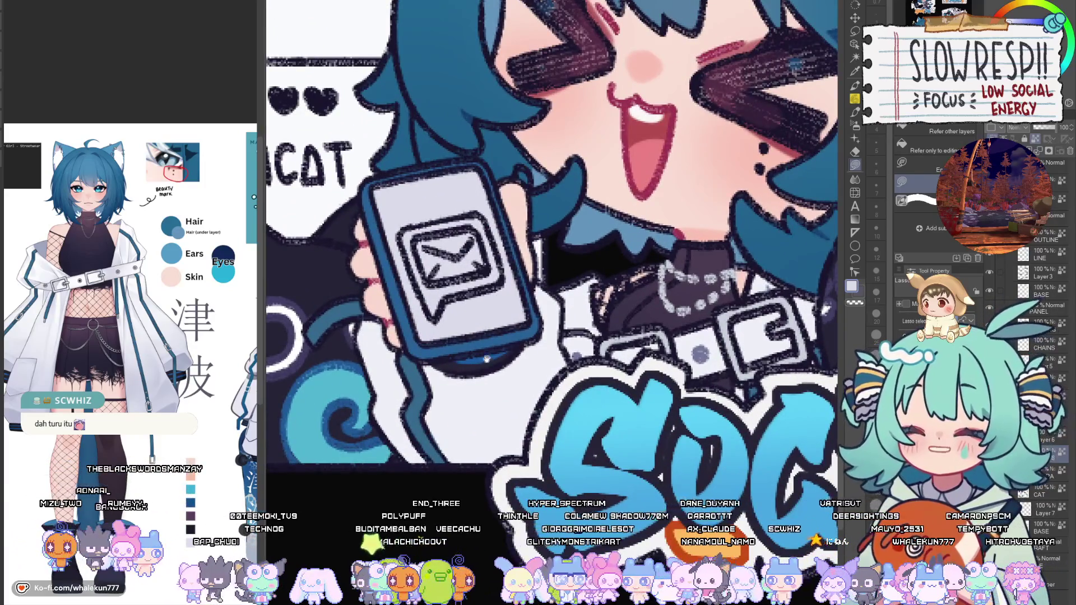
pyautogui.moveTo(512, 339); pyautogui.dragTo(530, 395)
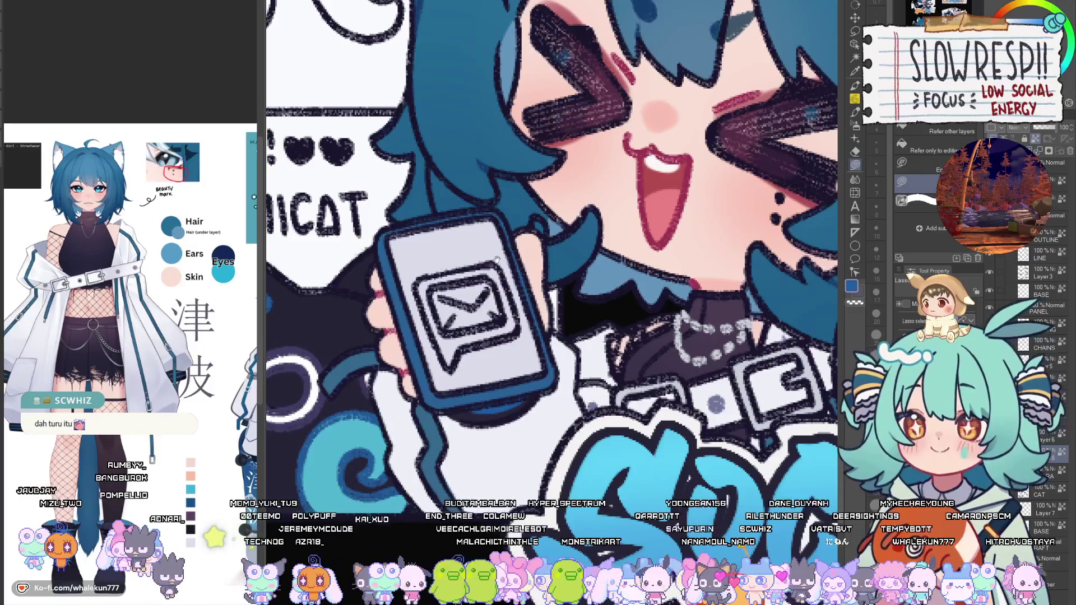
pyautogui.moveTo(445, 292)
pyautogui.mouseDown()
pyautogui.moveTo(452, 348)
pyautogui.moveTo(426, 354)
pyautogui.moveTo(557, 528)
pyautogui.mouseUp()
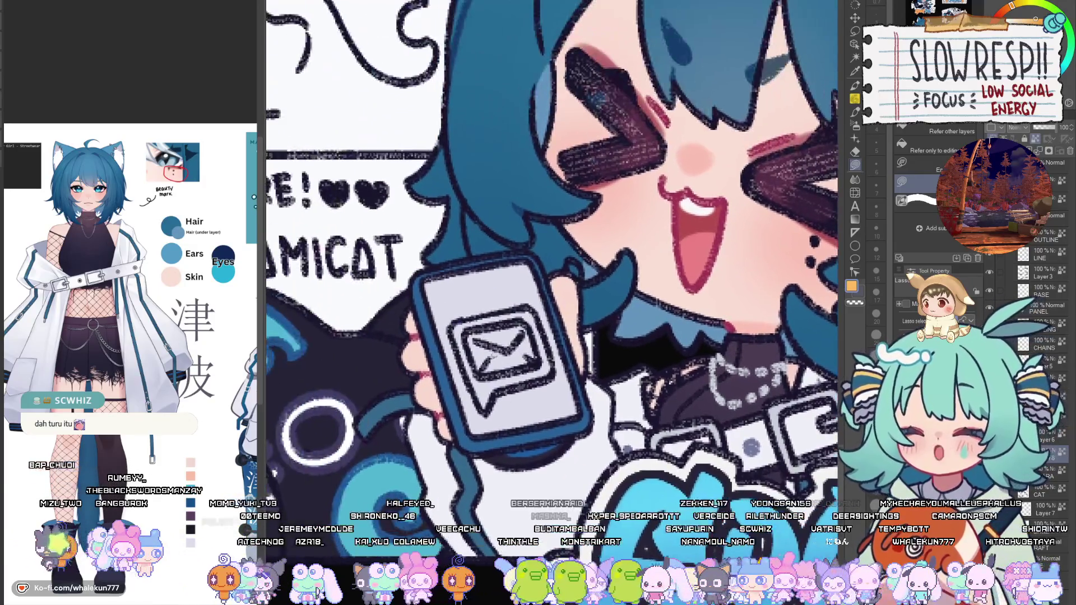
# Fill the phone's speech-bubble icon orange and its envelope cyan-blue.
pyautogui.moveTo(468, 321)
pyautogui.mouseDown()
pyautogui.moveTo(454, 320)
pyautogui.moveTo(482, 402)
pyautogui.moveTo(554, 367)
pyautogui.moveTo(526, 303)
pyautogui.mouseUp()
pyautogui.moveTo(531, 304); pyautogui.dragTo(548, 378)
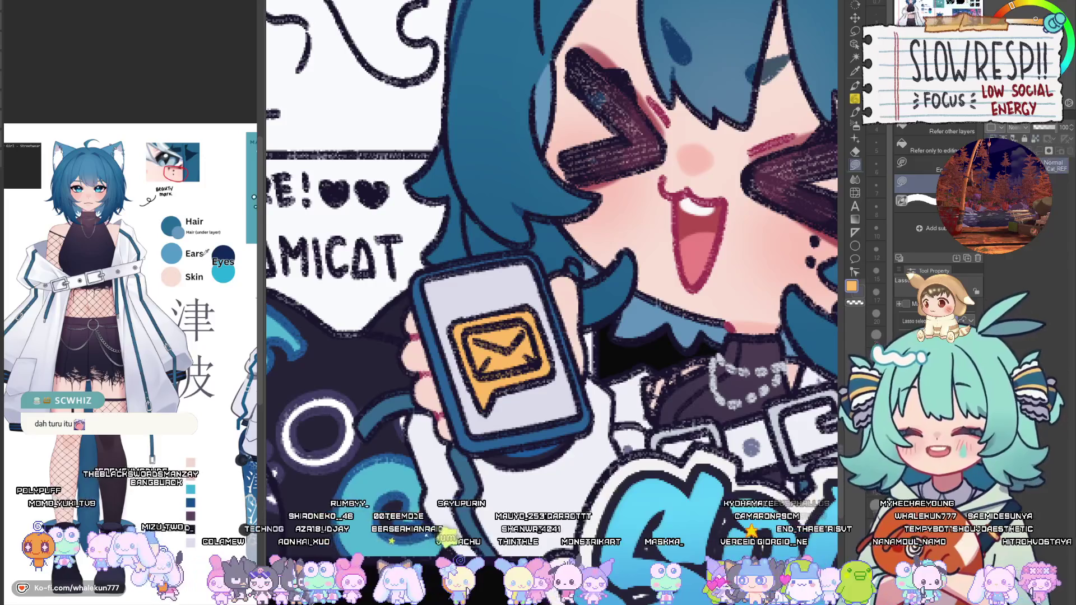
pyautogui.press('x')
pyautogui.moveTo(478, 345)
pyautogui.mouseDown()
pyautogui.moveTo(468, 330)
pyautogui.moveTo(477, 378)
pyautogui.moveTo(541, 358)
pyautogui.moveTo(527, 315)
pyautogui.mouseUp()
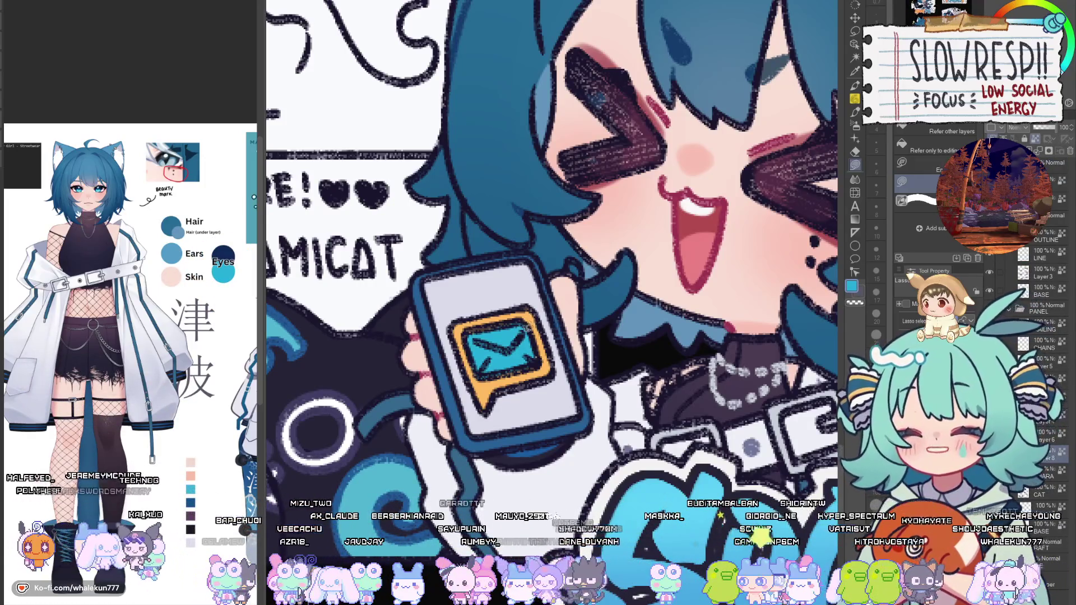
# Zoom in close on the phone's envelope, switching between Auto Select and Lasso tools.
pyautogui.hotkey('ctrl', '-')
pyautogui.hotkey('ctrl', '+')
pyautogui.hotkey('ctrl', '+')
pyautogui.hotkey('ctrl', '+')
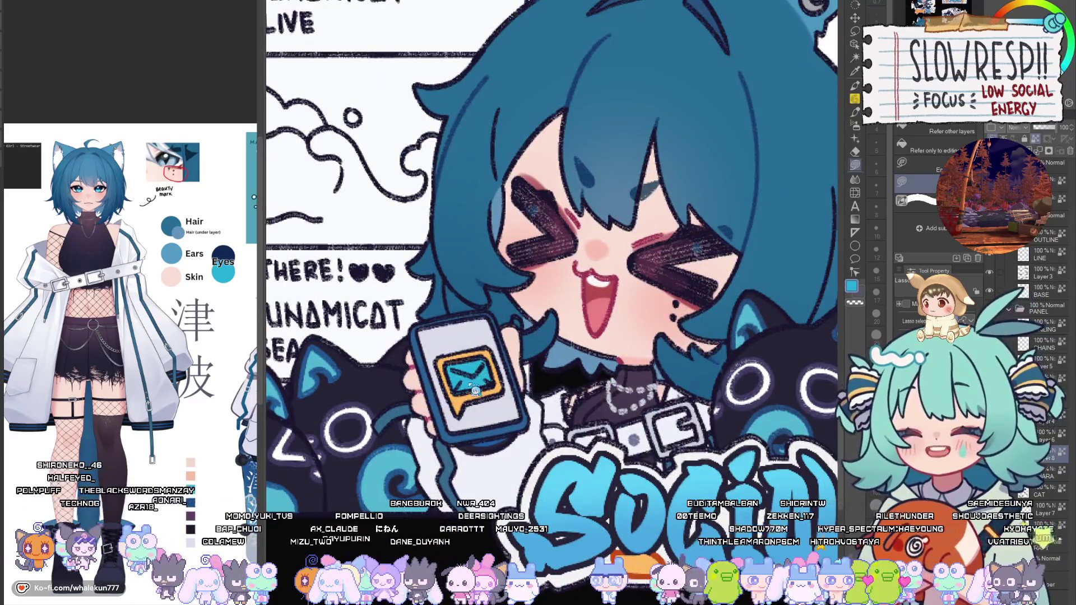
pyautogui.hotkey('ctrl', '+')
pyautogui.press('w')
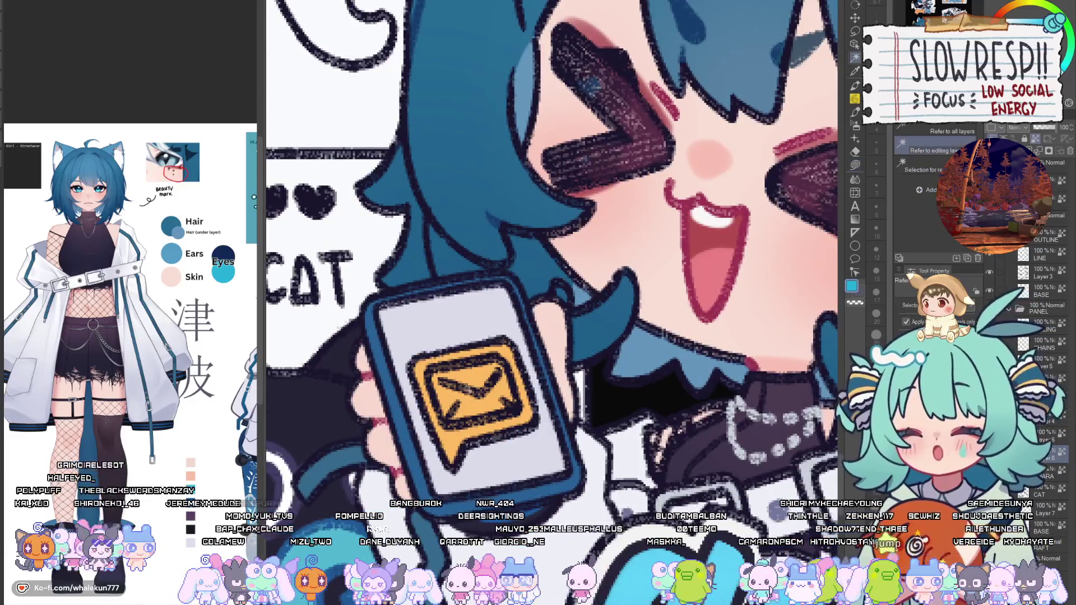
pyautogui.hotkey('alt', 'BackSpace')
pyautogui.press('g')
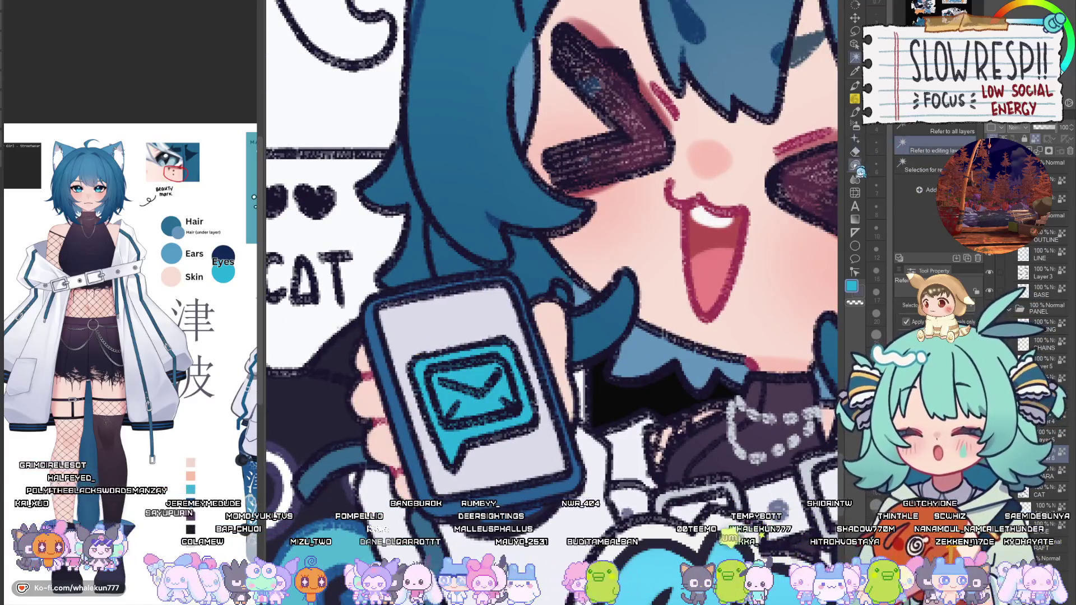
pyautogui.hotkey('ctrl', '-')
pyautogui.hotkey('ctrl', '-')
pyautogui.hotkey('ctrl', '+')
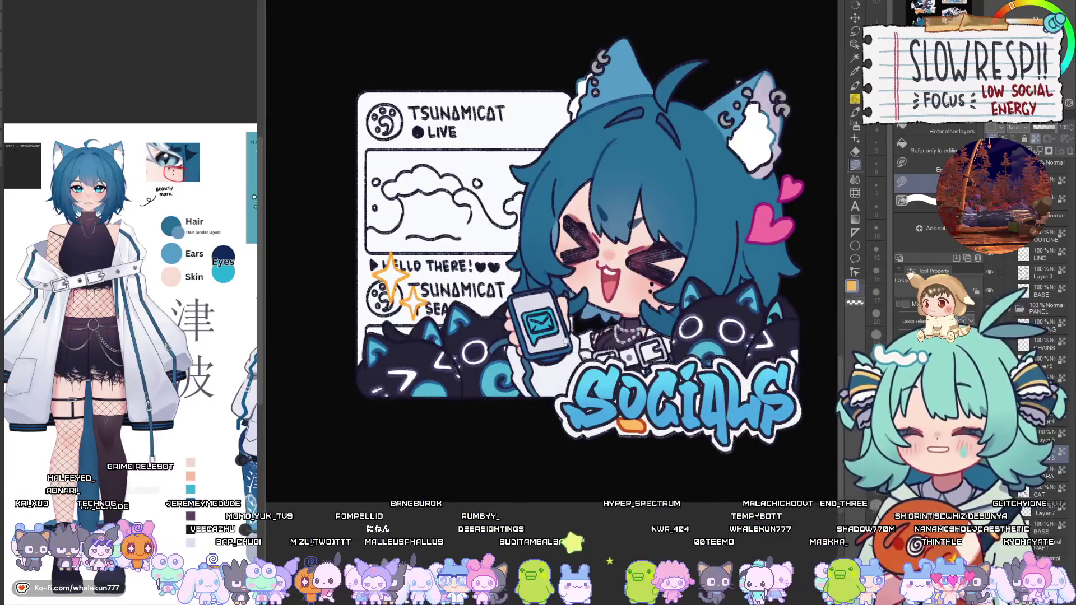
pyautogui.hotkey('ctrl', '+')
pyautogui.hotkey('ctrl', '+')
# Select the envelope on the Socials chibi's phone and fill it with orange.
pyautogui.moveTo(552, 358)
pyautogui.mouseDown()
pyautogui.moveTo(541, 396)
pyautogui.moveTo(626, 428)
pyautogui.moveTo(667, 370)
pyautogui.moveTo(636, 349)
pyautogui.mouseUp()
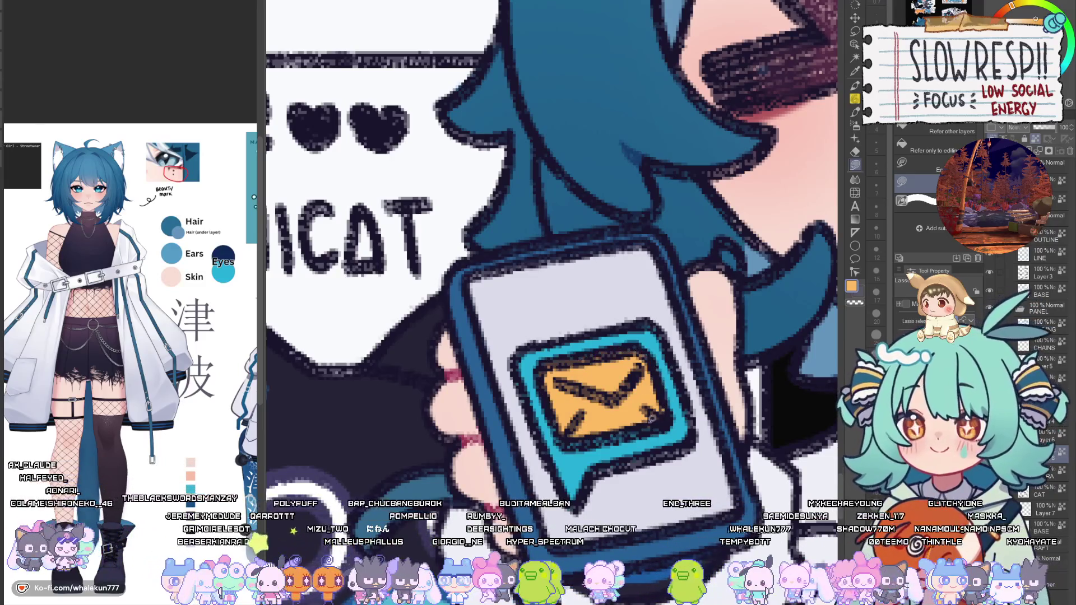
pyautogui.hotkey('ctrl', '-')
pyautogui.hotkey('ctrl', '-')
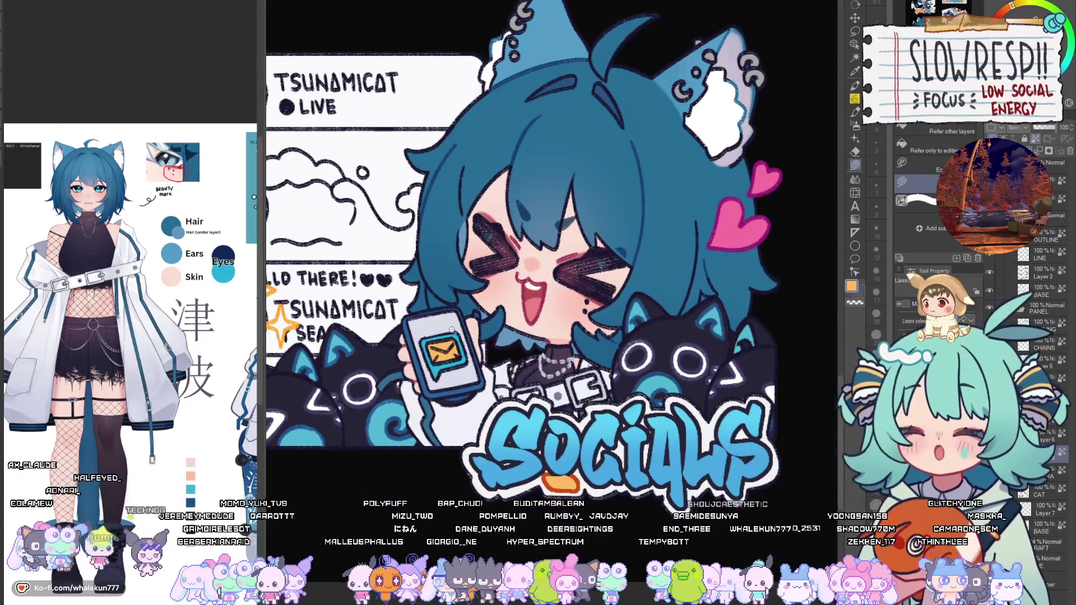
pyautogui.hotkey('ctrl', '+')
pyautogui.hotkey('ctrl', '+')
pyautogui.press('w')
pyautogui.click(440, 367)
pyautogui.click(856, 166)
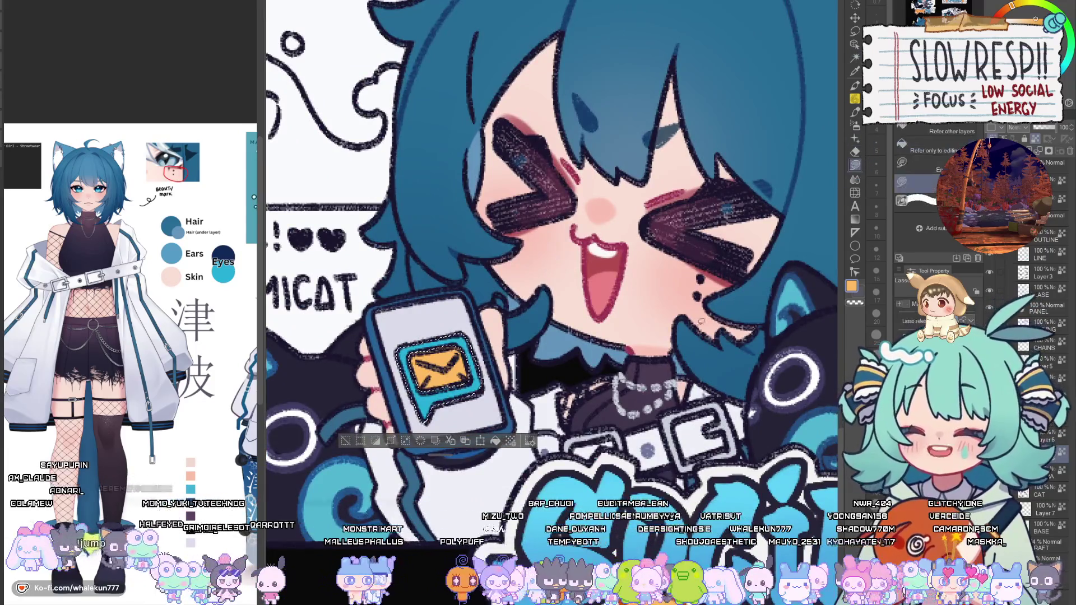
pyautogui.click(443, 373)
pyautogui.hotkey('ctrl', 'd')
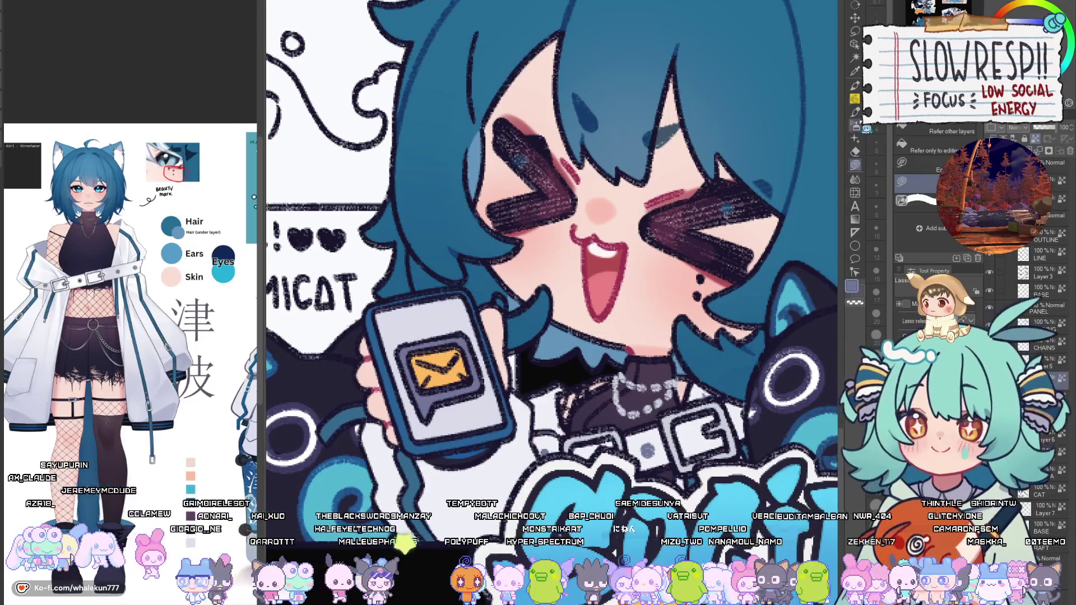
# Prepare the pen in a darker red-orange, adjusting the brush size between 10 and 6 for envelope details.
pyautogui.press('p')
pyautogui.keyDown('alt'); pyautogui.click(443, 367); pyautogui.keyUp('alt')
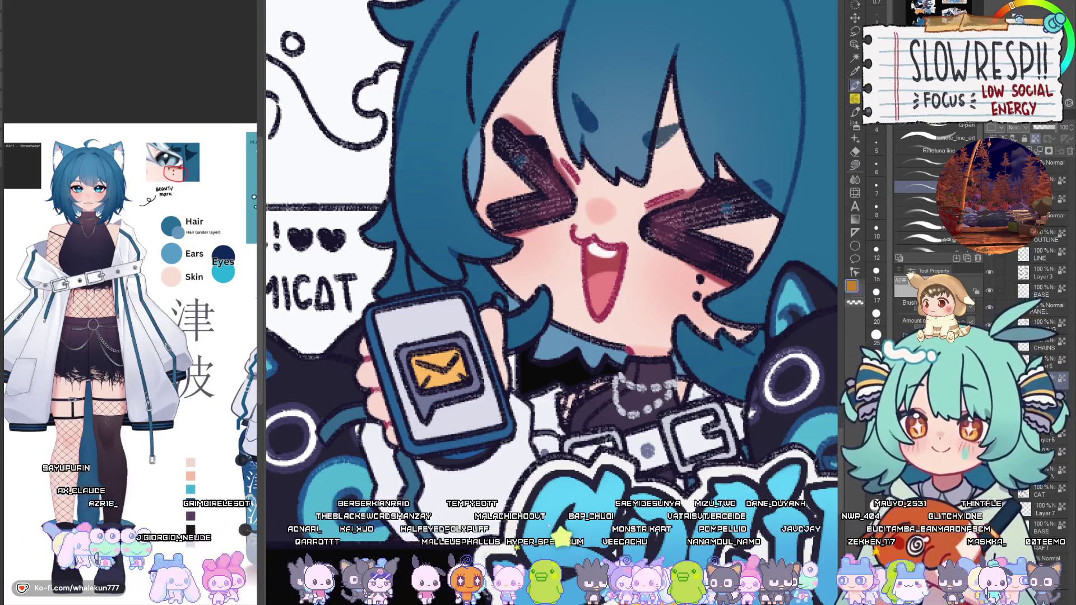
pyautogui.click(1003, 10)
pyautogui.press(']')
pyautogui.press(']')
pyautogui.press(']')
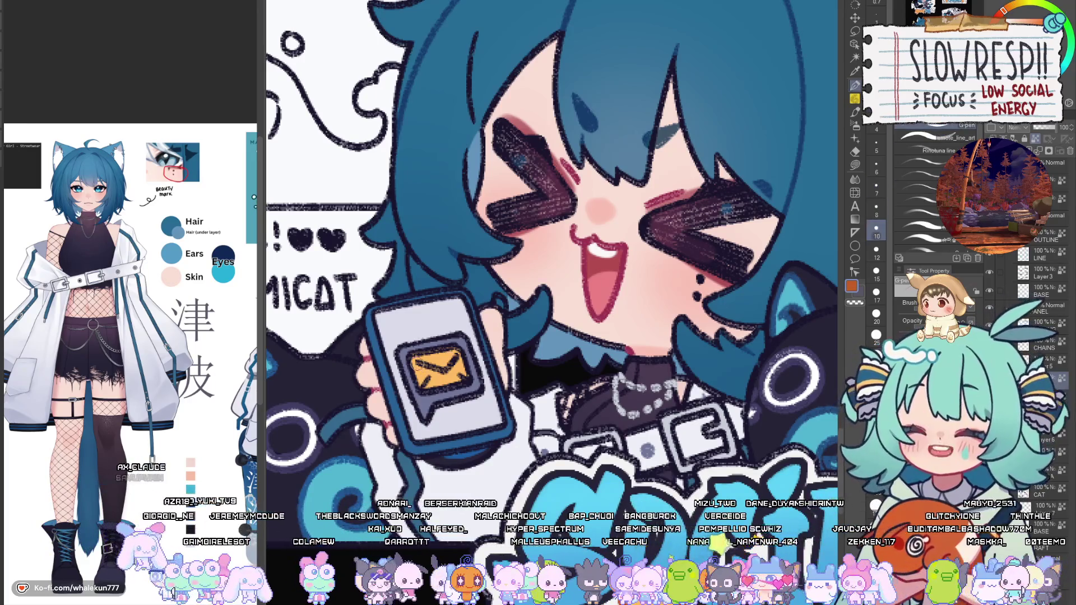
pyautogui.press('[')
pyautogui.press('[')
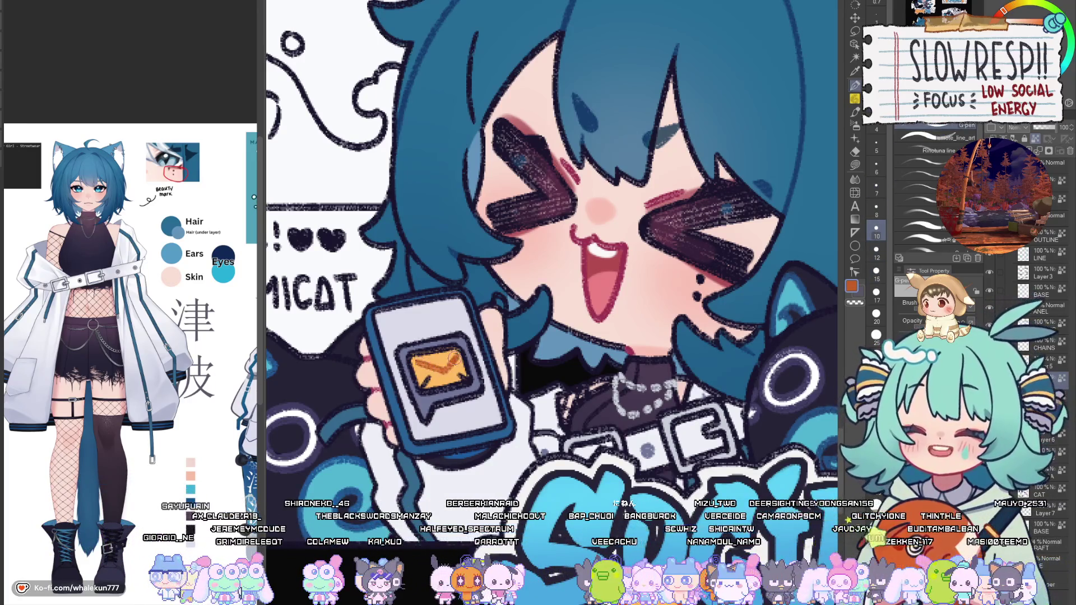
pyautogui.moveTo(585, 510)
pyautogui.mouseDown()
pyautogui.moveTo(552, 406)
pyautogui.moveTo(577, 507)
pyautogui.mouseUp()
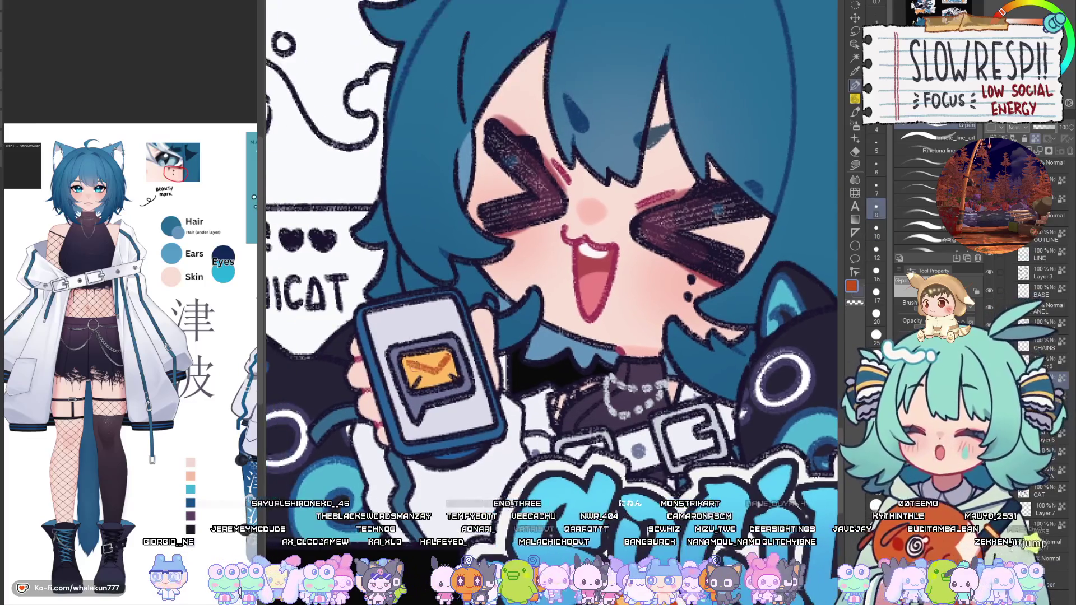
pyautogui.press('[')
pyautogui.press('[')
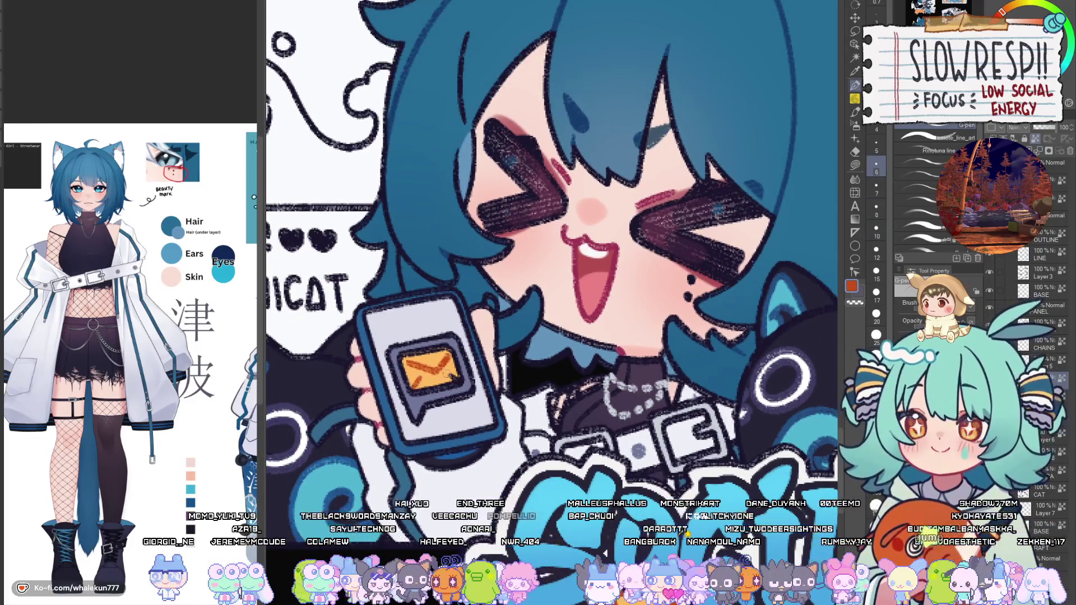
# Fit the sticker sheet in view and switch the pen to darker navy blue at size 10.
pyautogui.hotkey('ctrl', '0')
pyautogui.scroll(5, 507, 277)
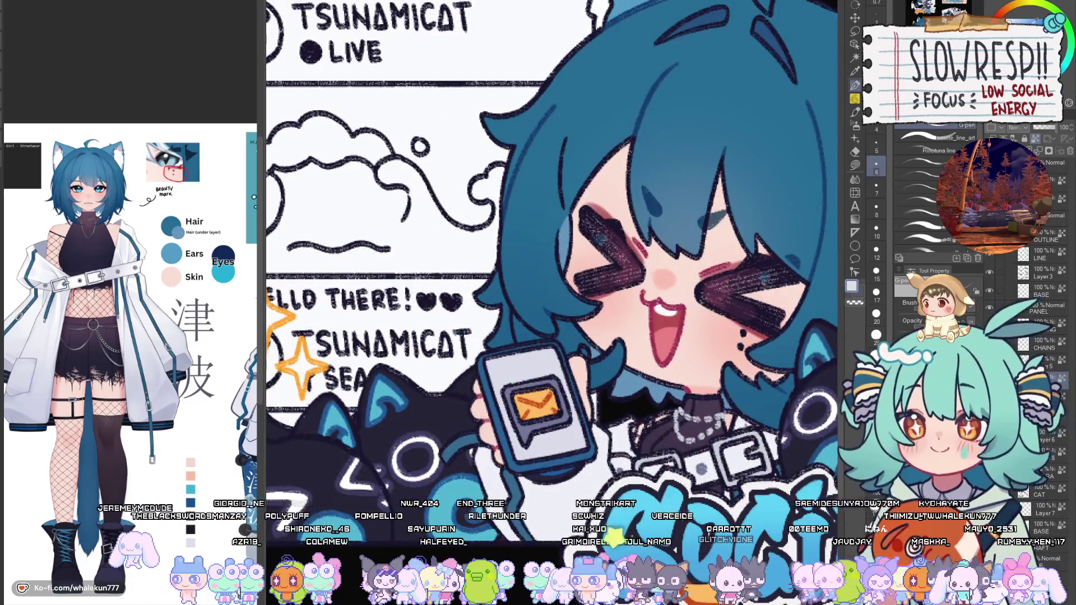
pyautogui.keyDown('alt'); pyautogui.click(497, 408); pyautogui.keyUp('alt')
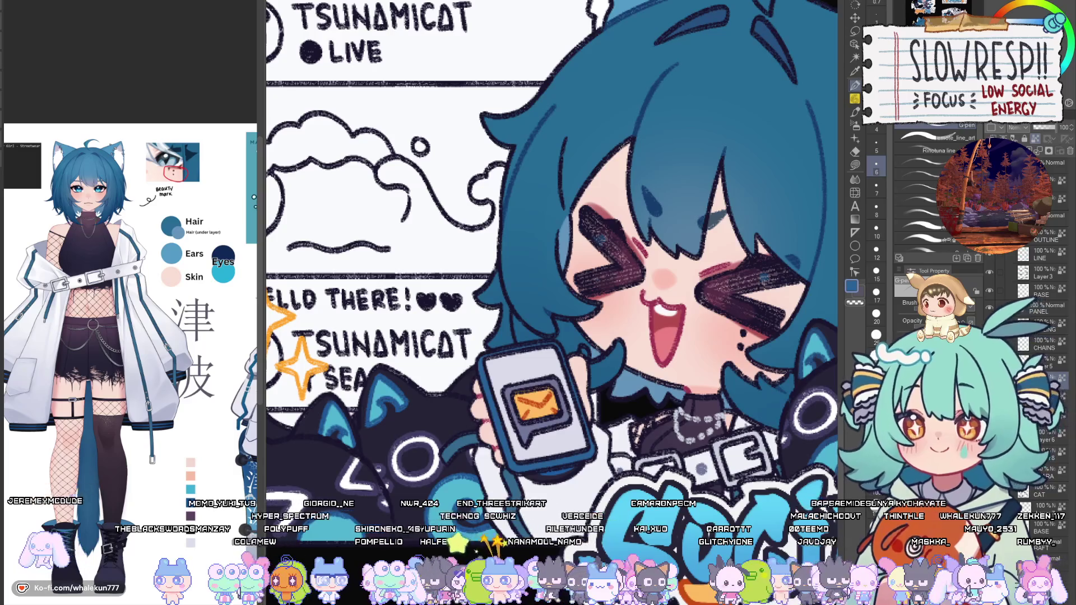
pyautogui.keyDown('alt'); pyautogui.click(489, 385); pyautogui.keyUp('alt')
pyautogui.press(']')
pyautogui.press(']')
pyautogui.press(']')
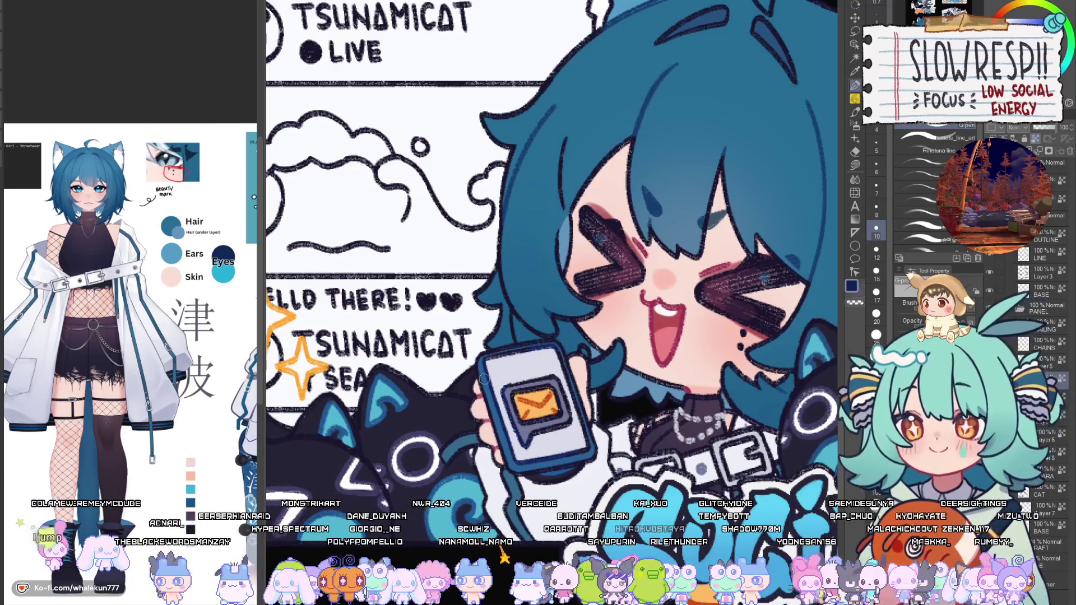
pyautogui.scroll(-4, 560, 375)
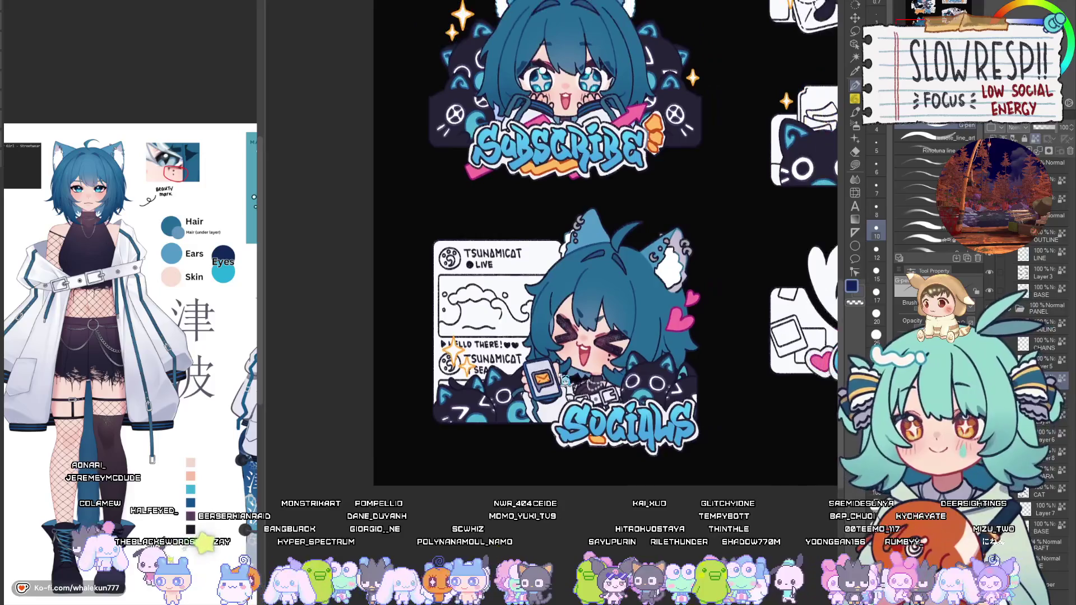
pyautogui.press('h')
pyautogui.press('h')
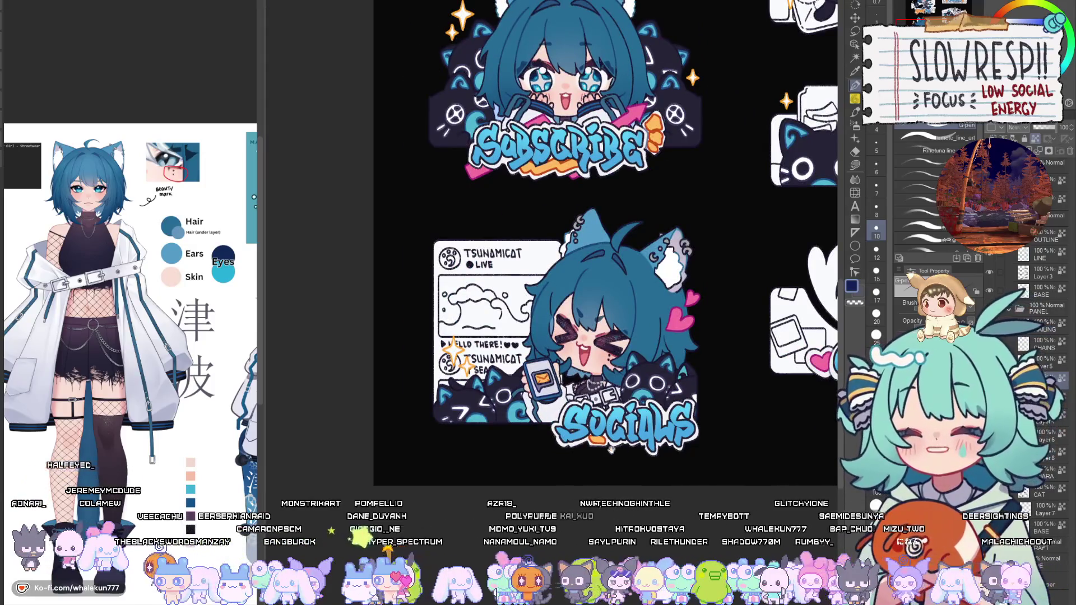
pyautogui.scroll(2, 561, 443)
pyautogui.scroll(2, 555, 415)
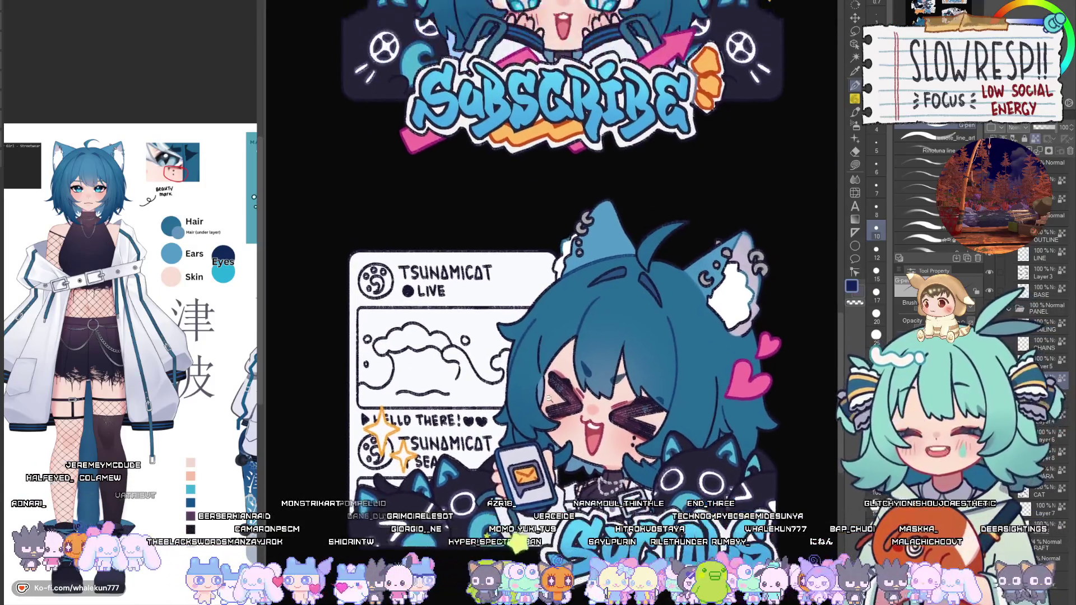
pyautogui.scroll(3, 549, 397)
pyautogui.press('e')
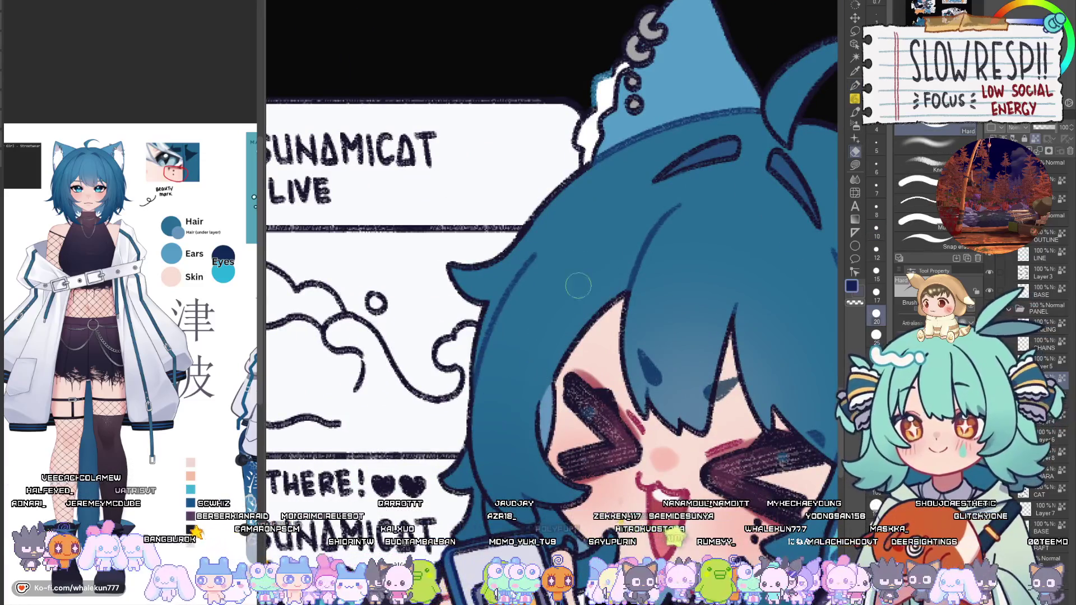
pyautogui.scroll(-5, 578, 286)
pyautogui.press('h')
pyautogui.press('h')
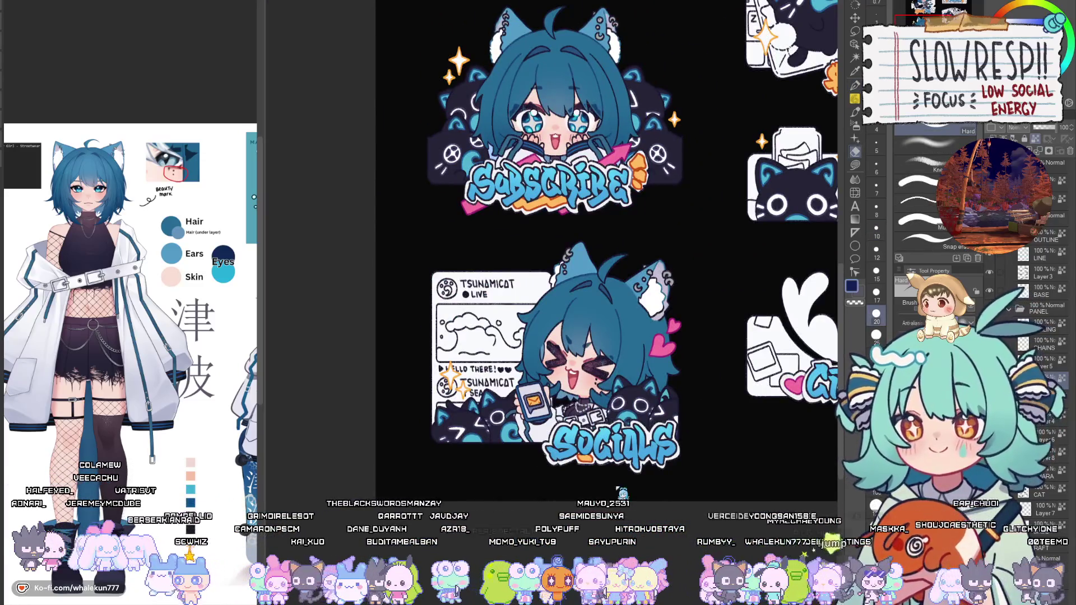
pyautogui.scroll(5, 622, 493)
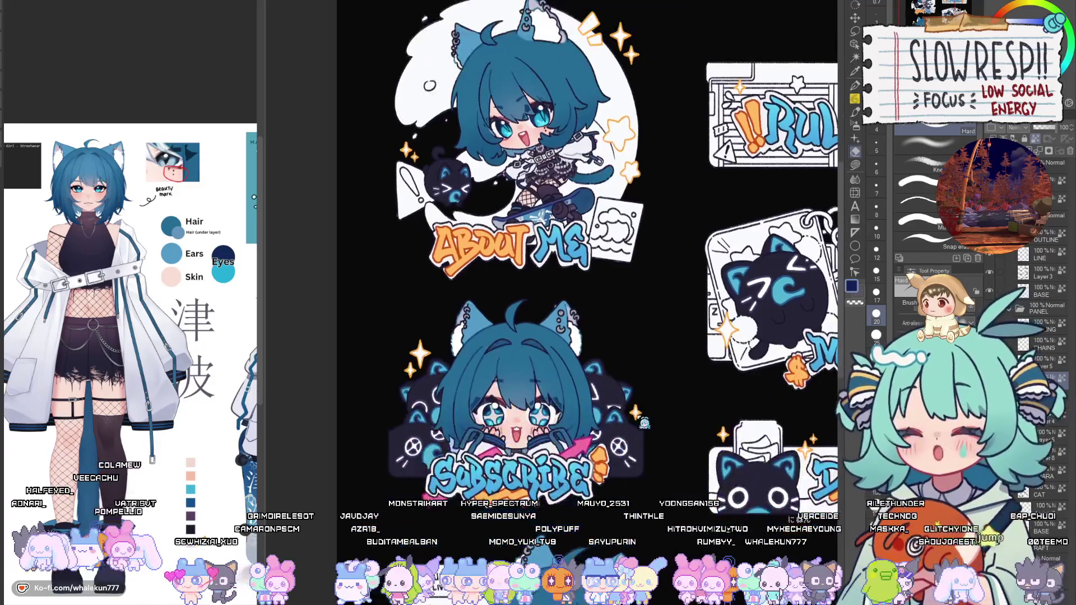
pyautogui.scroll(-5, 645, 423)
pyautogui.scroll(3, 592, 461)
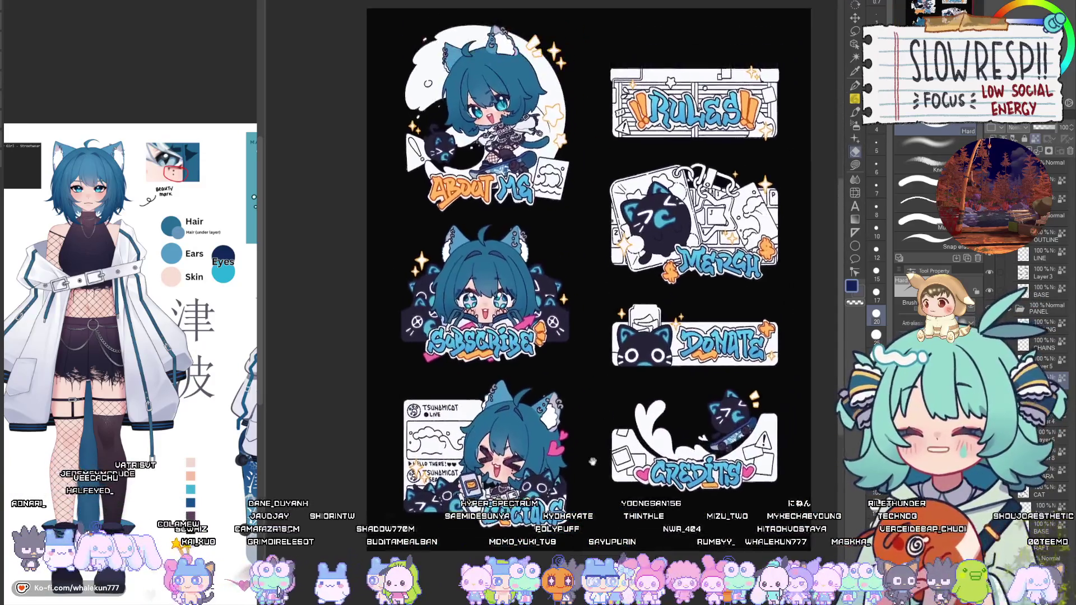
pyautogui.scroll(2, 592, 461)
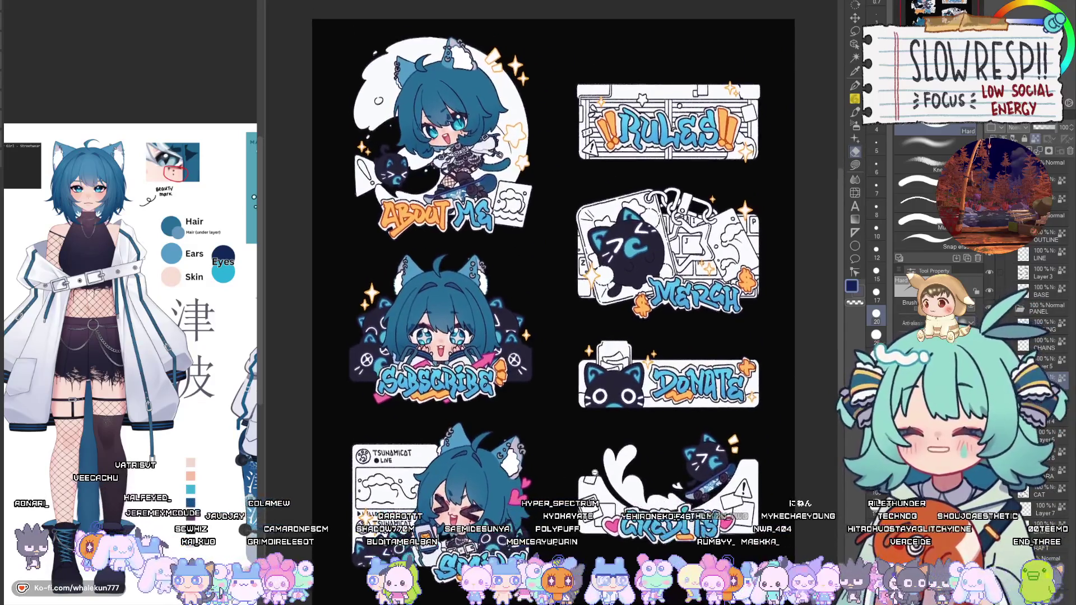
pyautogui.scroll(-1, 553, 304)
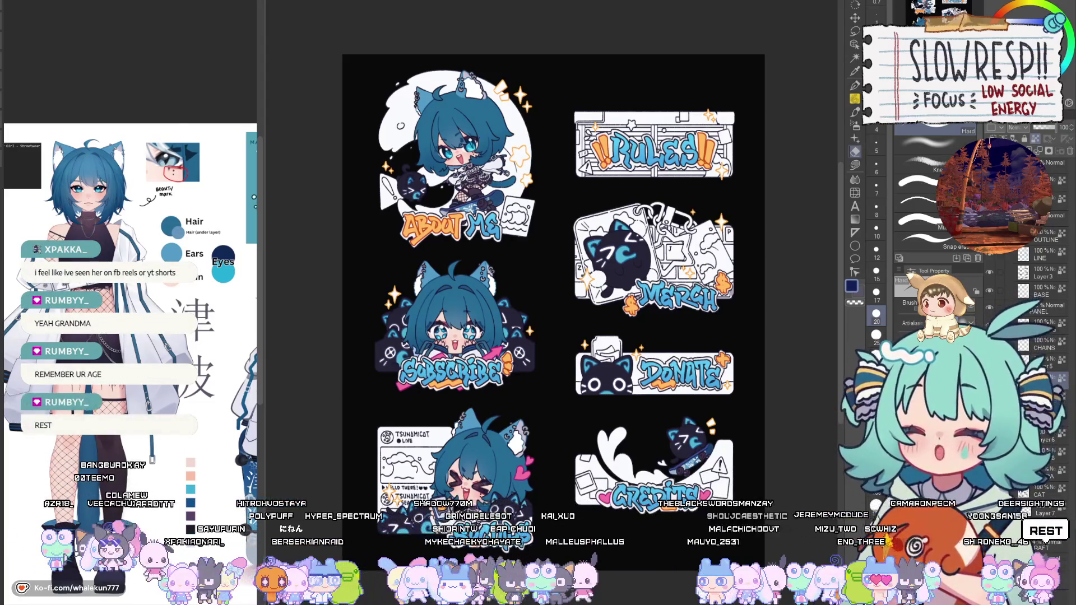
pyautogui.moveTo(81, 232); pyautogui.dragTo(105, 177)
pyautogui.scroll(4, 105, 177)
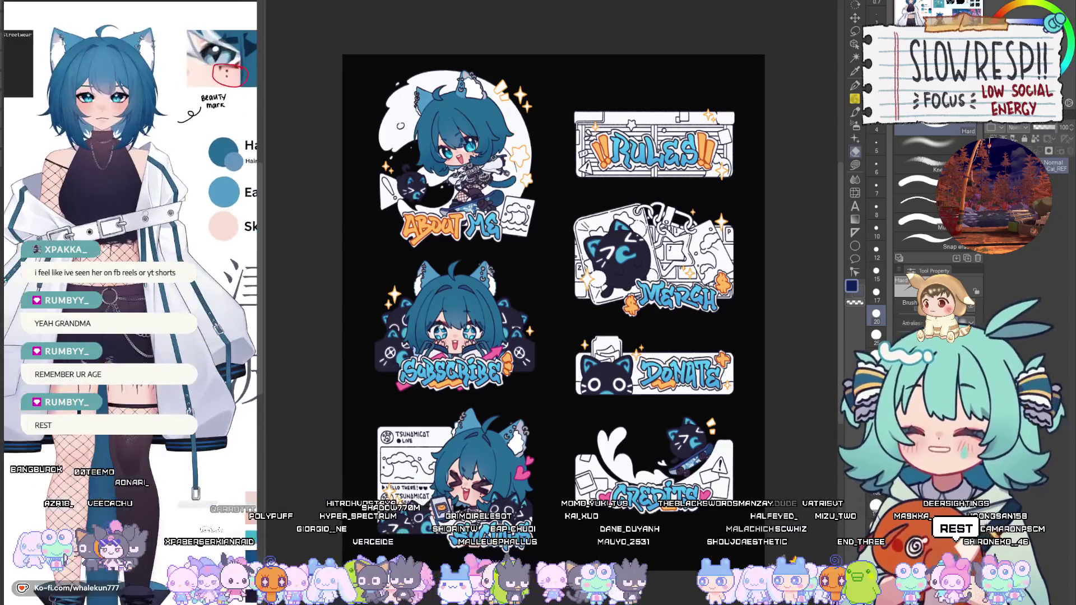
pyautogui.scroll(5, 155, 202)
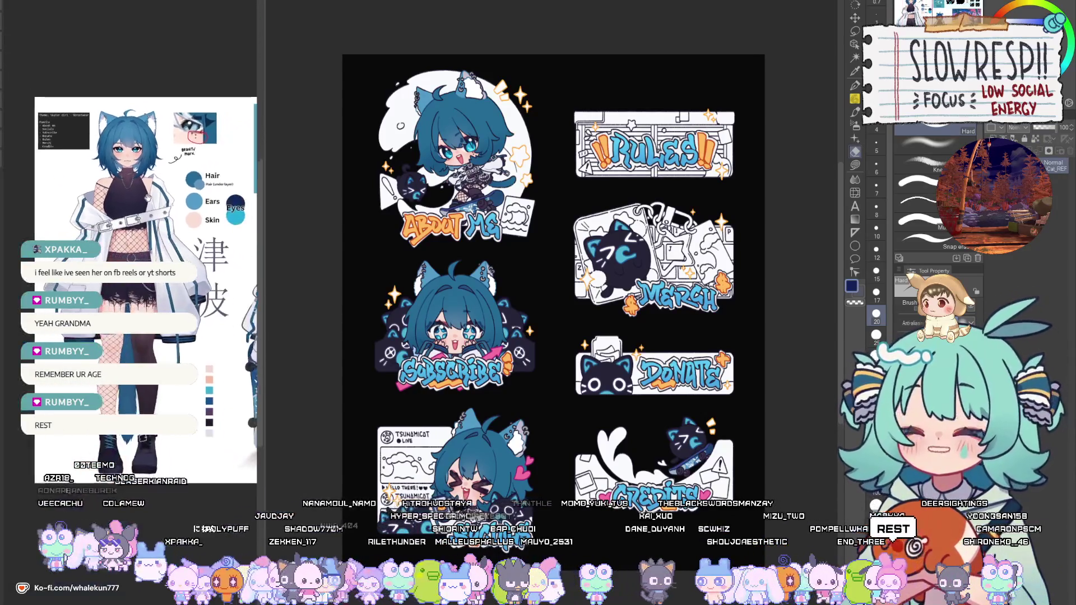